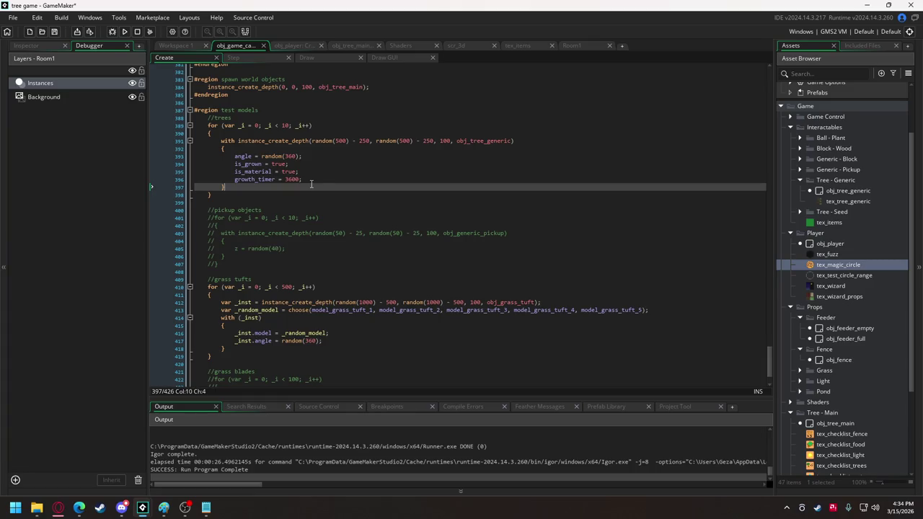
Declare an empty array with tree_list = []; under the //trees comment
scroll(311, 184, up, 1)
click(258, 137)
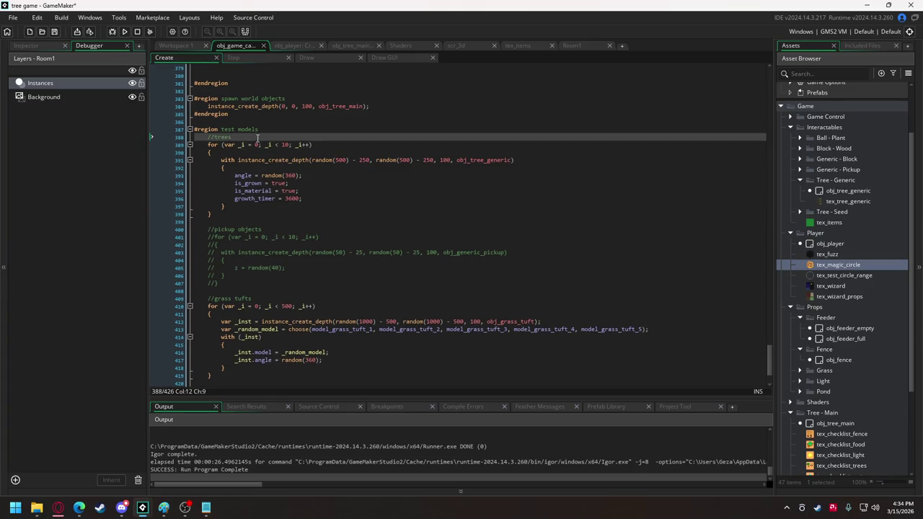
key(Return)
key(Return)
key(Up)
text(tree)
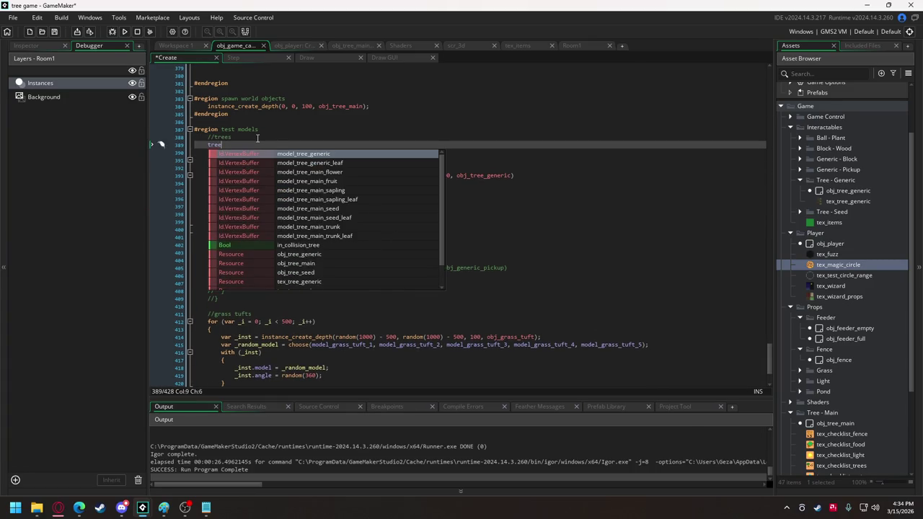
text(_list = [];)
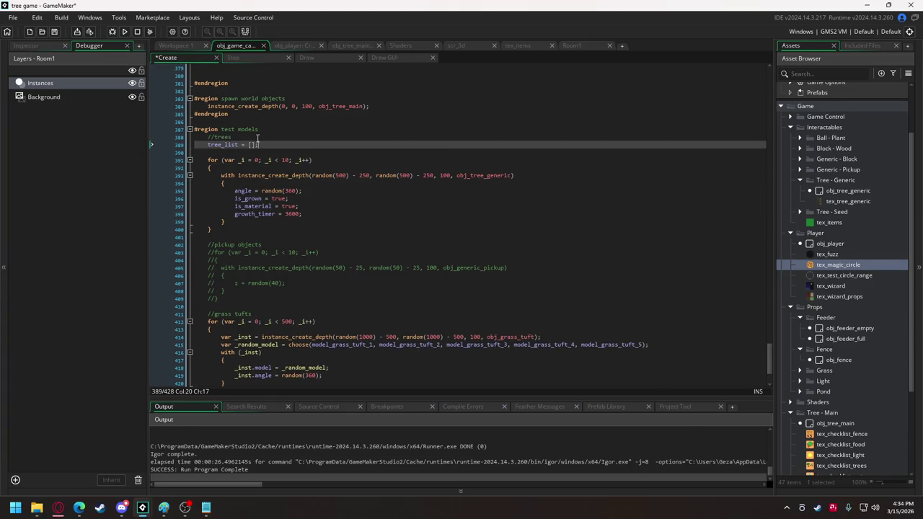
After the tree with block, push a struct into tree_list with model, x, y, z, rot_x/y/z and scale_x/y/z all 0
click(234, 221)
key(Return)
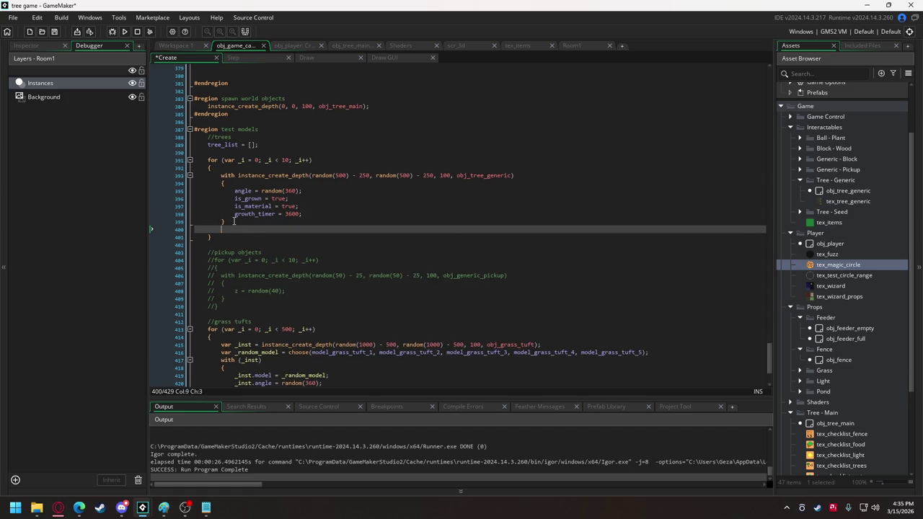
text(array_push)
text((tree_list)
text(, {})
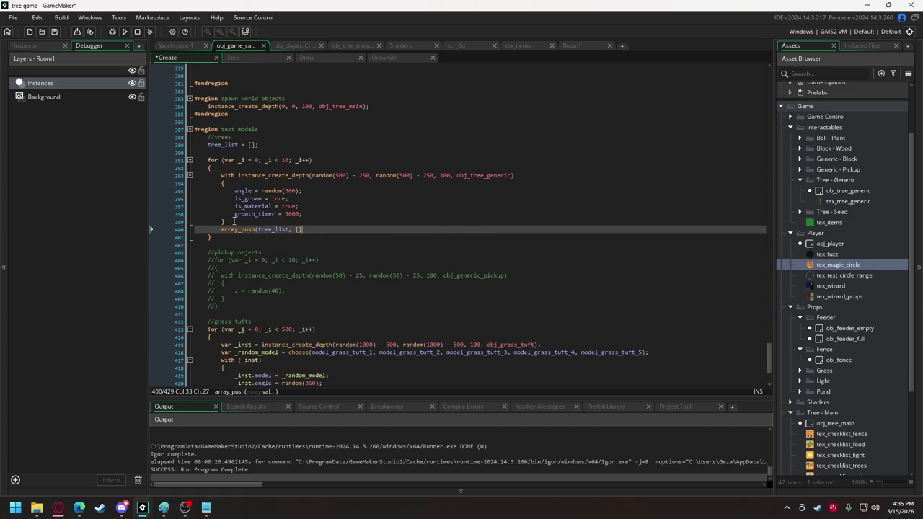
key(Left)
text(m)
text(odel: 0, )
text(x: 0, )
text(y: 0, )
text(z: 0)
text(, rot_)
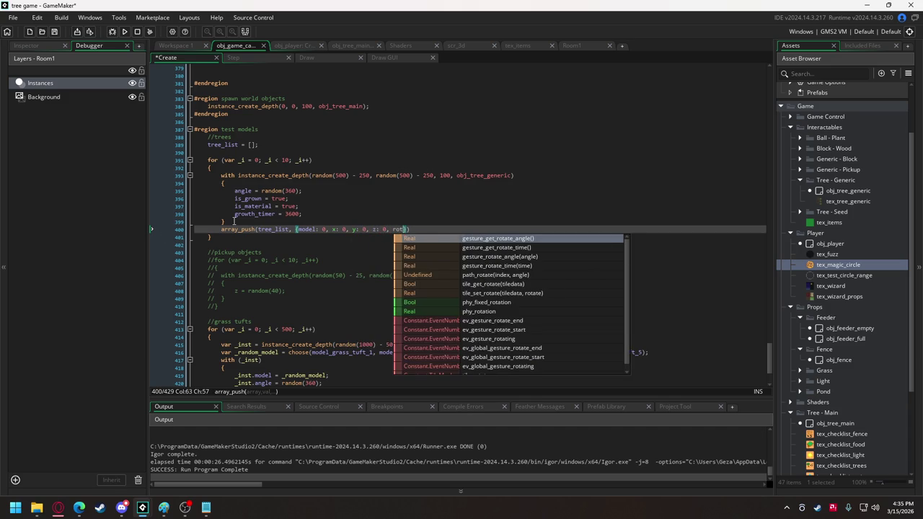
text(x,)
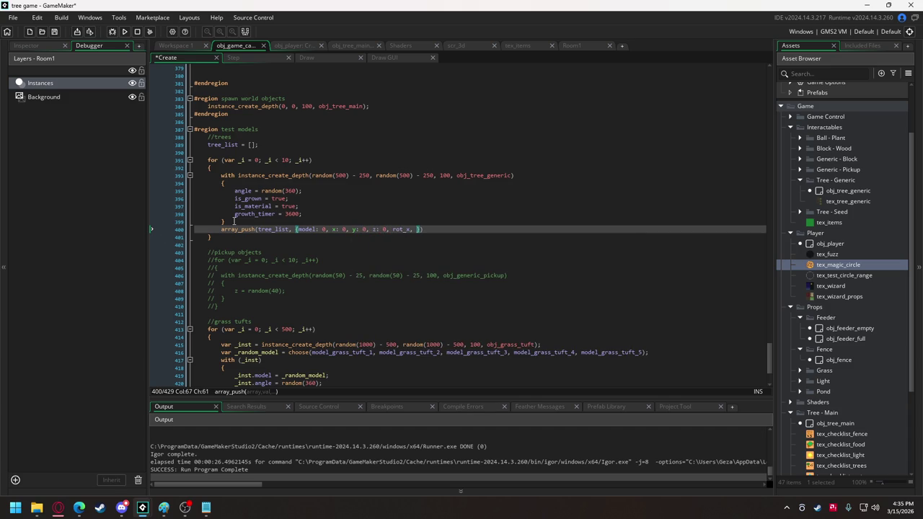
key(Left)
key(Left)
text(: 0)
key(Right)
key(Right)
text(rot)
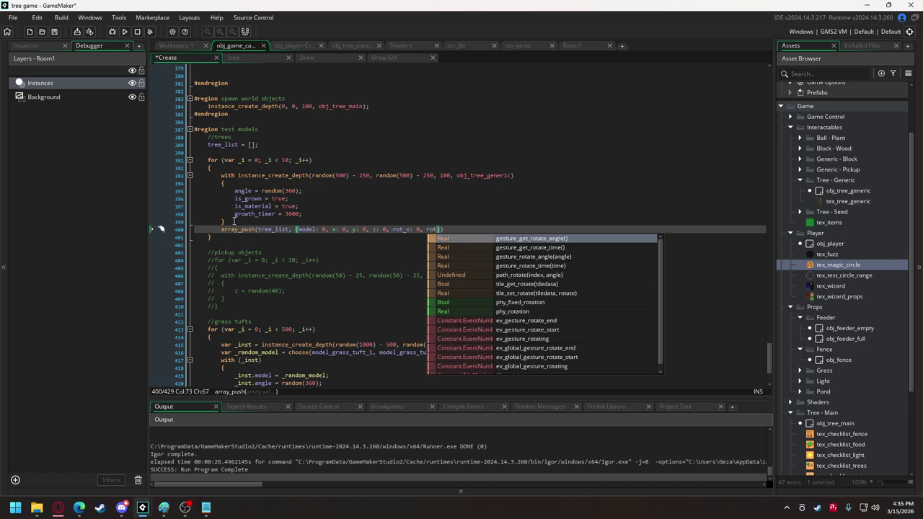
text(_y)
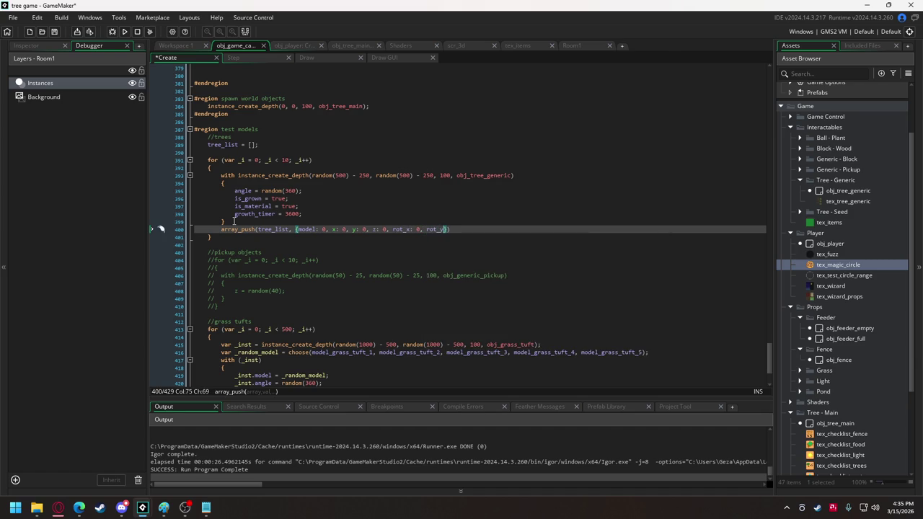
text(: 0, )
text(rot_z: )
text(0, )
text(scale_x:)
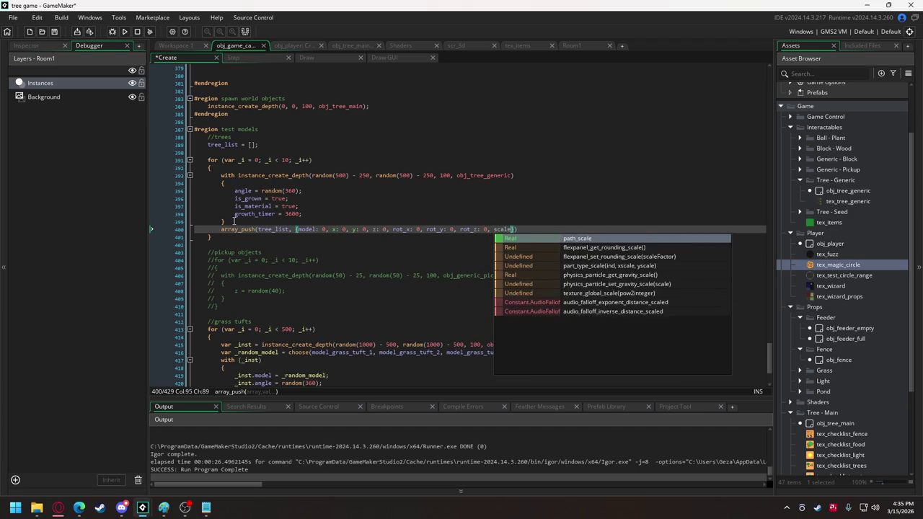
text( 0, )
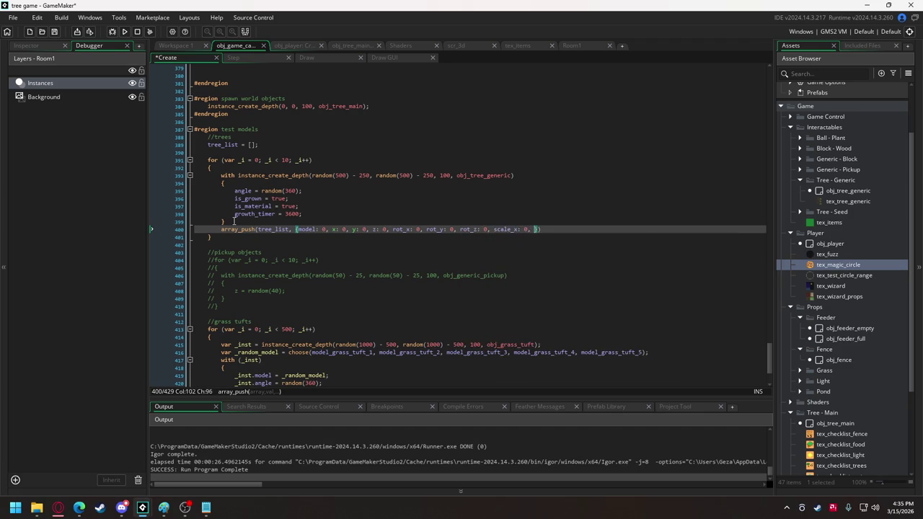
text(scale_y)
text(,)
key(BackSpace)
key(BackSpace)
text(: 0, s)
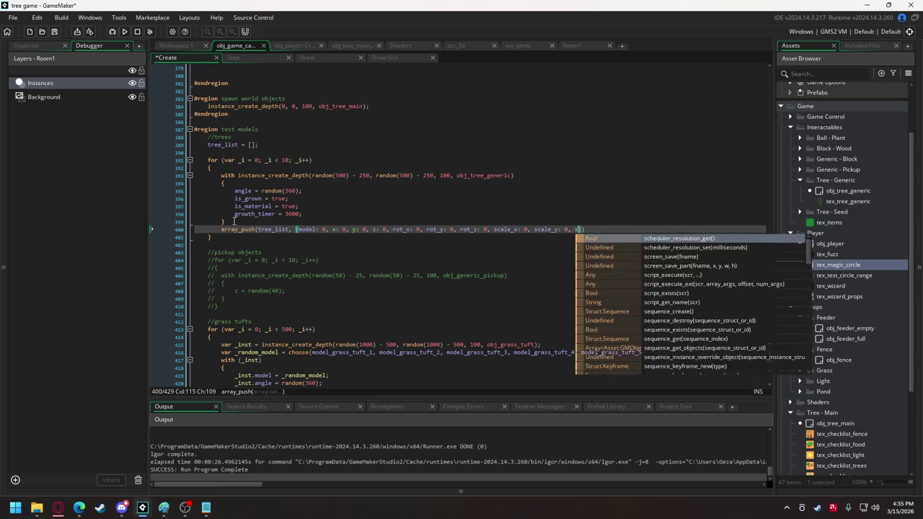
text(cale_z:)
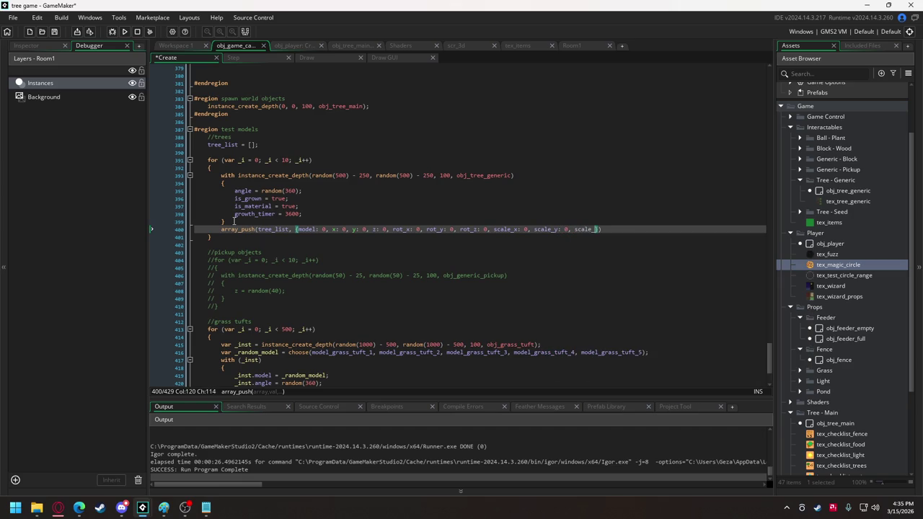
text( 0)
click(265, 146)
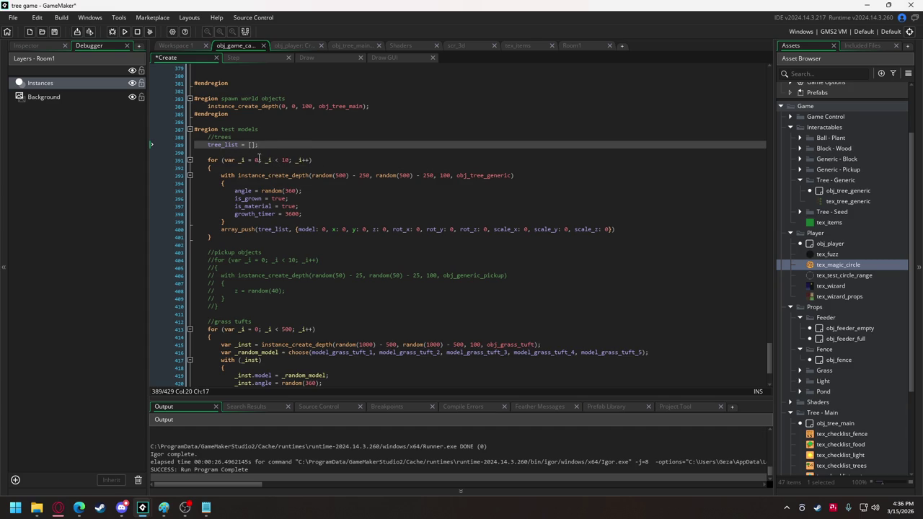
Paste the three-vertex buffer code below the //grass tufts comment
scroll(309, 201, down, 5)
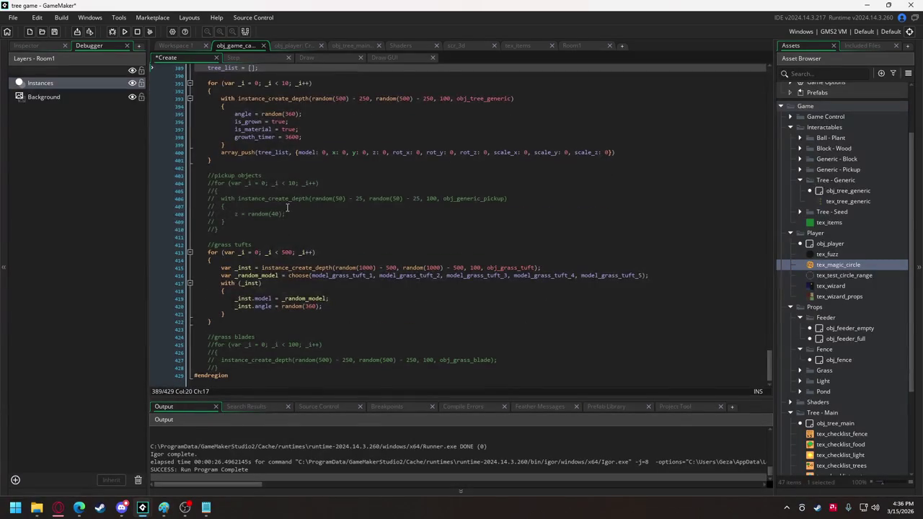
click(273, 244)
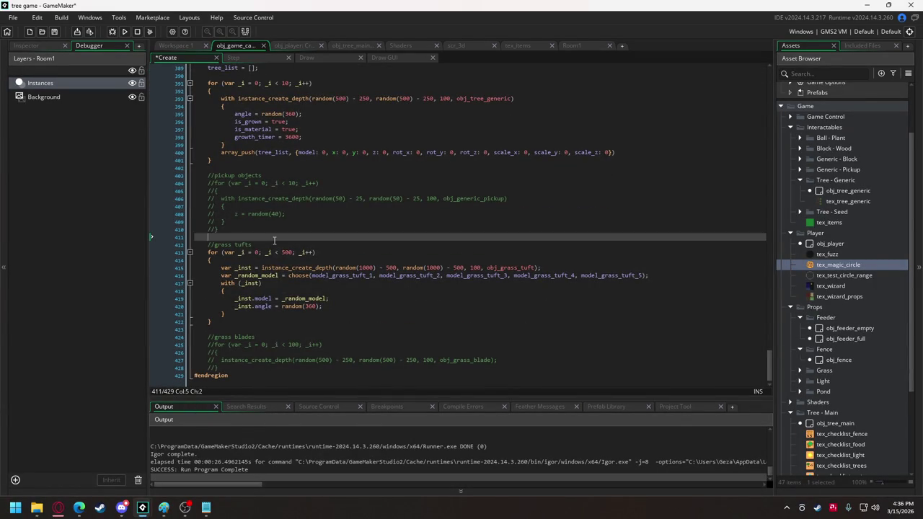
key(Return)
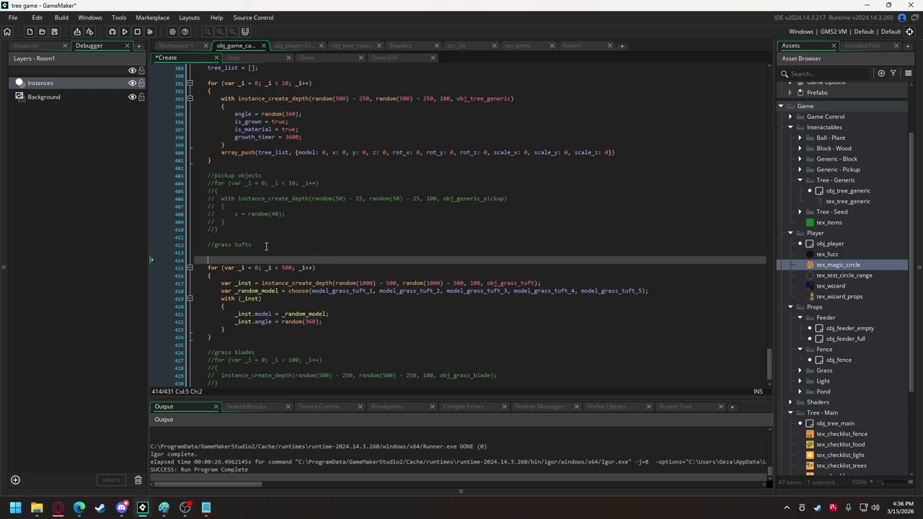
text(map_model_extra = vertex_create_buffer(); 	vertex_begin(map_model_extra, vertex_format_3d_loader); 	vertex_position_3d(map_model_extra, 0, 0, 100); 	vertex_normal(map_model_extra, 0, 0, 1); 	vertex_texcoord(map_model_extra, 0, 0); 	vertex_colour(map_model_extra, c_black, 1);  	vertex_position_3d(map_model_extra, 1, 0, 100); 	vertex_normal(map_model_extra, 0, 0, 1); 	vertex_texcoord(map_model_extra, 0, 0); 	vertex_colour(map_model_extra, c_black, 1);  	vertex_position_3d(map_model_extra, 0, 1, 100); 	vertex_normal(map_model_extra, 0, 0, 1); 	vertex_texcoord(map_model_extra, 0, 0); 	vertex_colour(map_model_extra, c_black, 1); 	vertex_end(map_model_extra);)
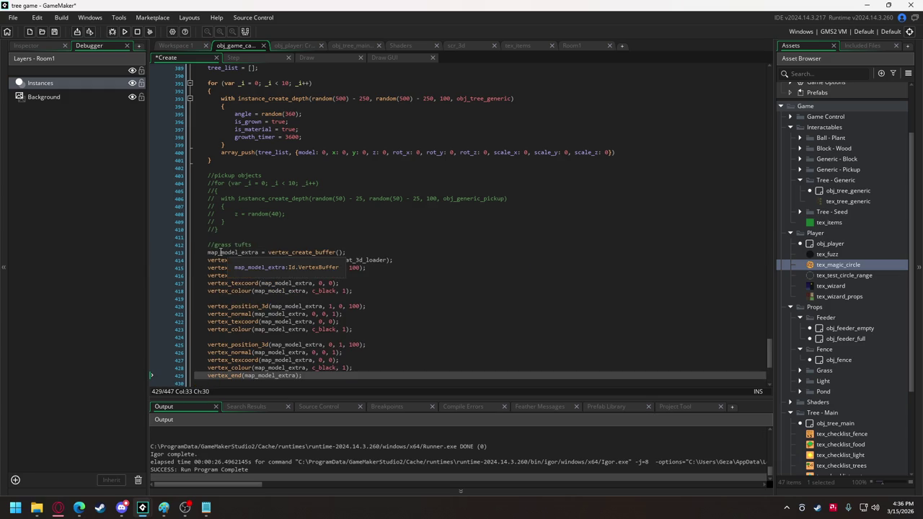
Replace every map_model_extra in the pasted code, through vertex_end, with grass_batched
drag(208, 252, 262, 252)
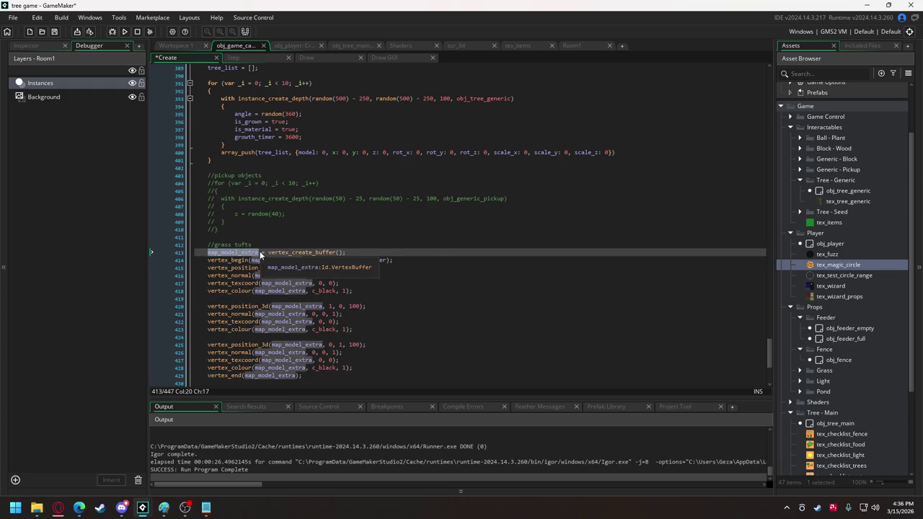
text(grass_batched)
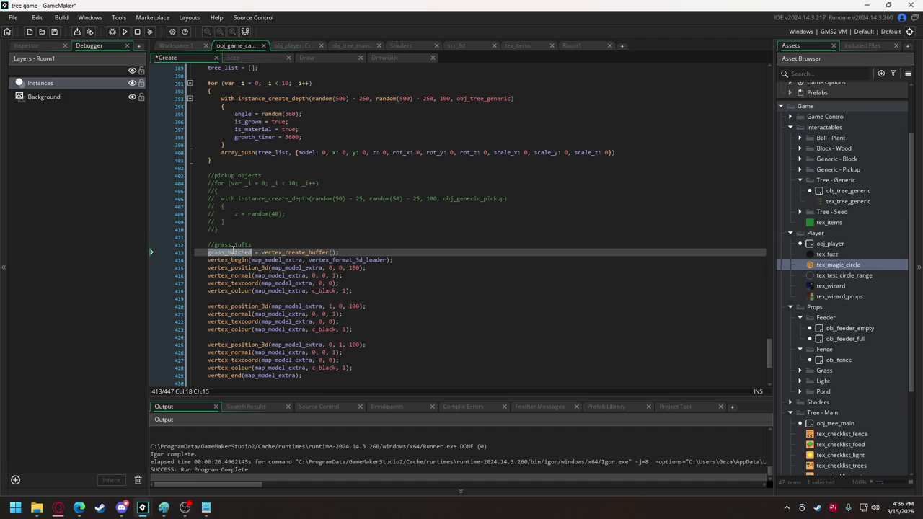
double_click(284, 260)
key(ctrl+v)
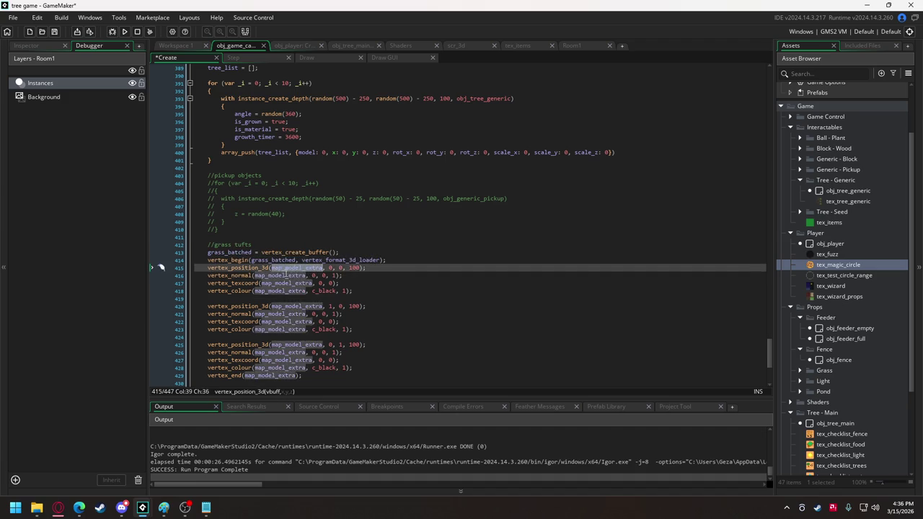
double_click(290, 267)
text(grass_batched)
double_click(289, 275)
text(grass_batched)
click(286, 282)
double_click(286, 283)
text(grass_batched)
double_click(286, 290)
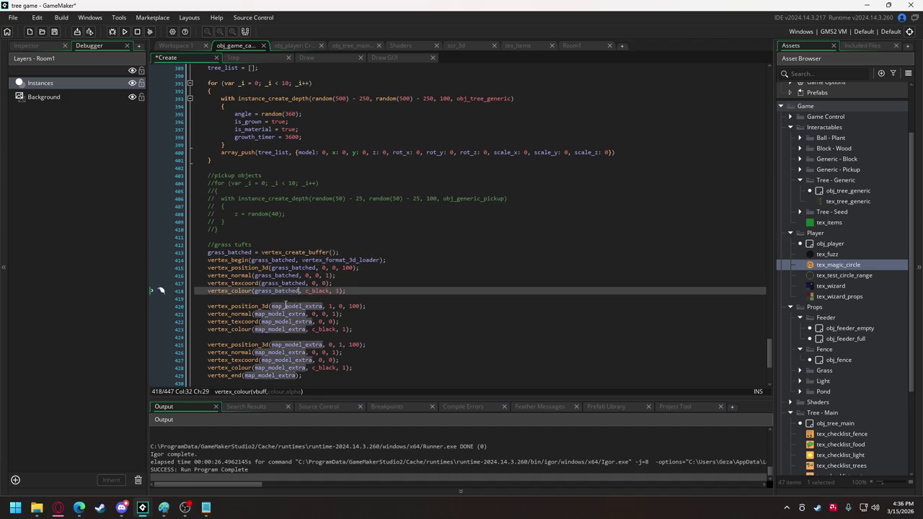
key(ctrl+v)
double_click(288, 306)
text(grass_batched)
click(278, 314)
double_click(278, 314)
text(grass_batched)
double_click(280, 322)
text(grass_batched)
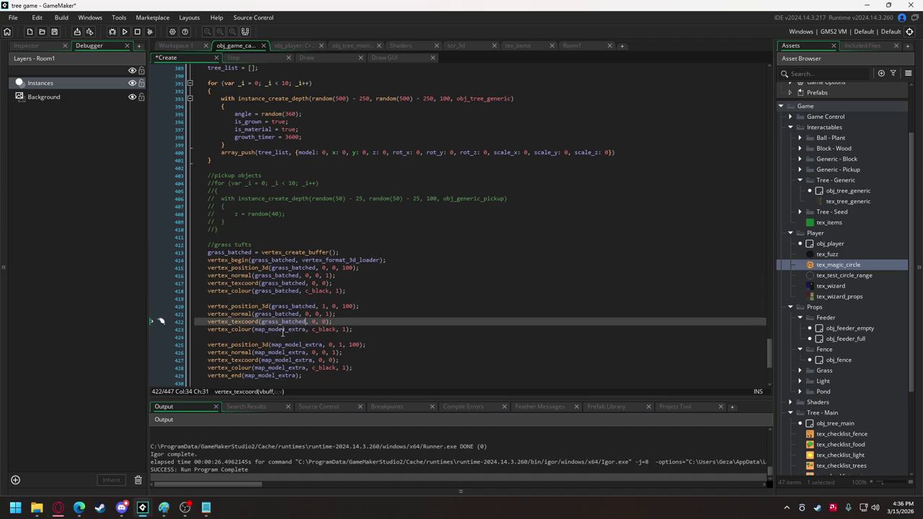
double_click(281, 330)
scroll(282, 330, down, 1)
key(ctrl+v)
click(283, 326)
text(grass_batched)
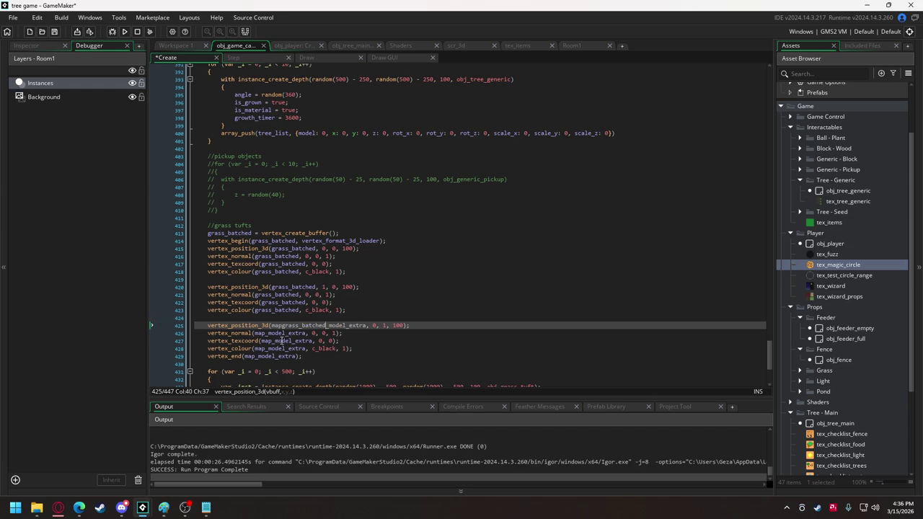
double_click(285, 326)
text(grass_batched)
double_click(286, 333)
text(grass_batched)
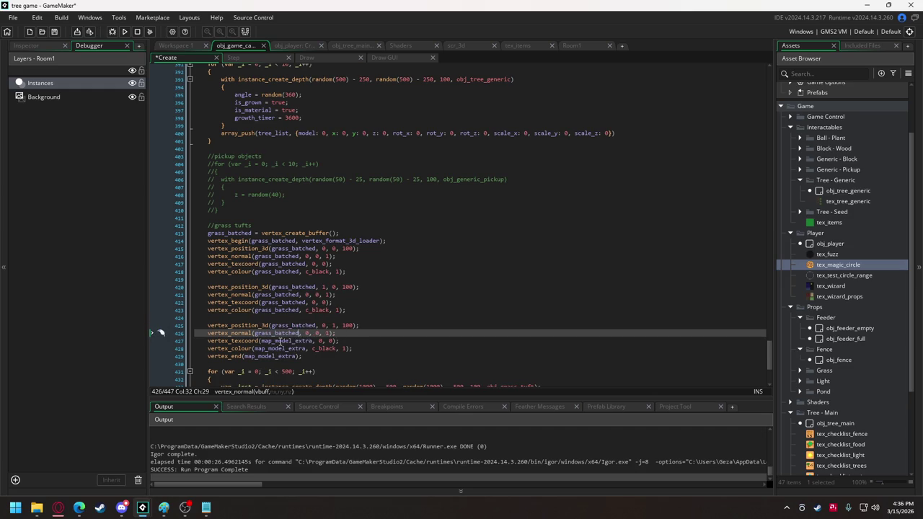
double_click(286, 341)
text(grass_batched)
double_click(280, 348)
text(grass_batched)
double_click(271, 356)
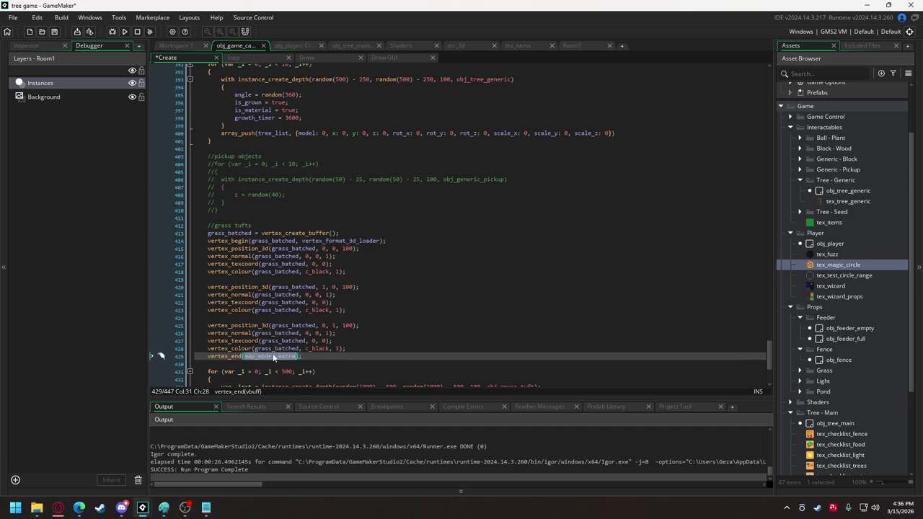
text(grass_batched)
Cut the array_push line out of the tree loop
scroll(245, 181, up, 2)
drag(220, 173, 619, 171)
key(BackSpace)
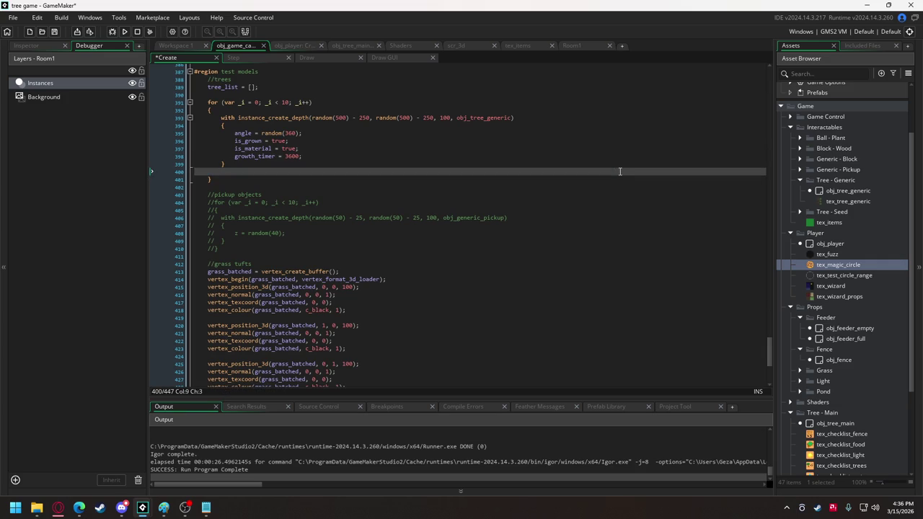
Put the array_push line inside the grass tuft loop and change its list to grass_list
key(BackSpace)
scroll(253, 339, down, 7)
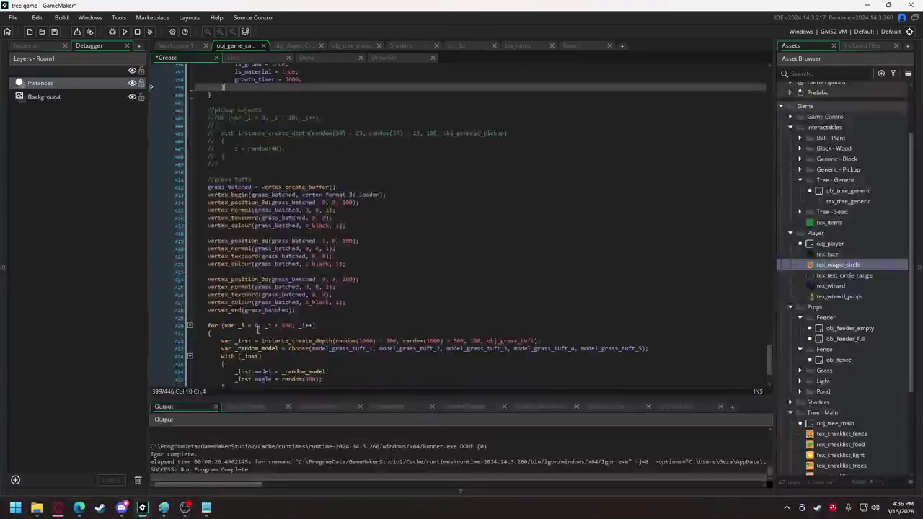
click(253, 308)
key(Return)
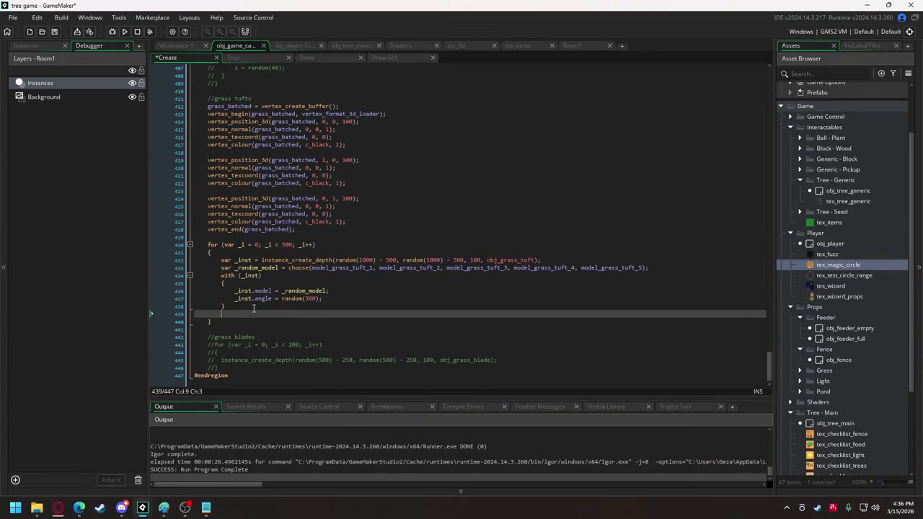
text(array_push(tree_list, {model: 0, x: 0, y: 0, z: 0, rot_x: 0, rot_y: 0, rot_z: 0, scale_x: 0, scale_y: 0, scale_z: 0}))
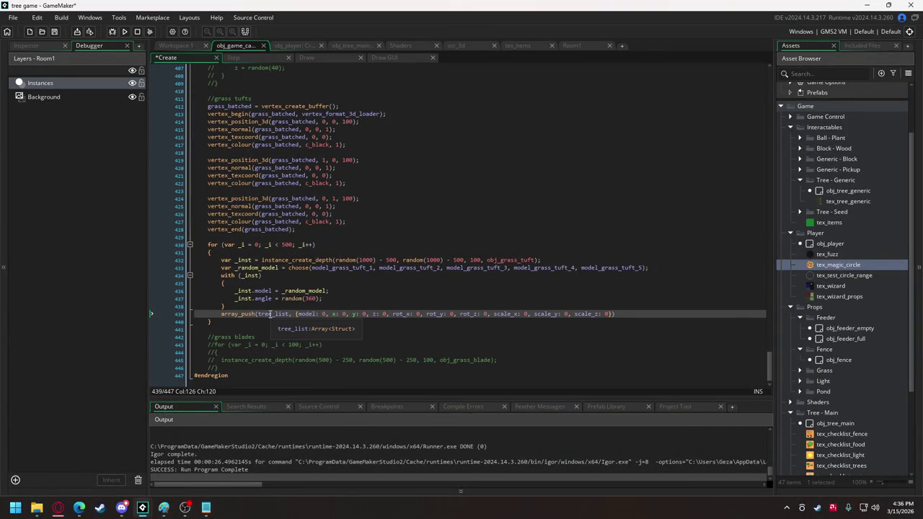
click(260, 316)
key(BackSpace)
key(Delete)
key(Delete)
key(Delete)
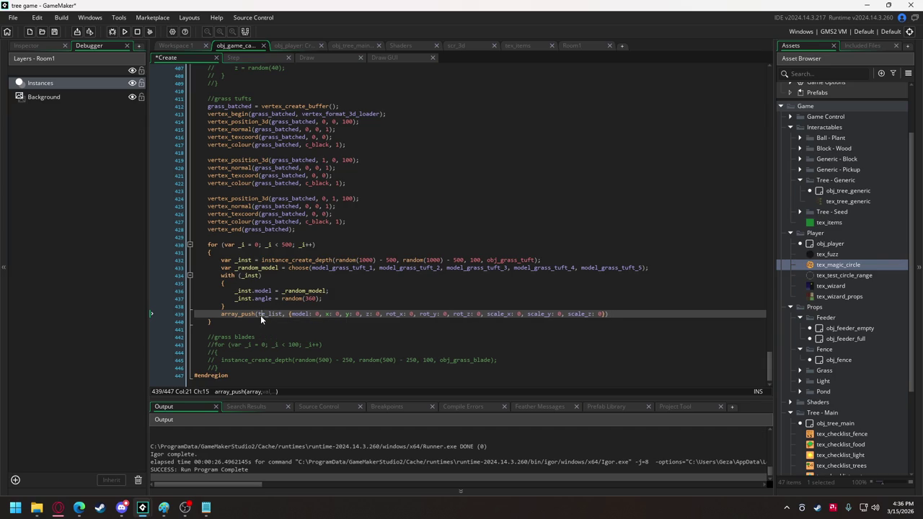
text(grass)
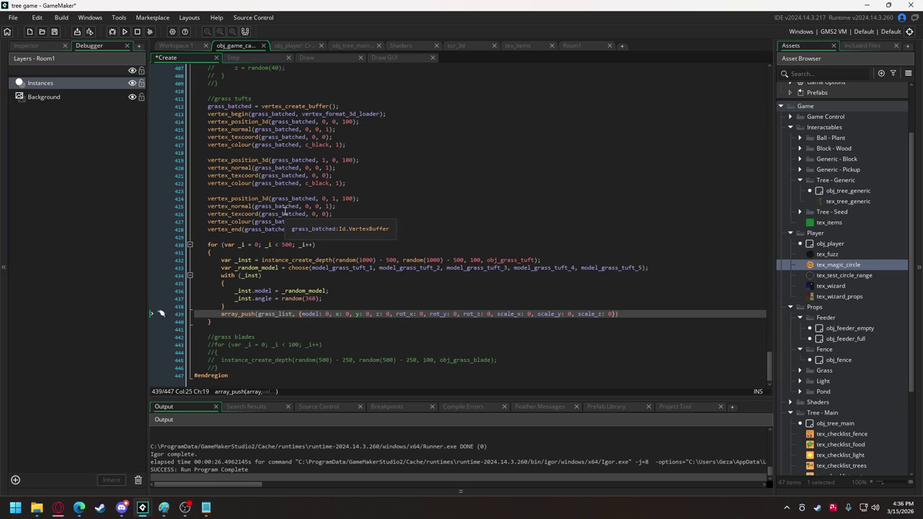
Move the list declaration above the grass loop and rename it grass_list = [];
scroll(291, 206, up, 2)
scroll(290, 207, up, 10)
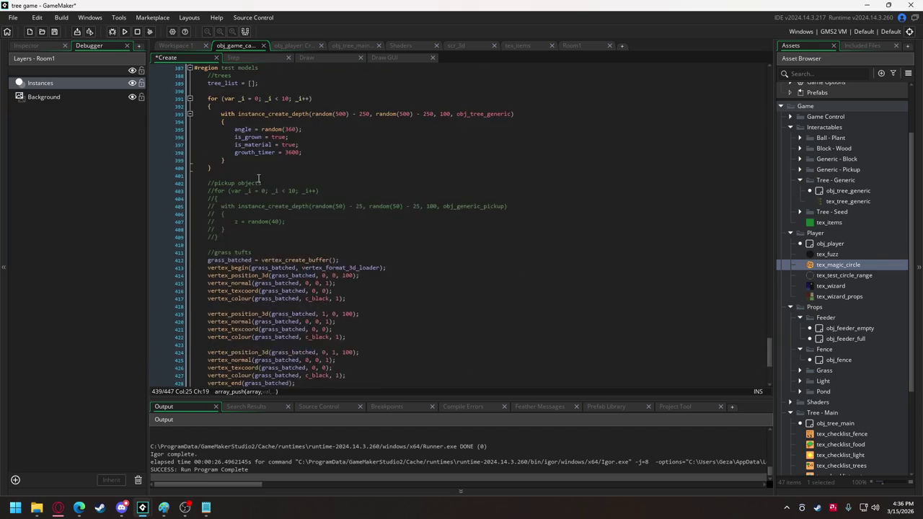
drag(261, 141, 193, 147)
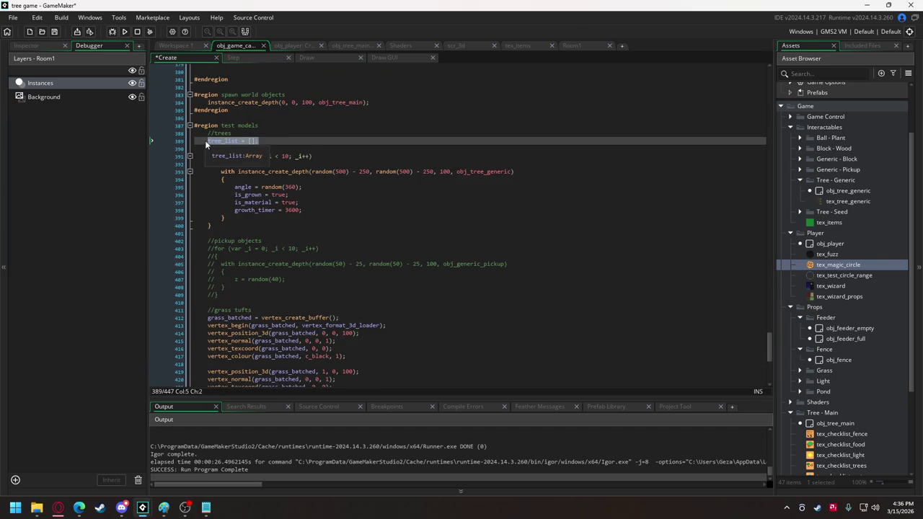
key(Delete)
key(Delete)
key(Delete)
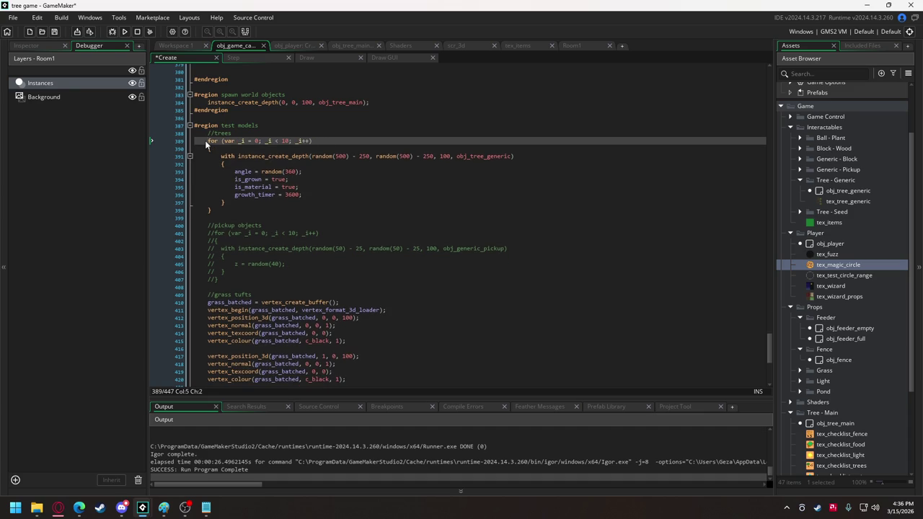
scroll(205, 140, down, 7)
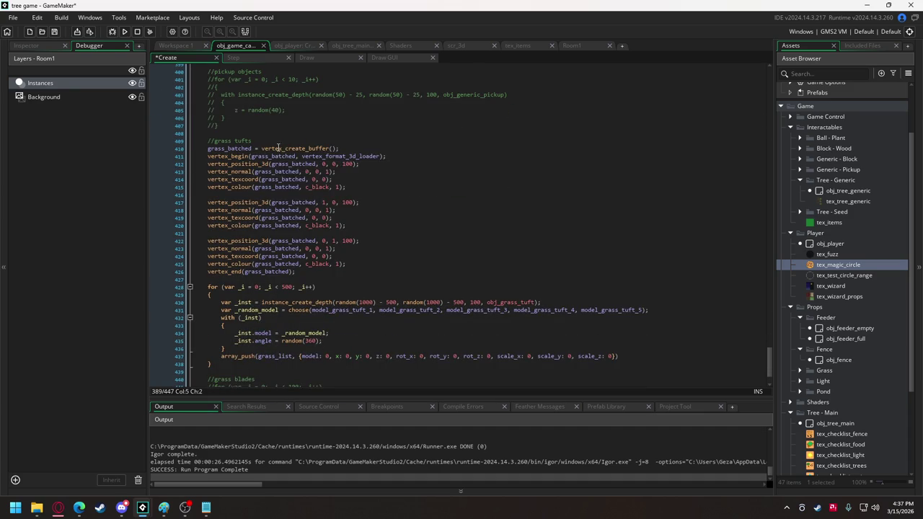
click(287, 279)
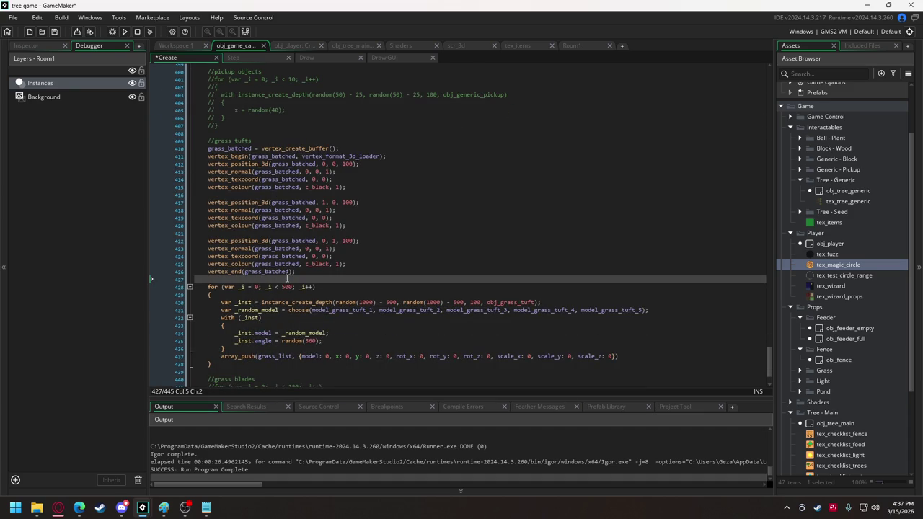
key(ctrl+v)
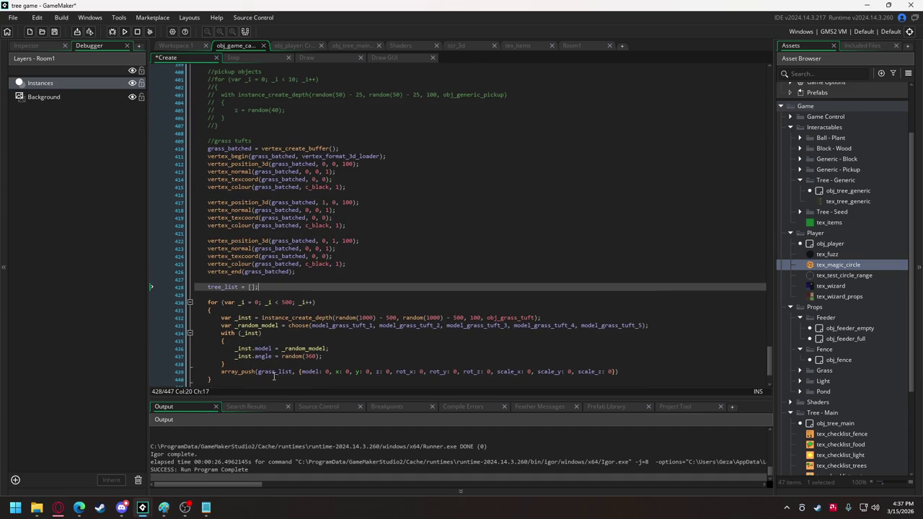
double_click(274, 372)
key(ctrl+c)
double_click(224, 287)
key(ctrl+v)
Add var _pos_x and var _pos_y lines, each set to random(1000) - 500
click(277, 310)
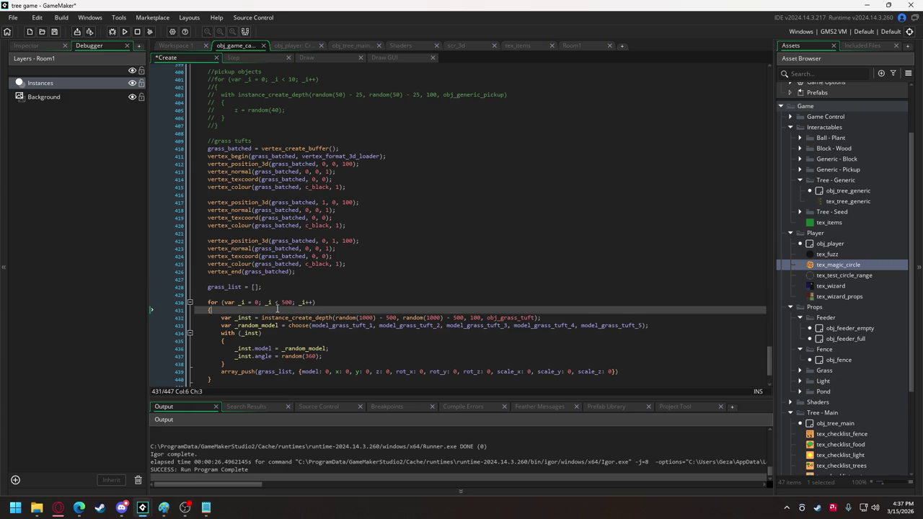
key(Return)
text(var _)
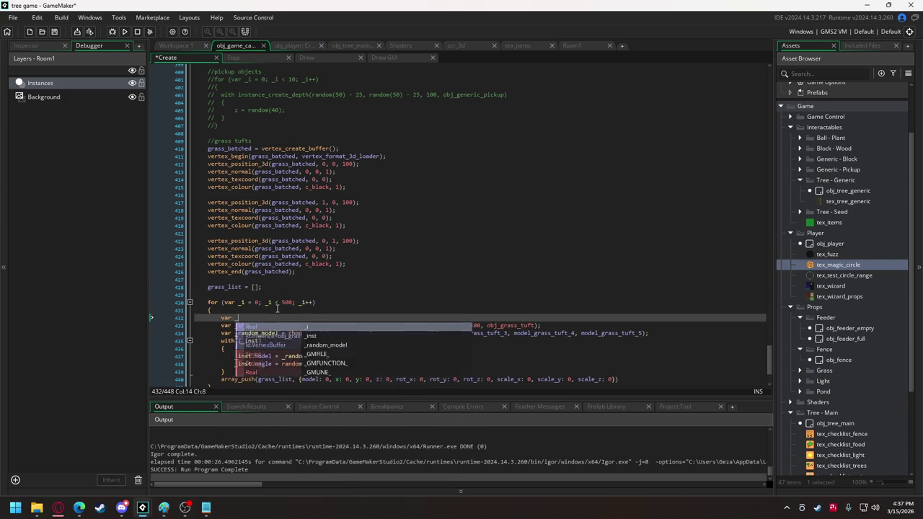
text(pos_x =)
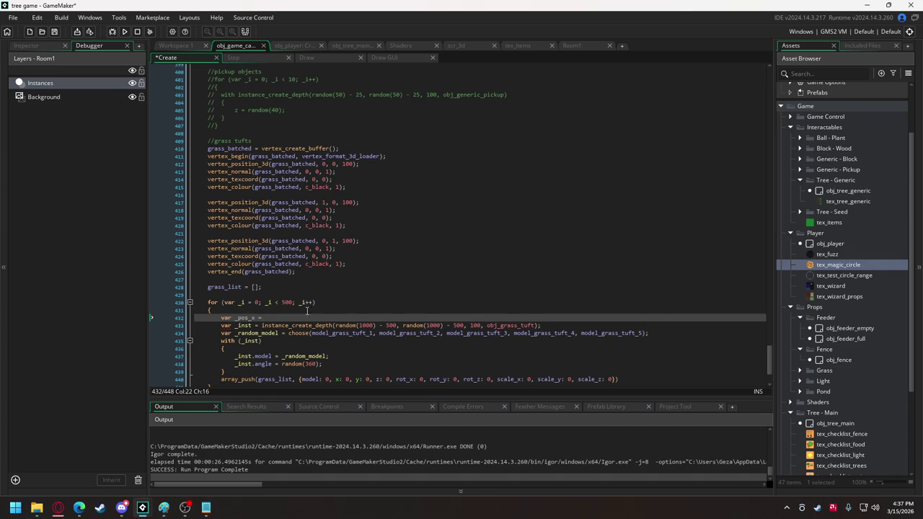
drag(336, 325, 395, 325)
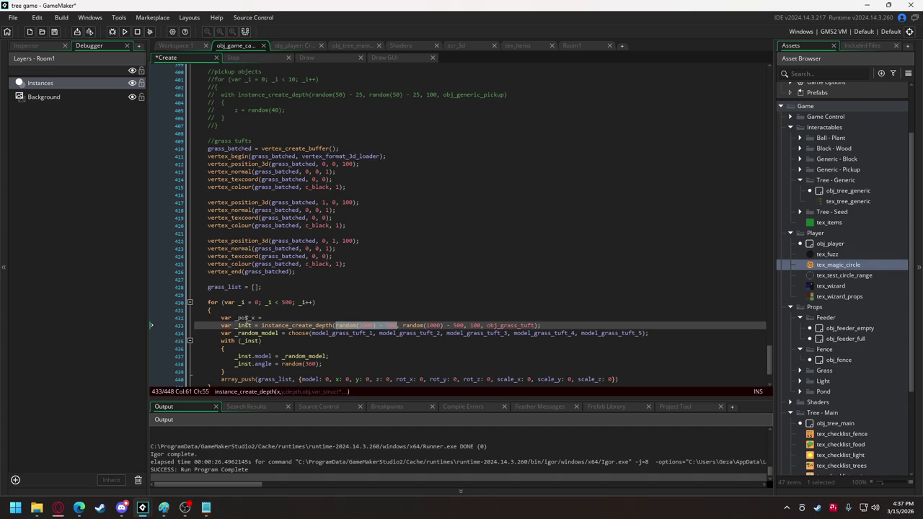
key(ctrl+c)
click(296, 318)
key(ctrl+v)
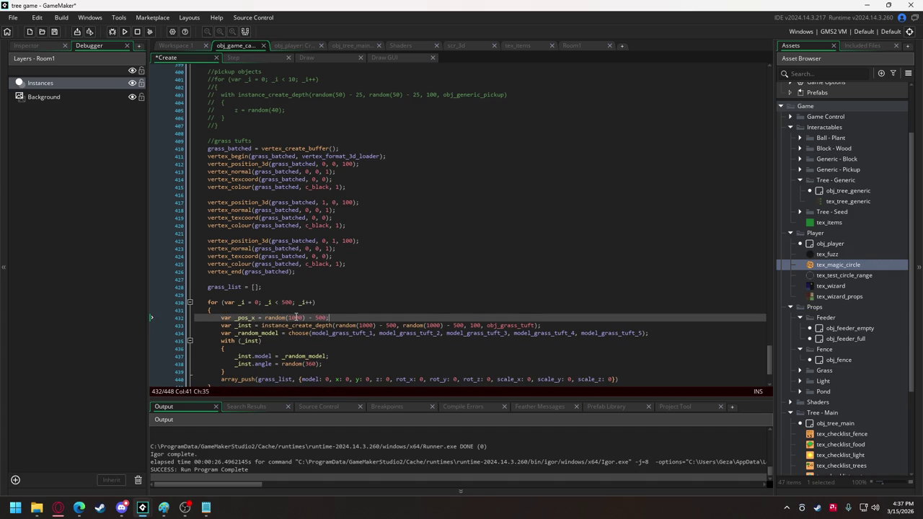
key(Return)
text(var)
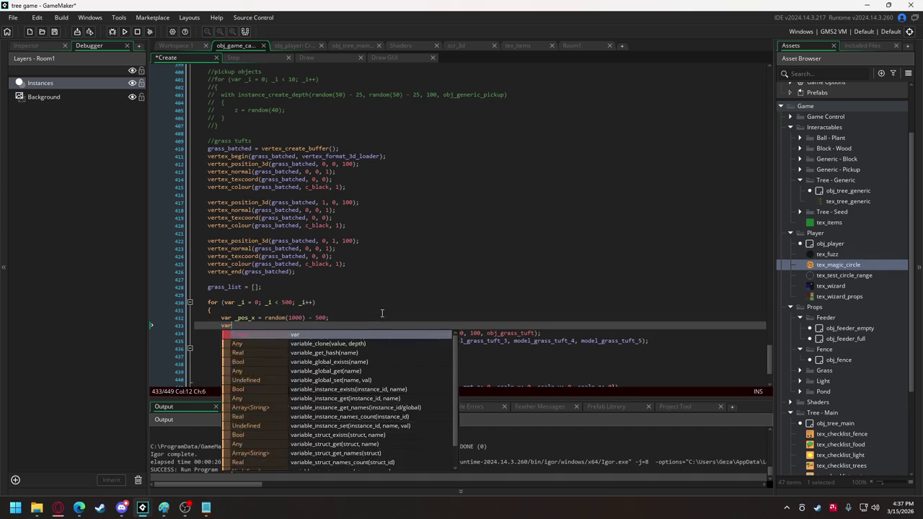
text( _pos_)
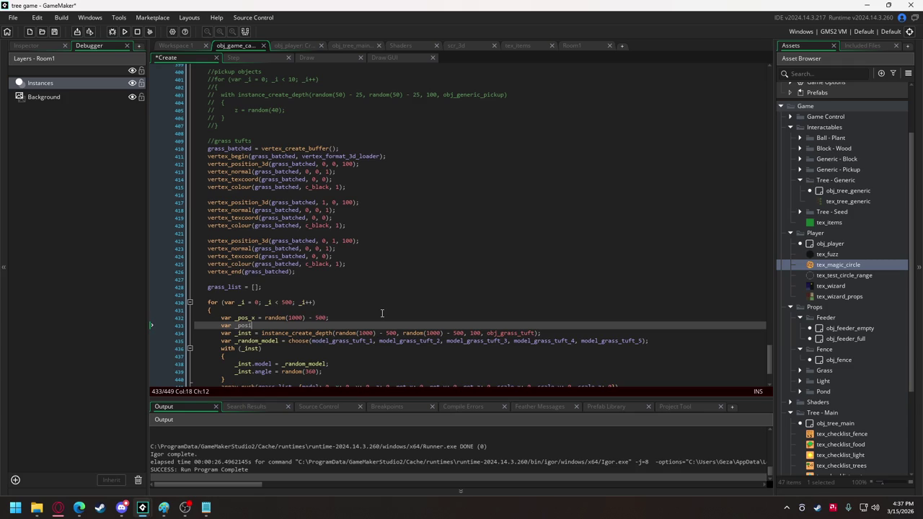
text(y )
text(= random(1000) - 500)
text(;)
Pass _pos_x and _pos_y as the coordinates in the instance_create_depth call
drag(335, 333, 465, 334)
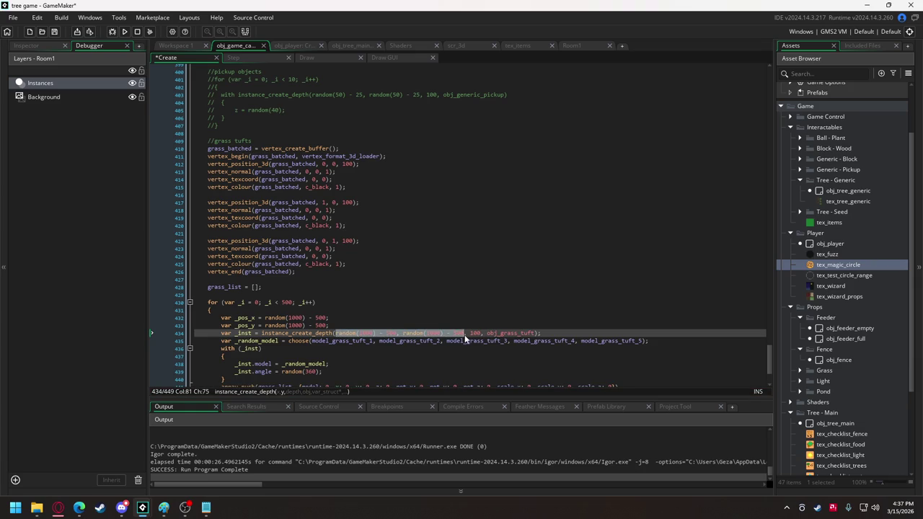
text(_x, _y)
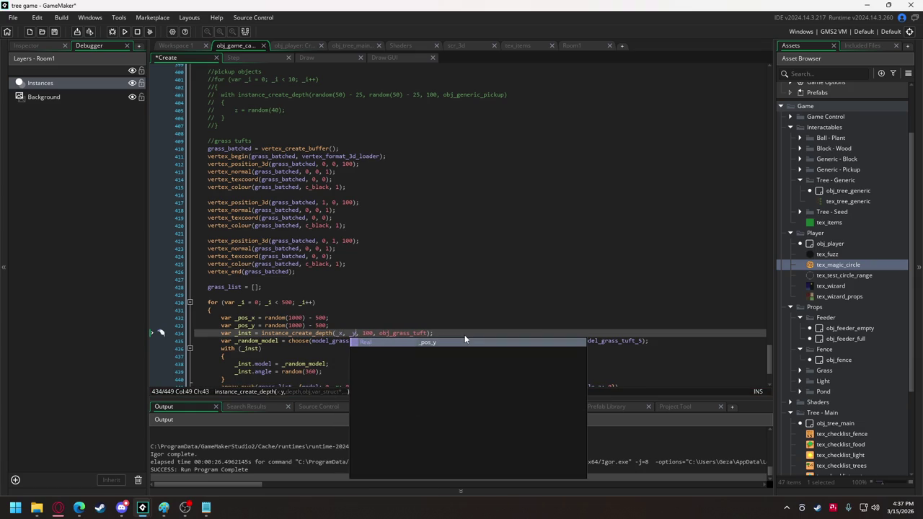
click(335, 333)
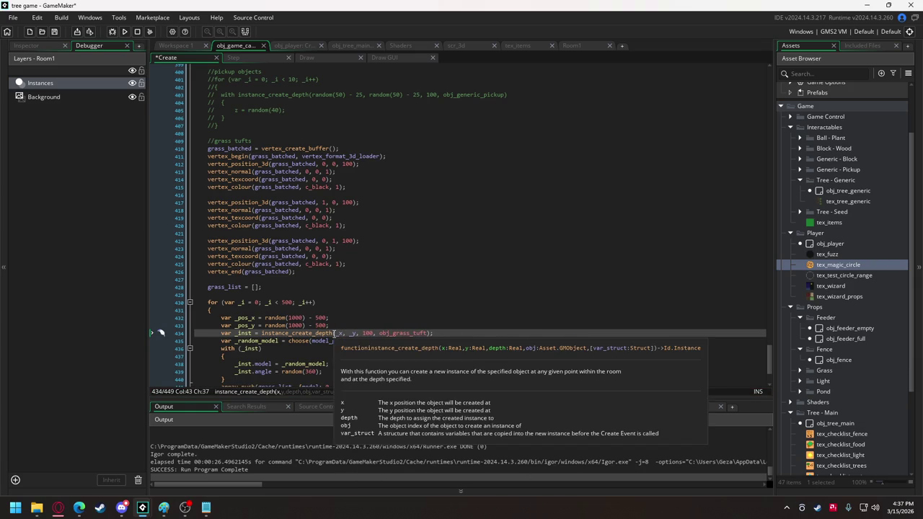
text(_pos)
key(Right)
key(Right)
key(Right)
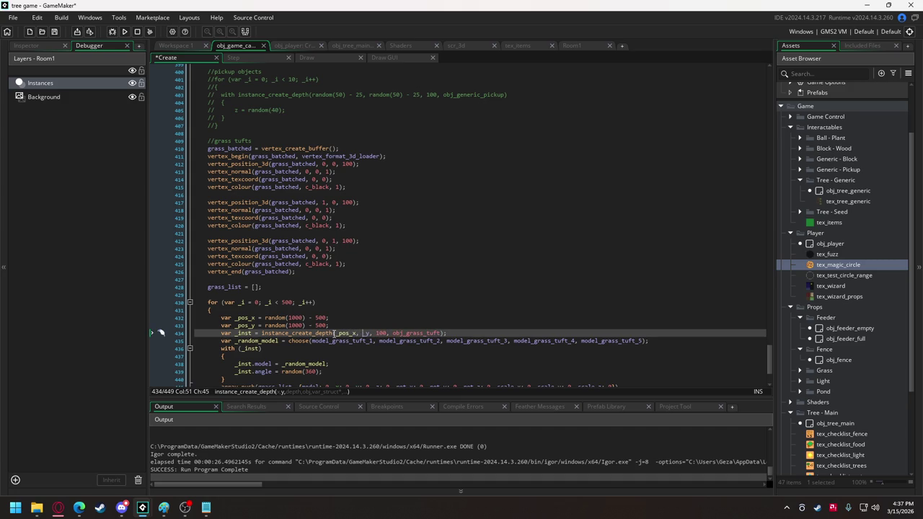
text(_pos_)
Set the pushed struct's model, x and y to _random_model, _pos_x and _pos_y
scroll(347, 313, down, 3)
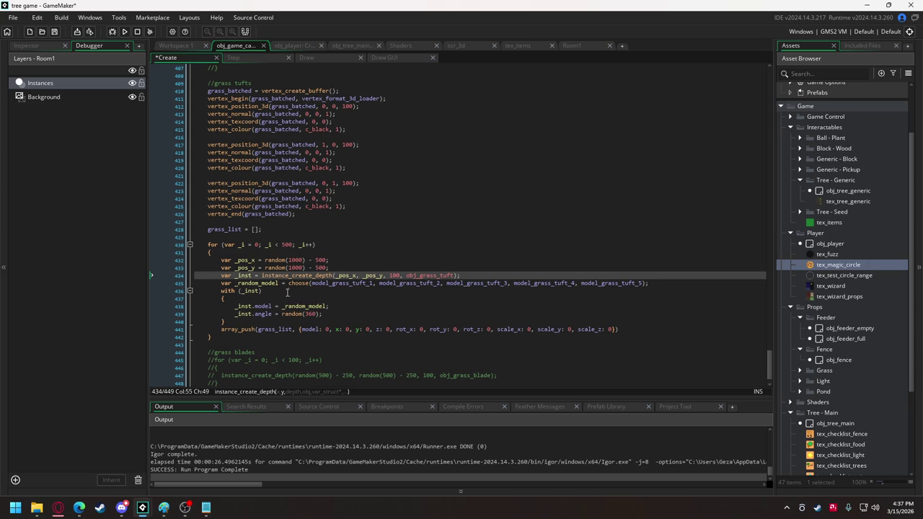
double_click(272, 283)
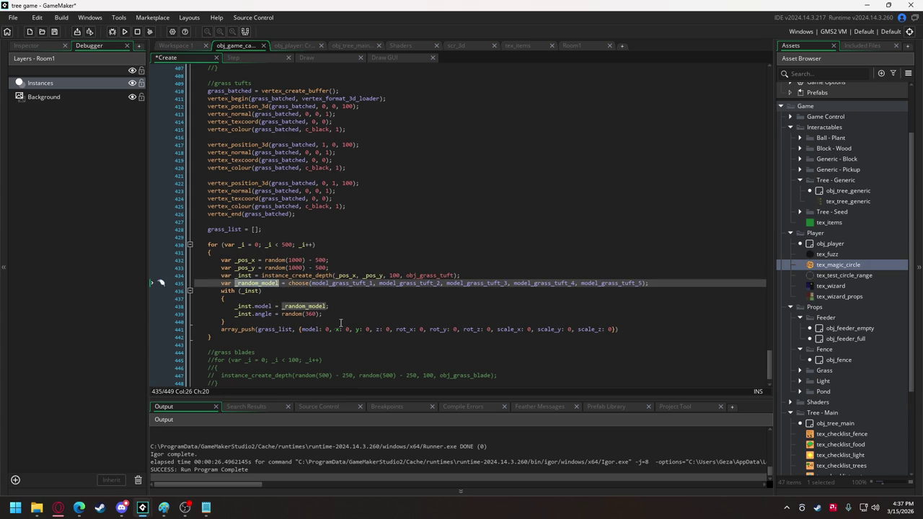
double_click(328, 329)
key(ctrl+v)
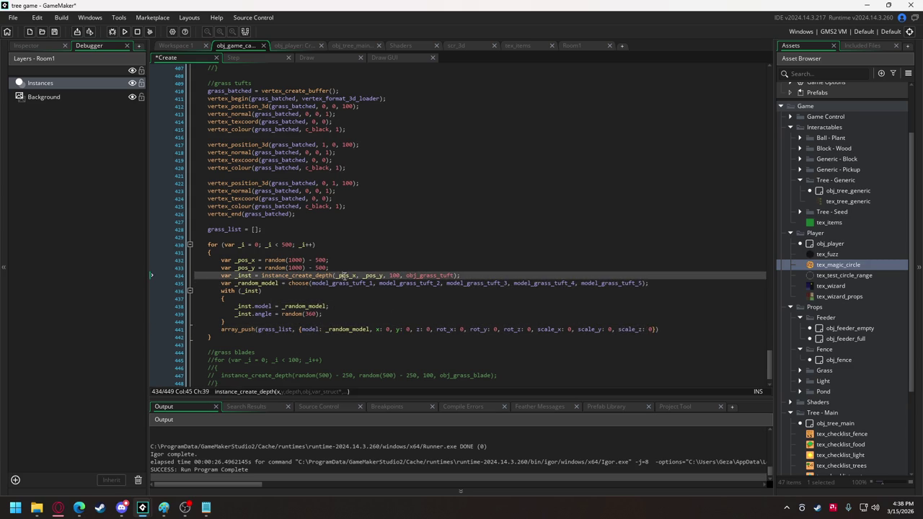
double_click(345, 275)
key(ctrl+c)
double_click(388, 328)
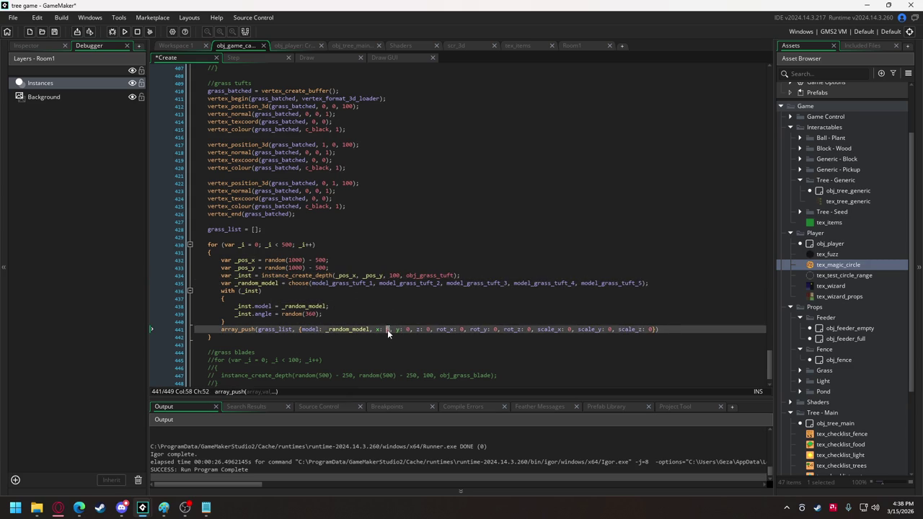
key(ctrl+v)
double_click(373, 275)
key(ctrl+c)
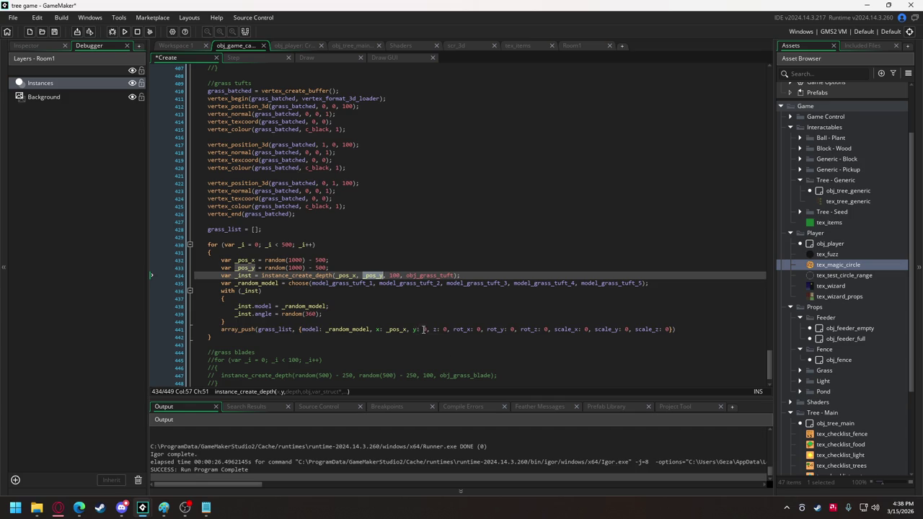
double_click(425, 329)
key(ctrl+v)
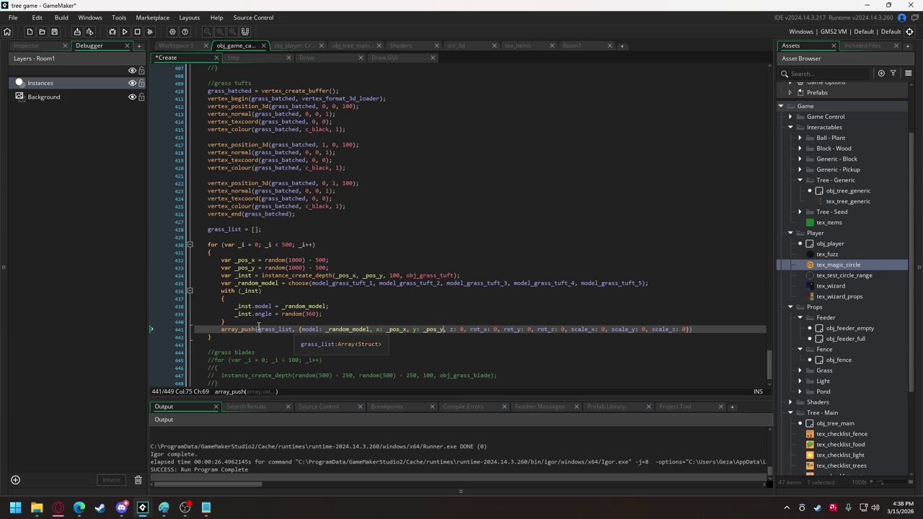
Start a var _angle declaration on a new line below _pos_y
click(334, 268)
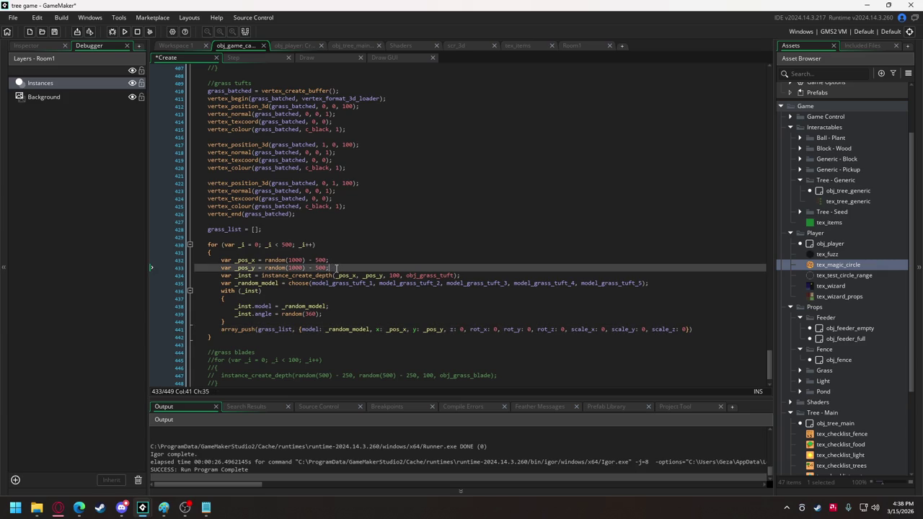
key(Return)
text(var _angle =)
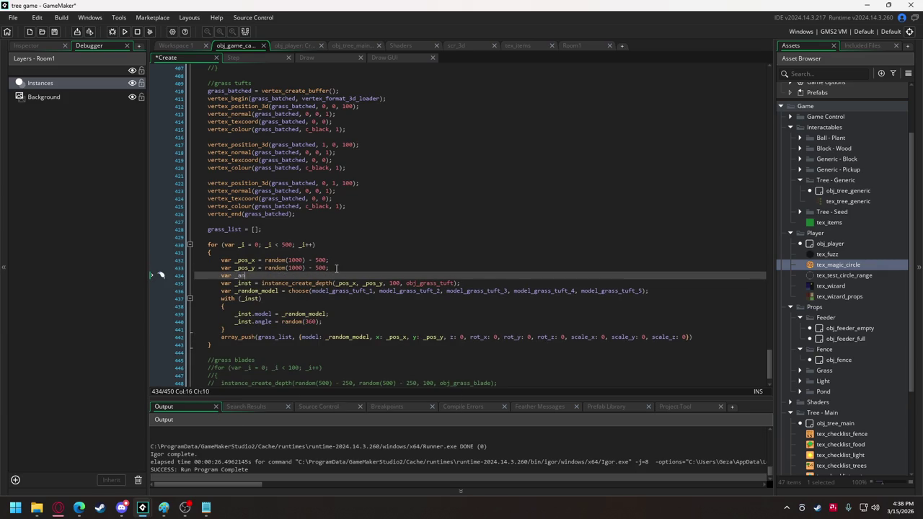
Set var _angle = random(360) and use _angle for the instance angle and the struct's rot_z
click(321, 321)
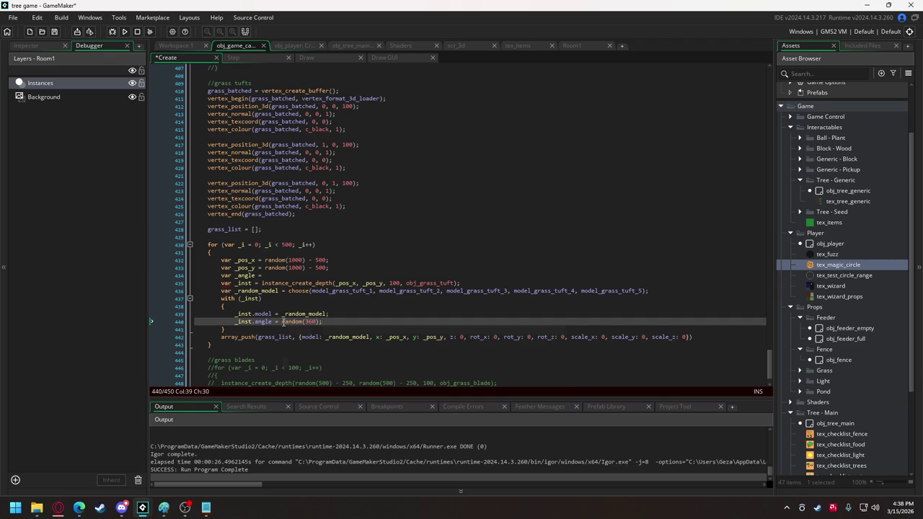
drag(281, 322, 317, 322)
click(282, 275)
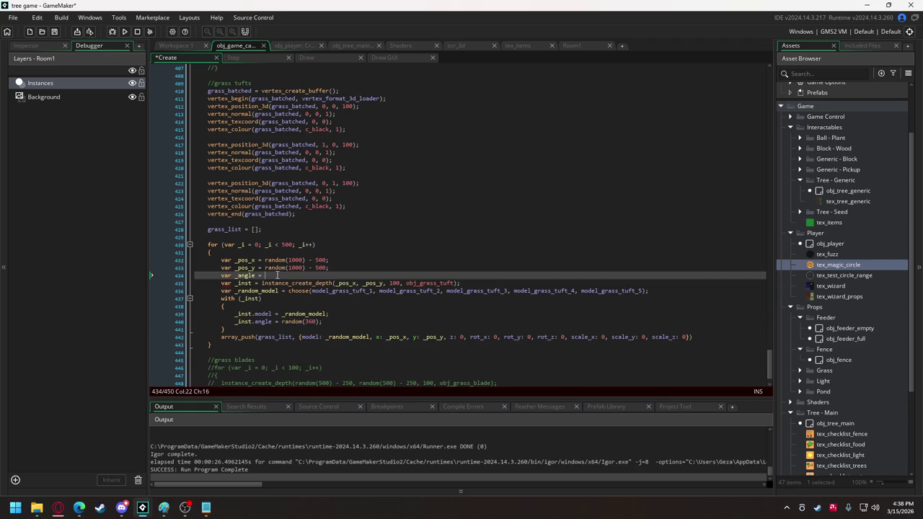
key(ctrl+v)
double_click(249, 275)
key(ctrl+c)
drag(283, 322, 322, 322)
key(ctrl+v)
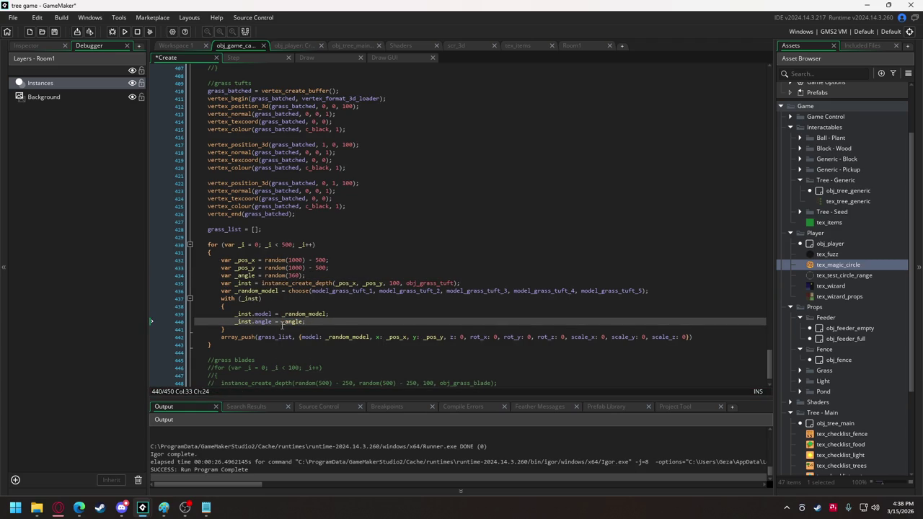
double_click(562, 337)
key(ctrl+v)
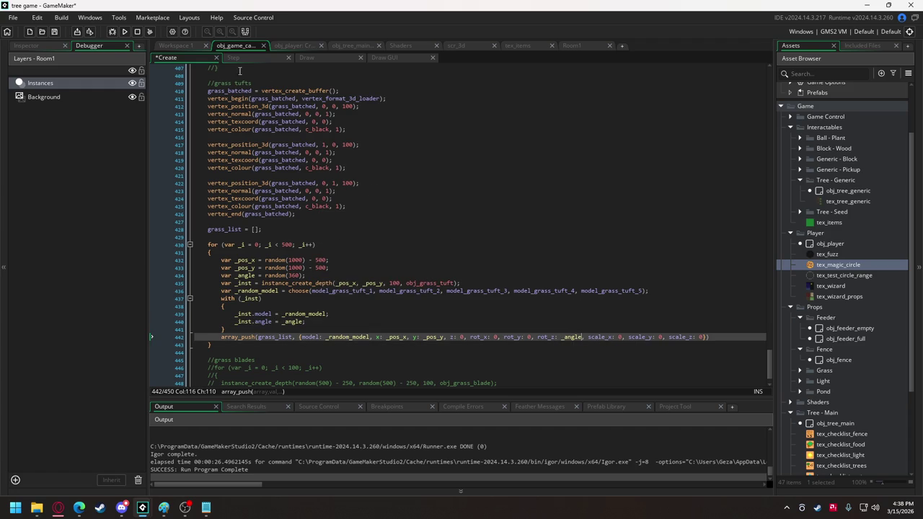
click(306, 58)
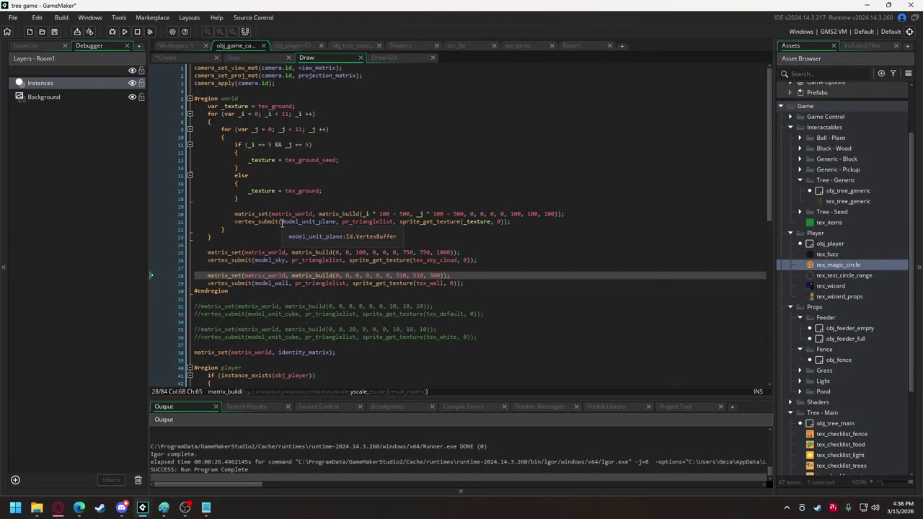
Scroll through the grass tuft's Draw code, then its Create event code
scroll(281, 221, down, 10)
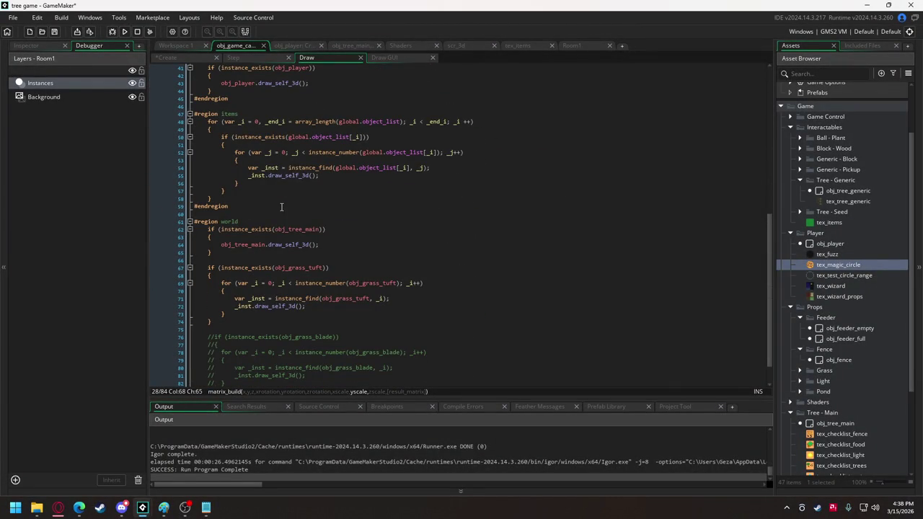
scroll(281, 216, up, 7)
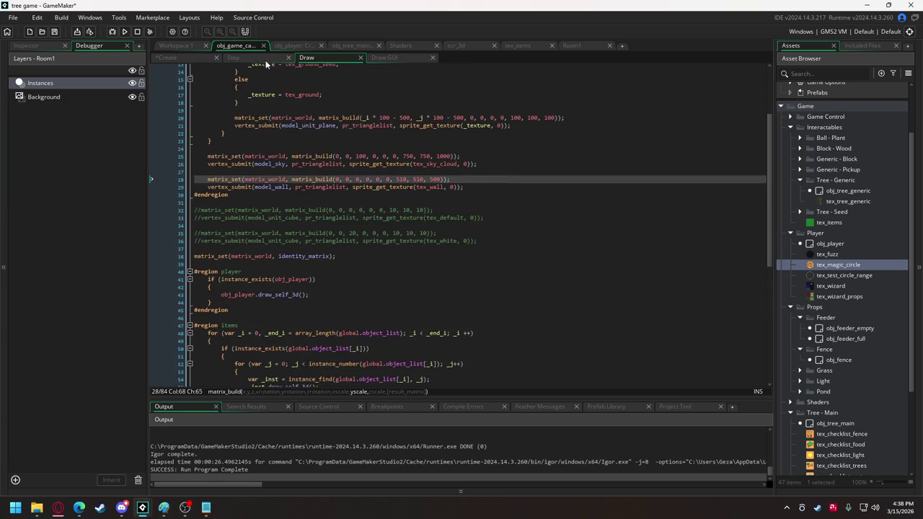
click(174, 59)
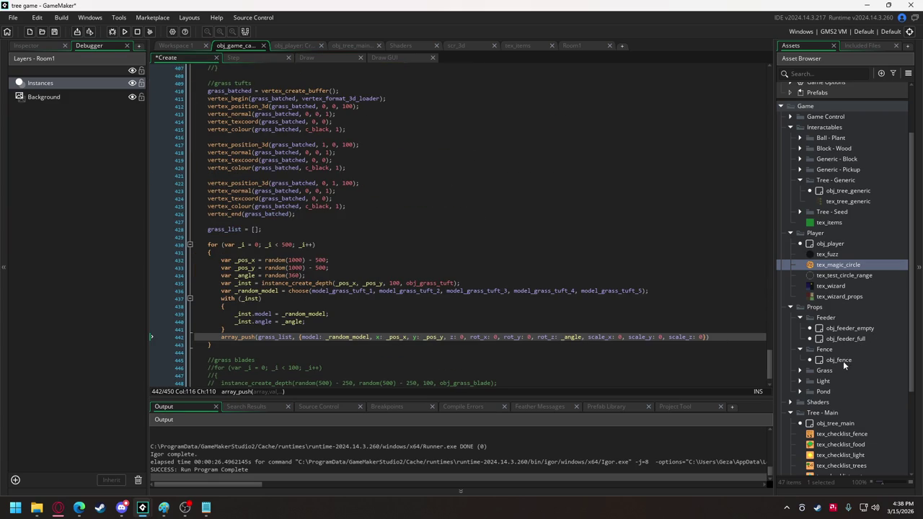
scroll(833, 338, down, 2)
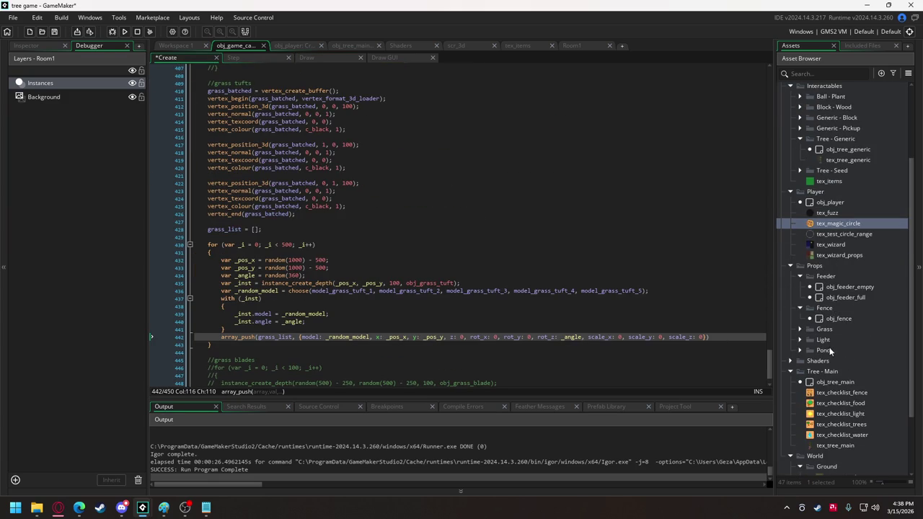
scroll(828, 351, down, 4)
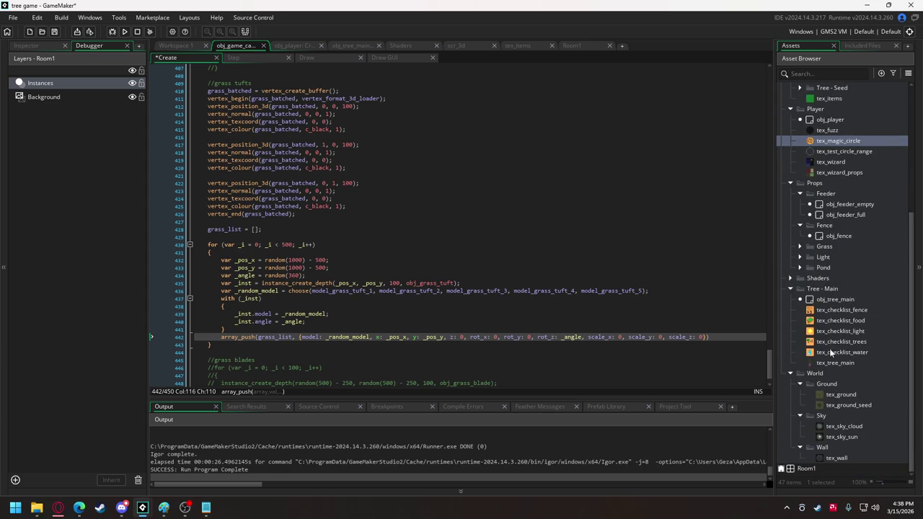
scroll(819, 295, up, 1)
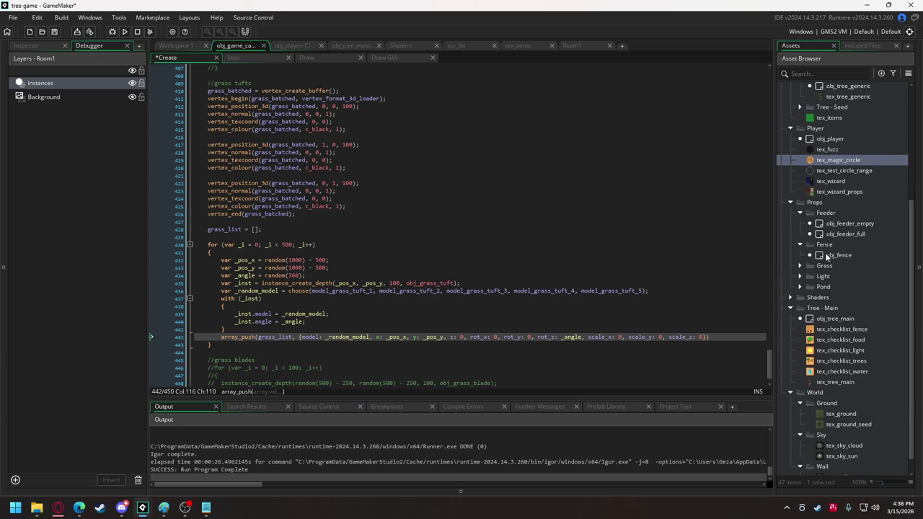
Open obj_grass_tuft from the Grass folder, then return to the game object's Create code
click(801, 266)
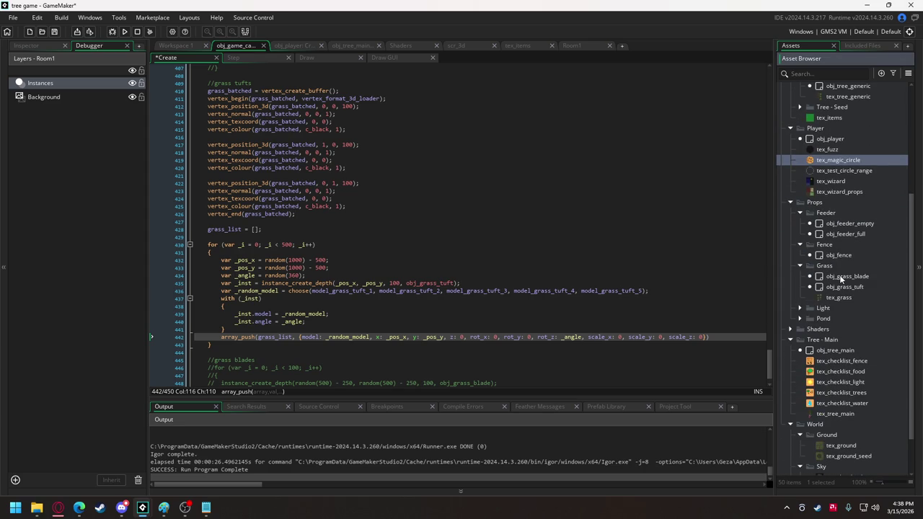
double_click(838, 288)
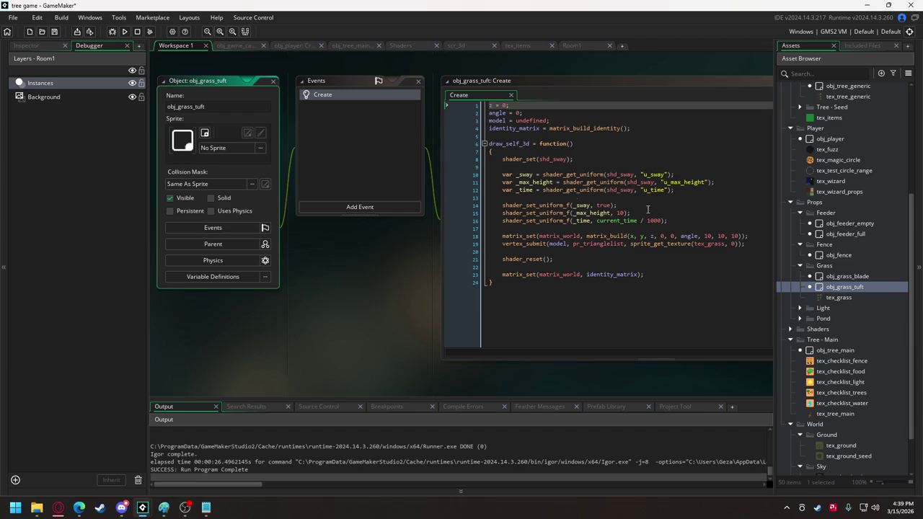
click(285, 45)
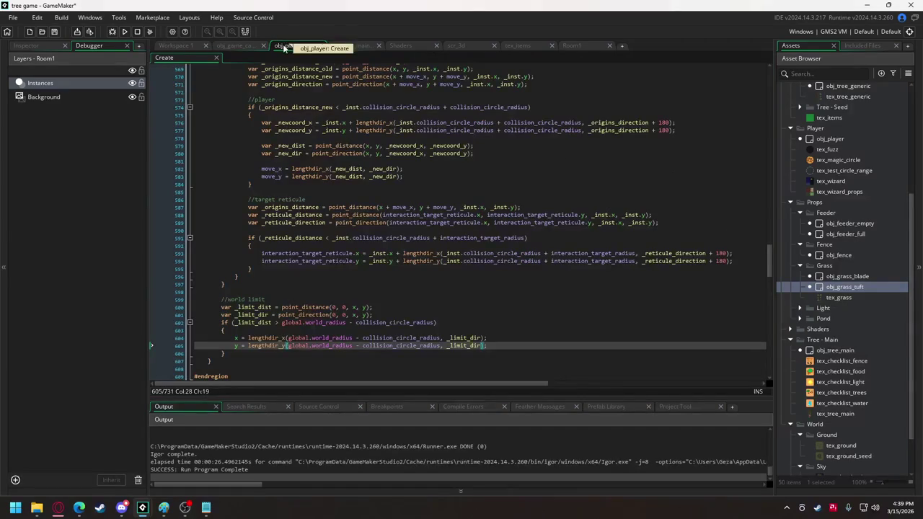
click(248, 46)
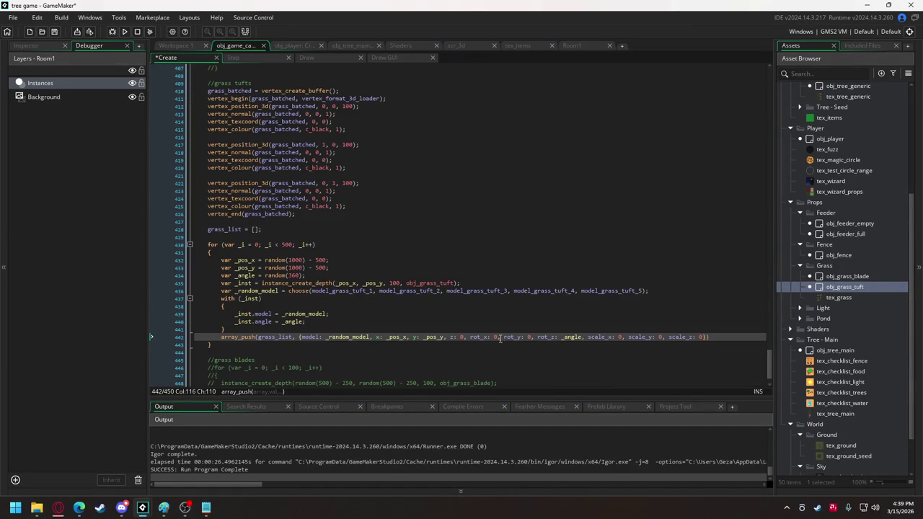
Set the tuft's scale_x, scale_y and scale_z values to 10
click(619, 337)
text(1)
click(664, 336)
click(664, 337)
text(1)
click(706, 337)
text(1)
Replace array_push(grass_list, with var _grass_data = and end the line with a semicolon
click(731, 336)
drag(295, 336, 221, 336)
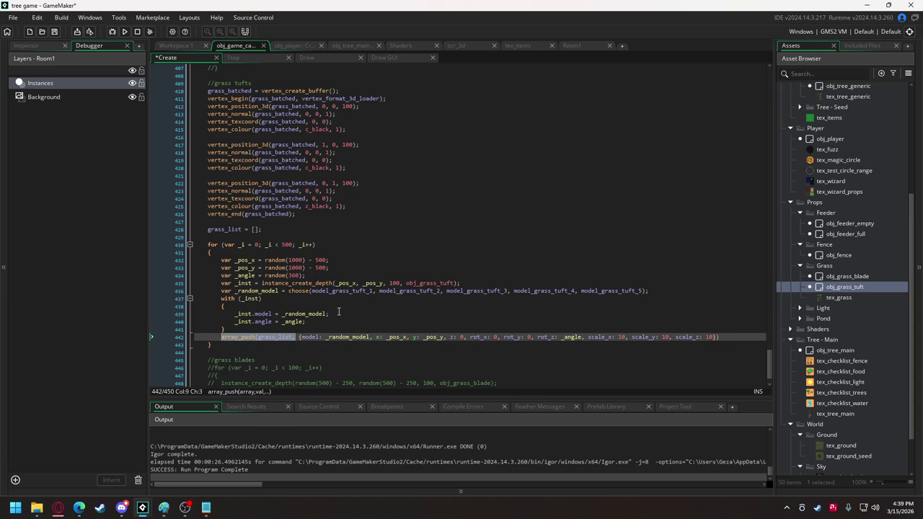
text(var _grass)
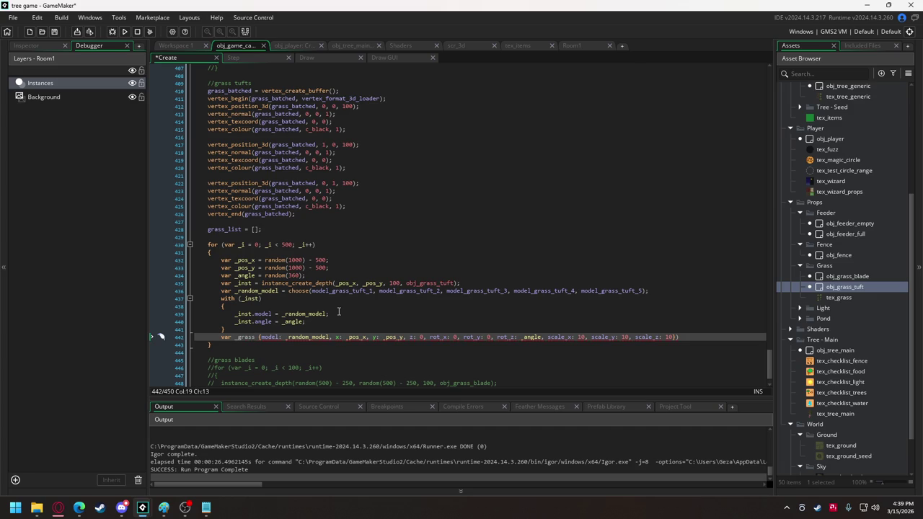
text(_data =)
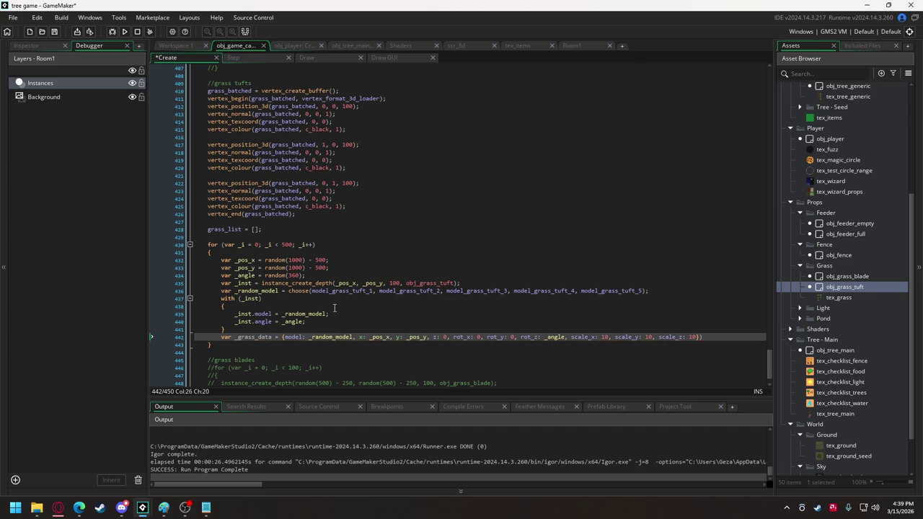
click(716, 337)
text(;)
click(162, 231)
Delete the grass_list = []; line and start a new line below _grass_data
key(BackSpace)
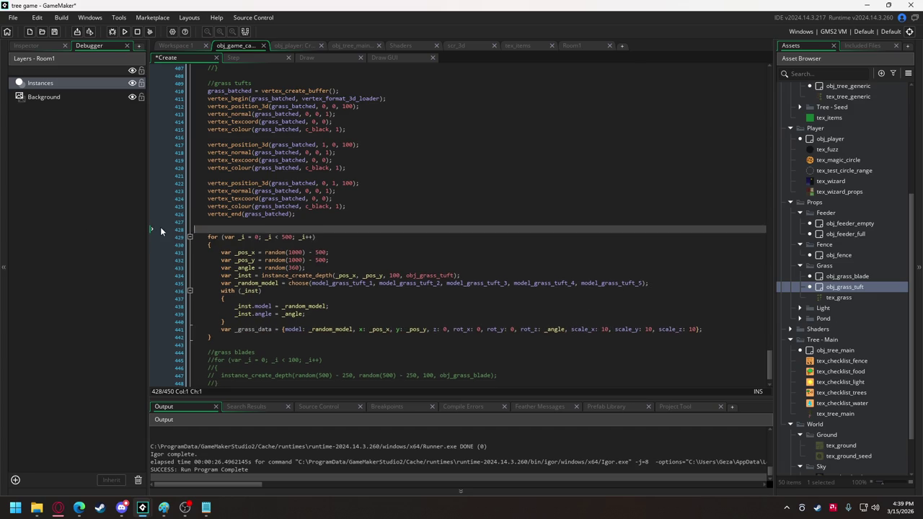
key(BackSpace)
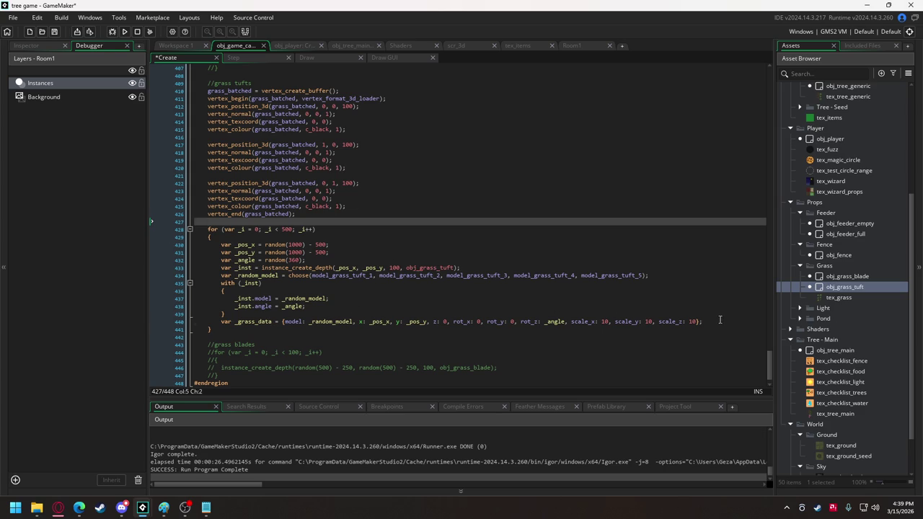
click(720, 321)
key(Return)
key(Return)
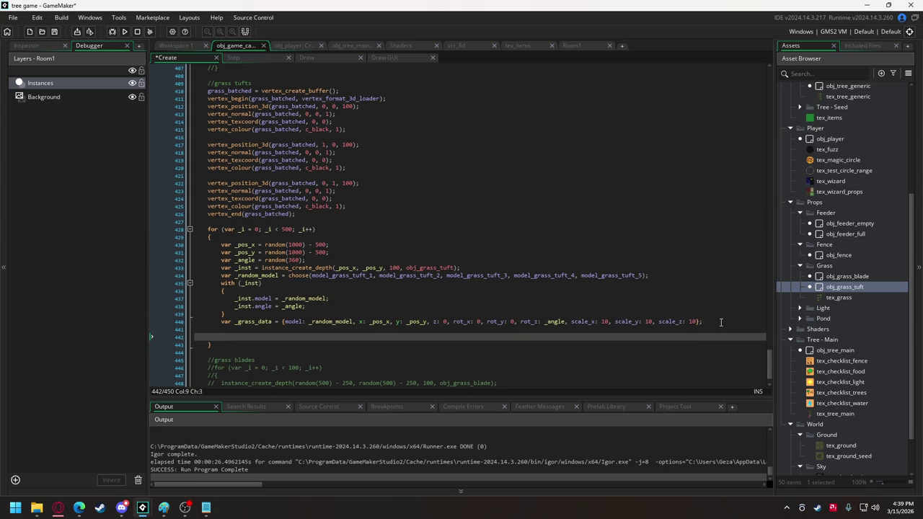
Add grass_batched = combine_models(grass_batched, _grass_data, vertex_format); and blank lines after the loop
text(gr)
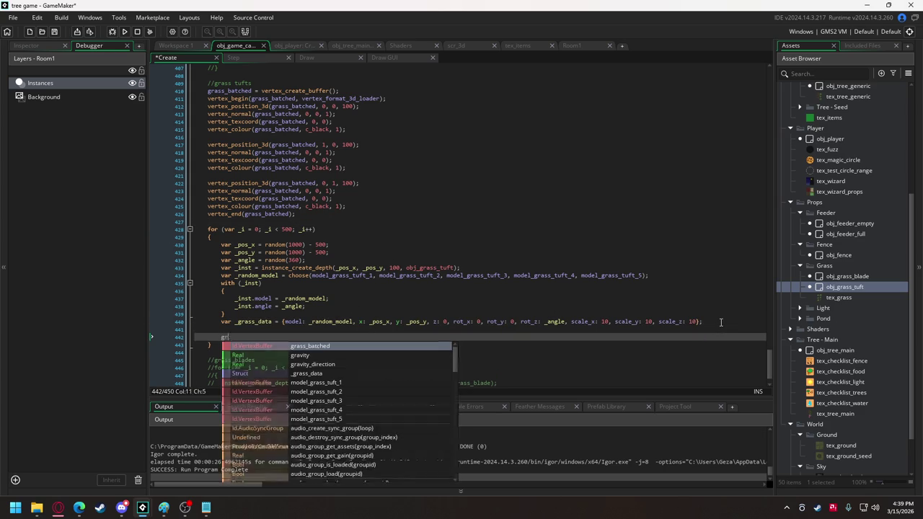
text(ass_batched )
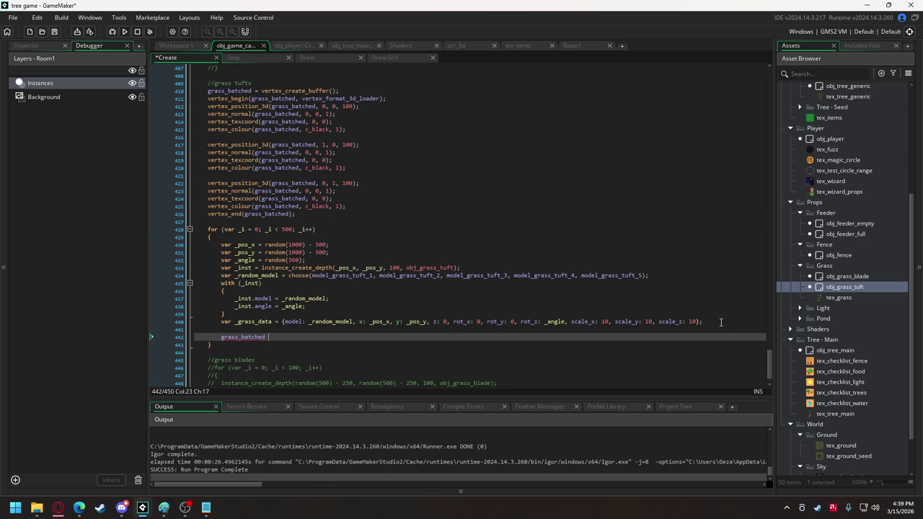
text(= com)
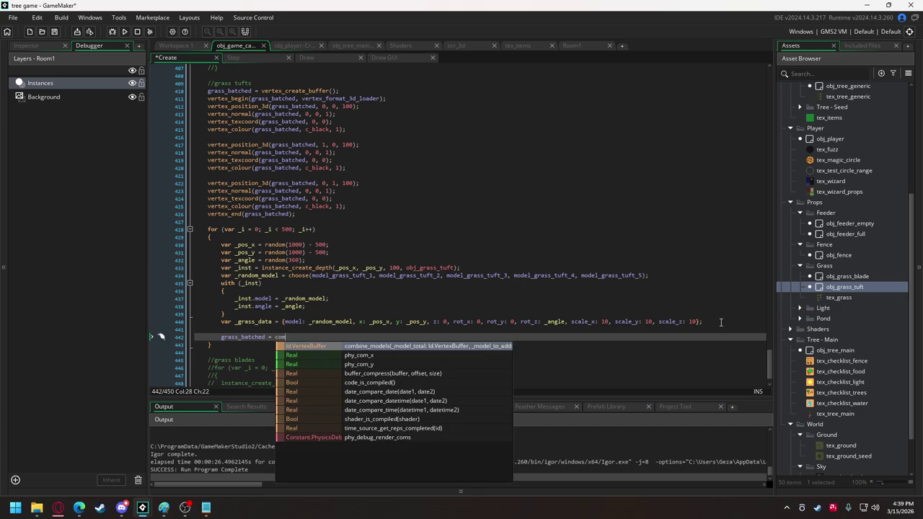
key(Return)
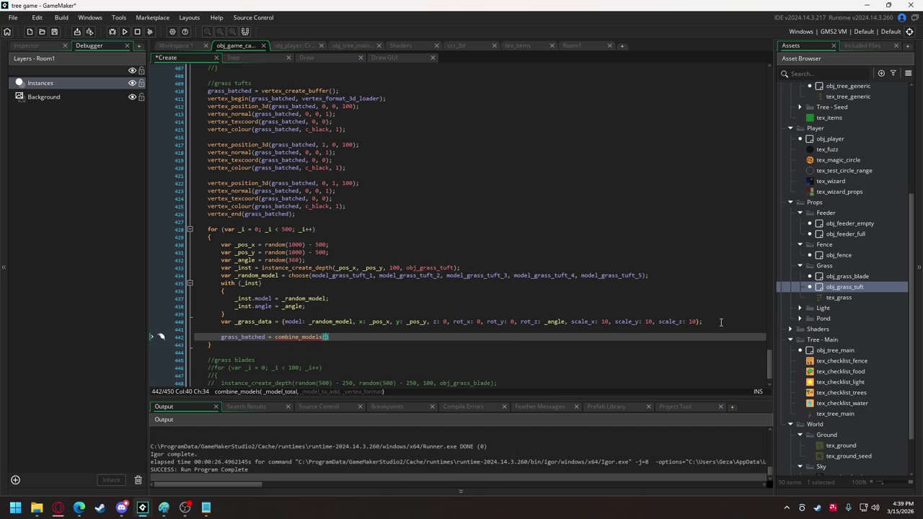
text(g)
key(Return)
text(, )
text(_g)
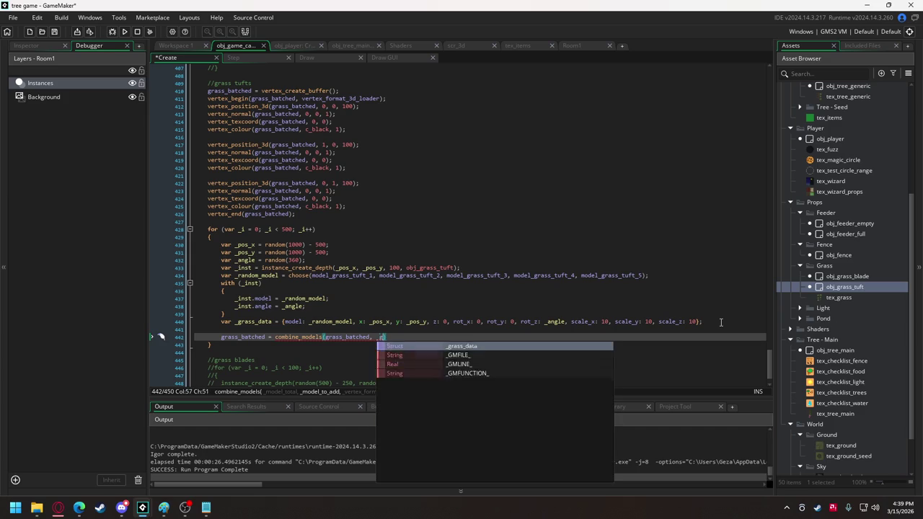
text(rass_data, ve)
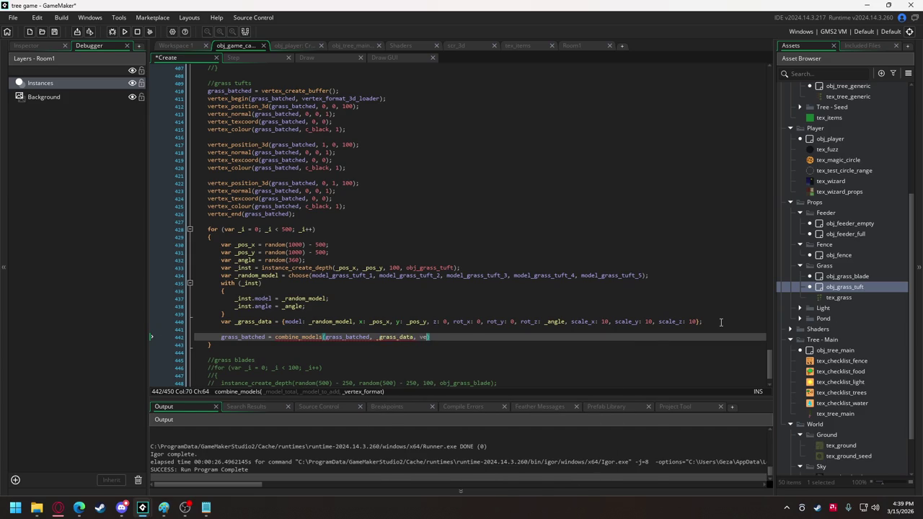
text(rtex_format);)
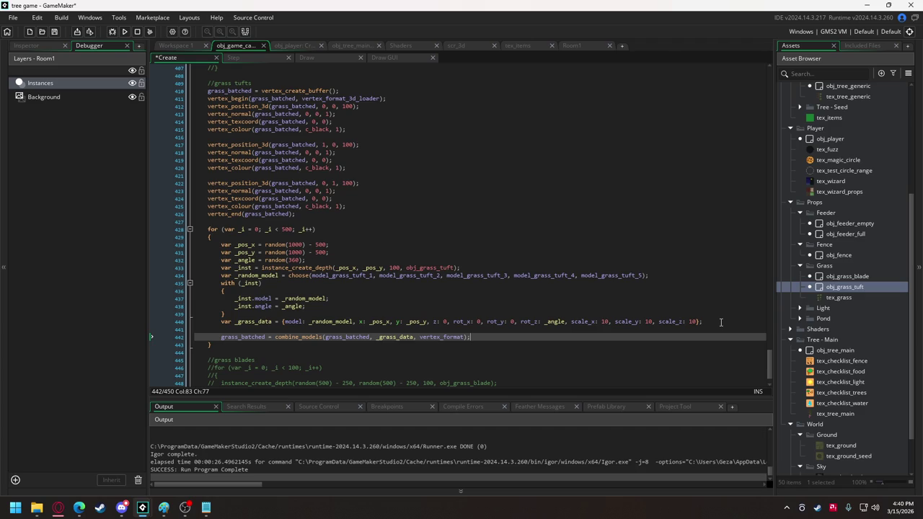
click(236, 343)
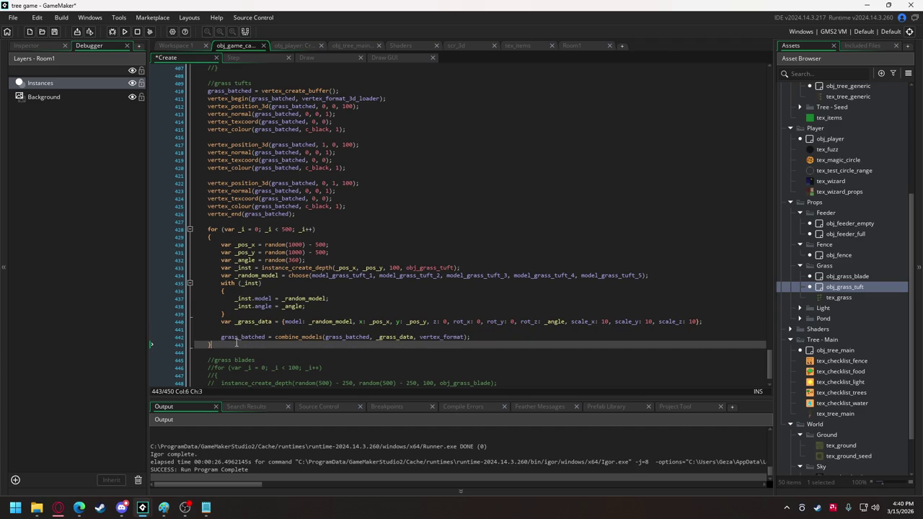
key(Return)
key(Return)
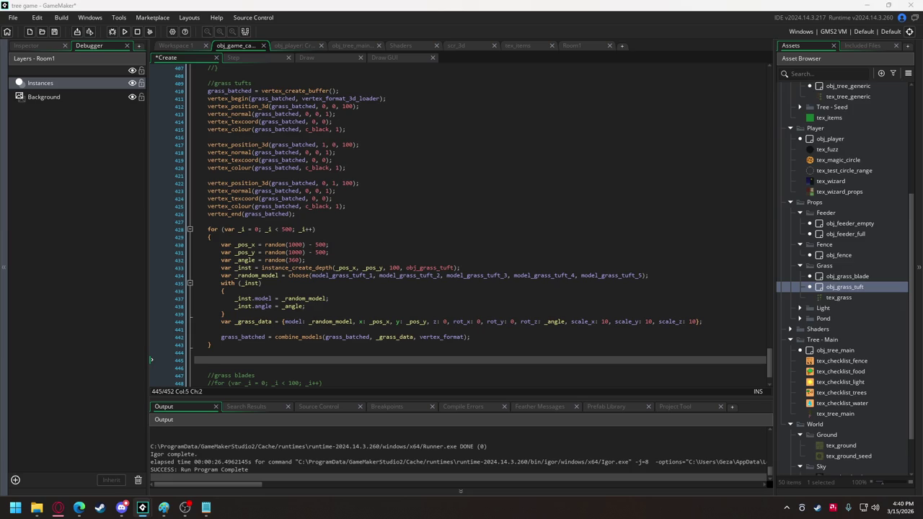
Paste the vertex buffer saving code and make grass_batched the suggested file name
click(219, 360)
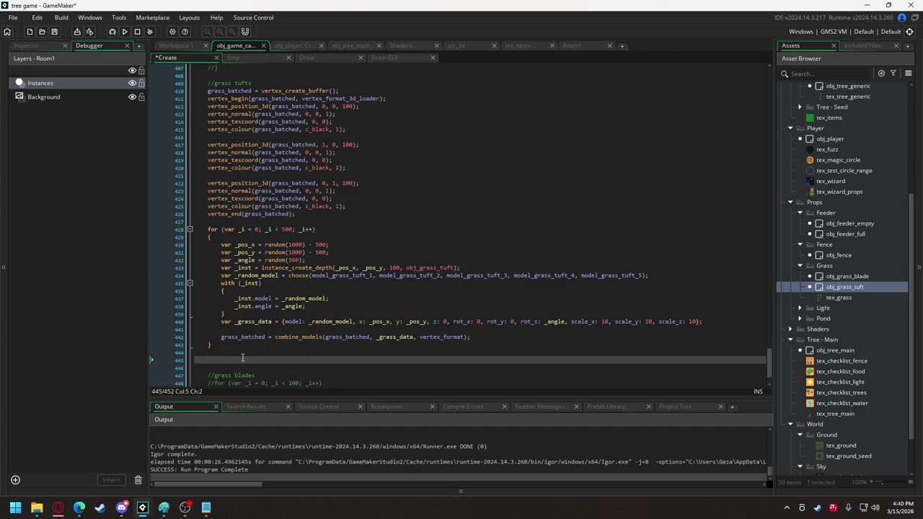
text(var _filename = get_save_filename("Vertex Buffers|*.vbuff", "map_model_extra"), 		_vertex_data = buffer_create_from_vertex_buffer(map_model_extra, buffer_fixed, 1); 	buffer_save(_vertex_data, _filename); 	buffer_delete(_vertex_data);)
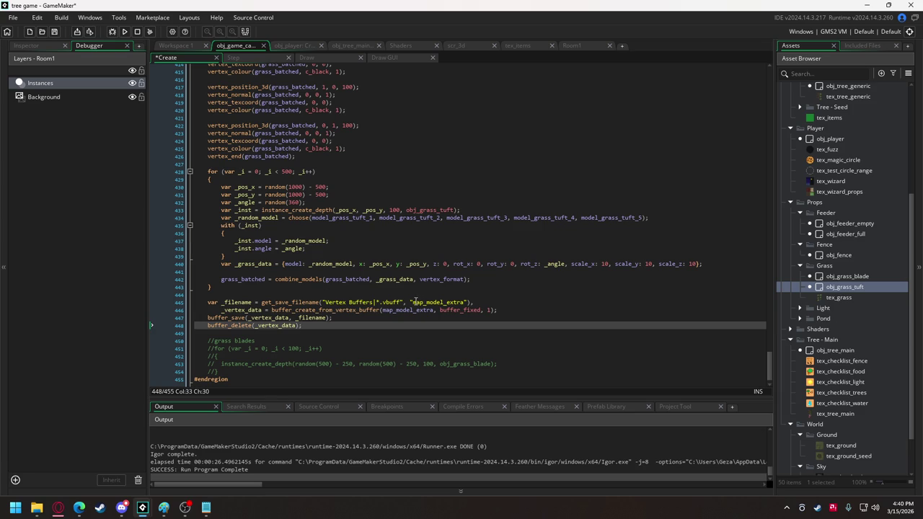
drag(411, 302, 465, 306)
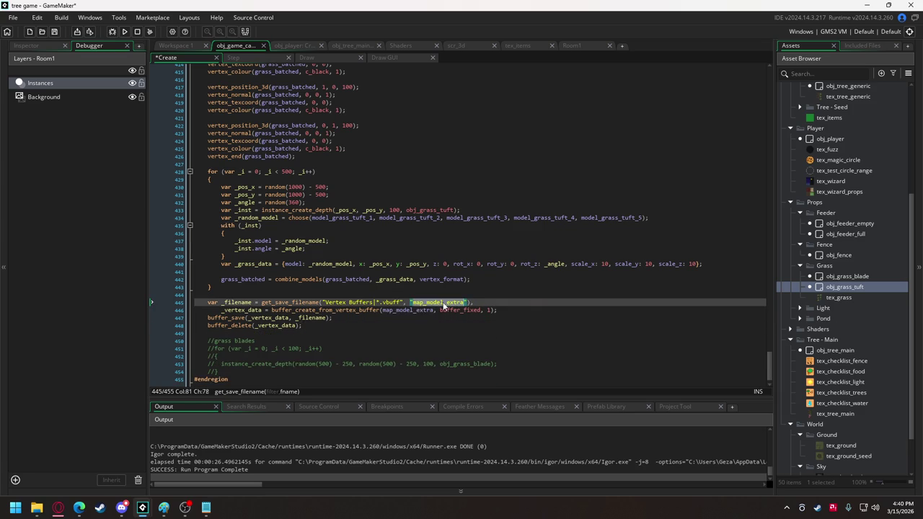
text(grass_)
text(batched)
Replace map_model_extra with grass_batched in the buffer_create_from_vertex_buffer call
click(257, 279)
click(415, 310)
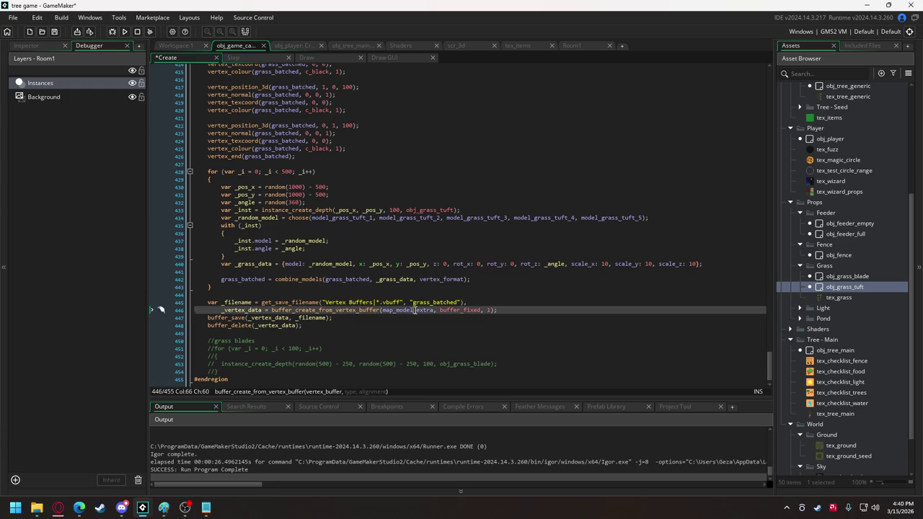
double_click(413, 309)
text(grass_batched)
mouse_move(334, 309)
mouse_move(306, 321)
Comment out the obj_grass_tuft drawing loop in the Draw event
click(319, 61)
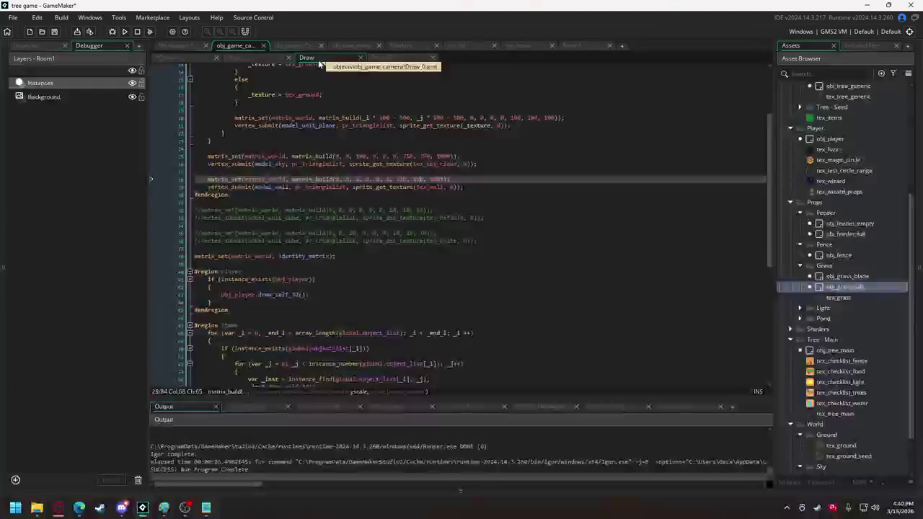
scroll(370, 203, up, 2)
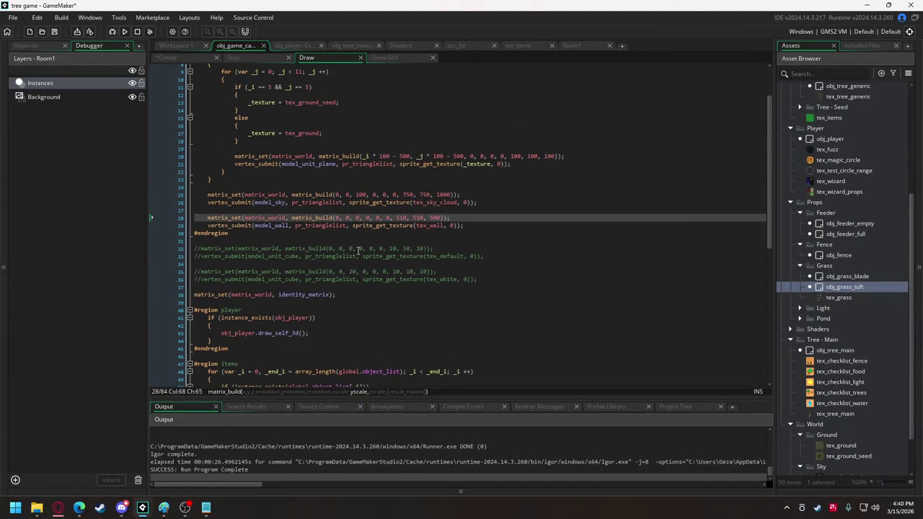
scroll(282, 302, down, 5)
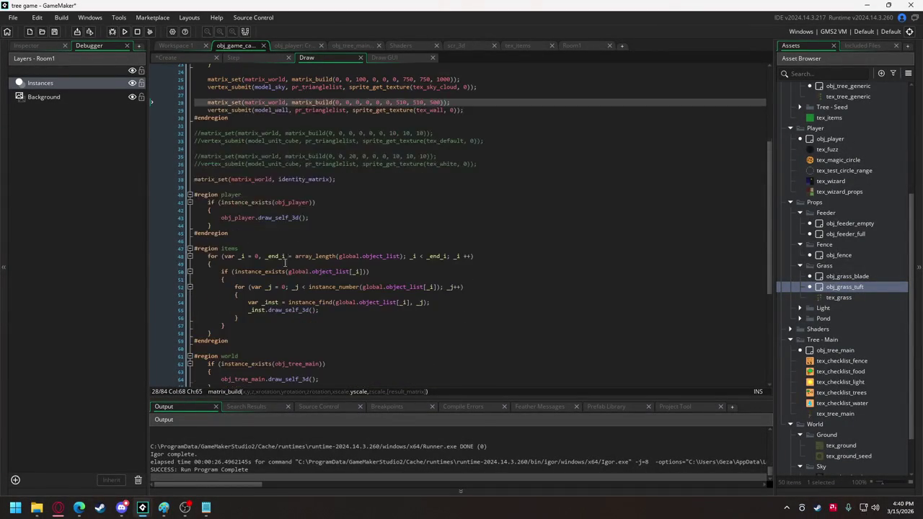
scroll(257, 272, down, 6)
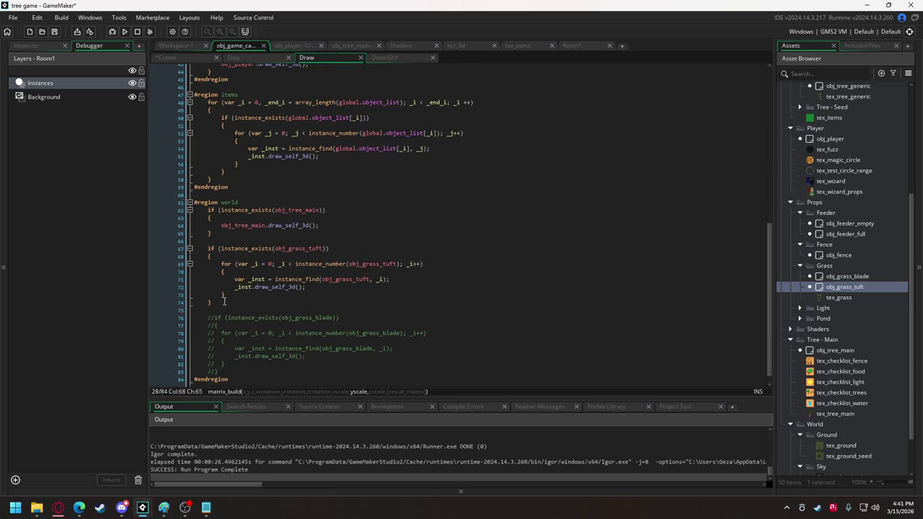
drag(218, 302, 208, 248)
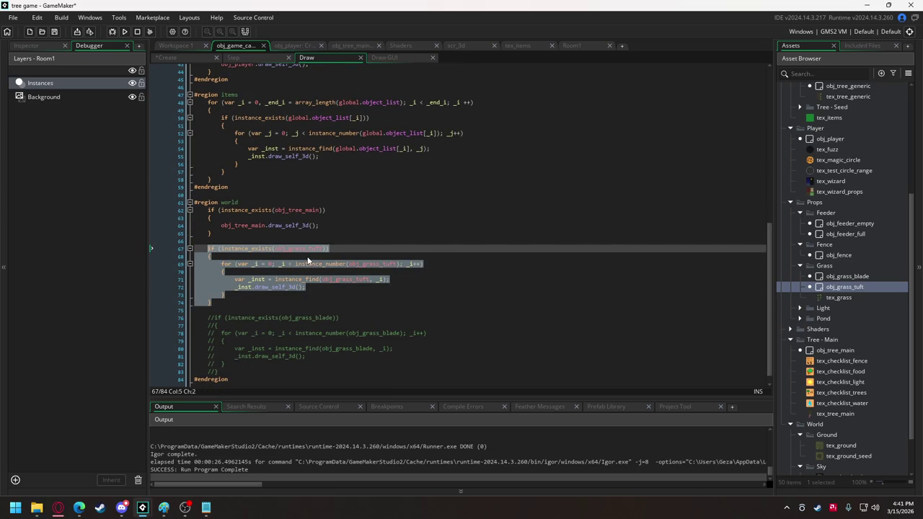
scroll(307, 259, up, 2)
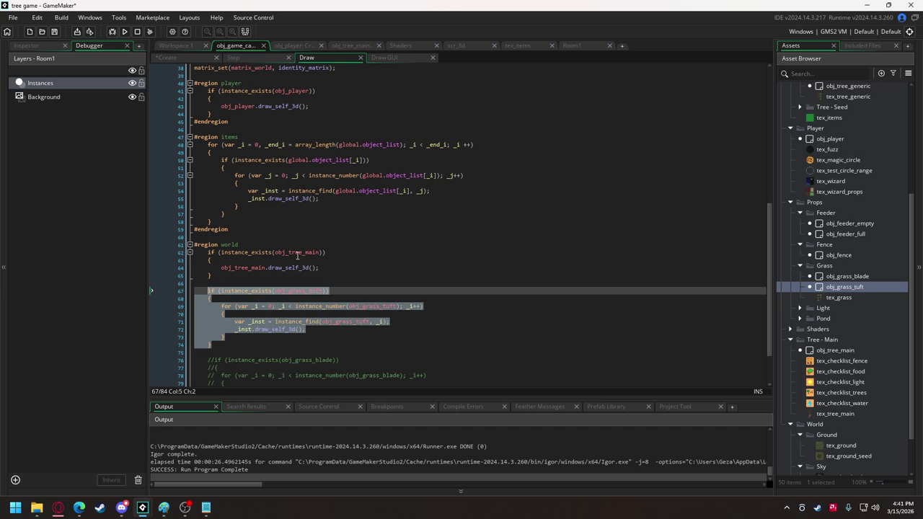
key(ctrl+k)
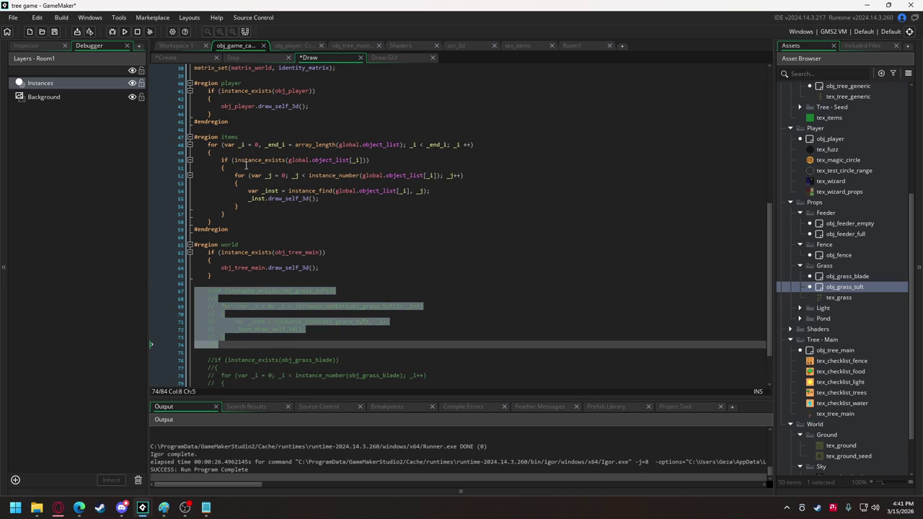
Comment out the two wall drawing lines
scroll(248, 220, up, 5)
drag(209, 106, 466, 114)
key(ctrl+c)
key(ctrl+k)
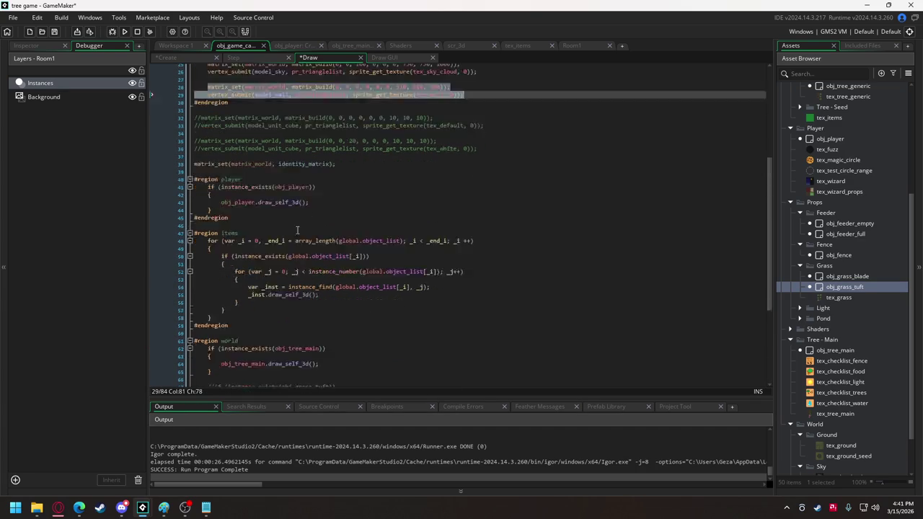
scroll(234, 347, down, 5)
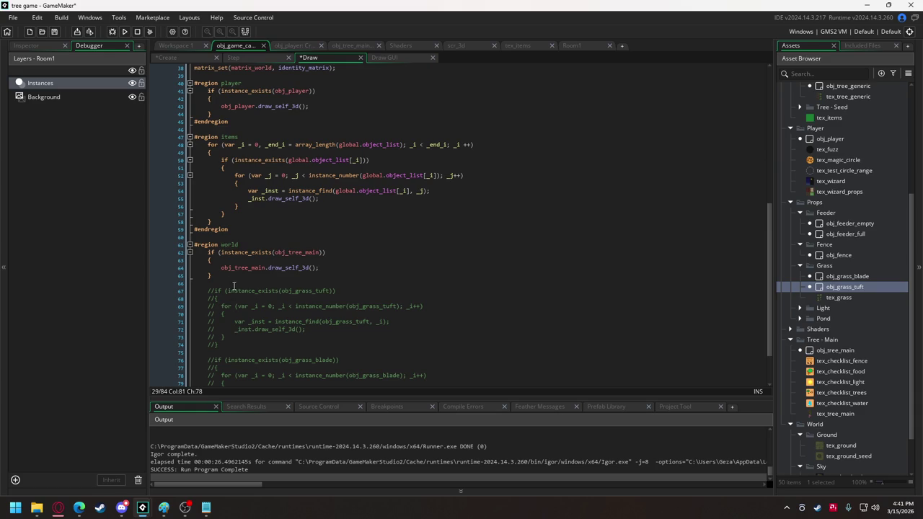
Add a //grass batched section with the pasted matrix and submit lines, submitting grass_batched instead of model_wall
click(233, 284)
key(Return)
key(Return)
key(Up)
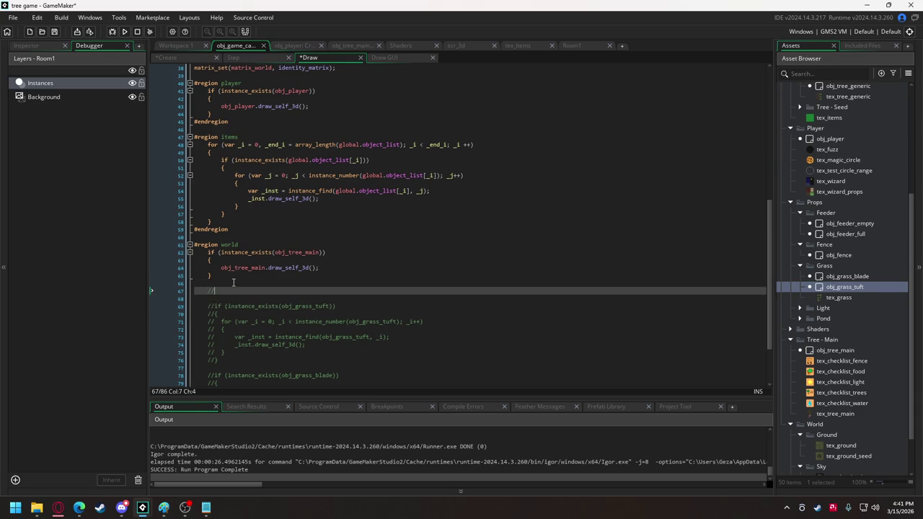
text(grass batched)
key(ctrl+v)
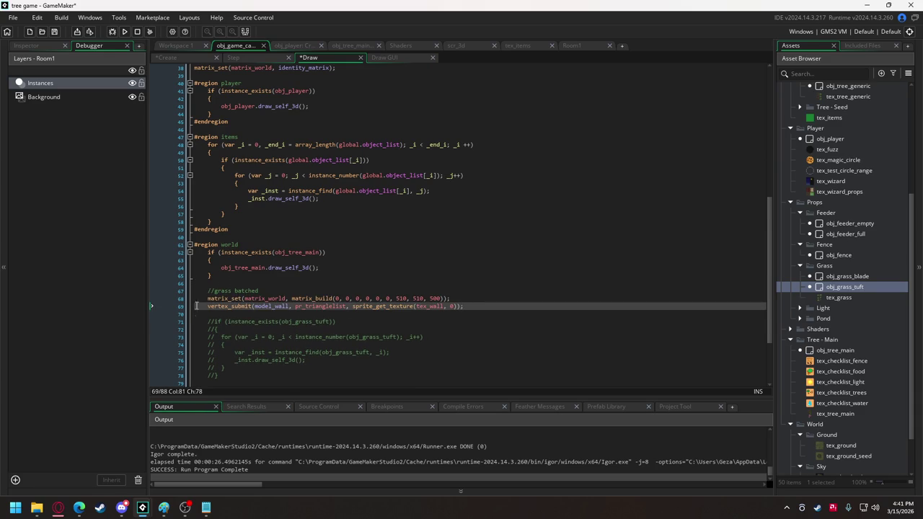
double_click(261, 306)
text(grass_batched)
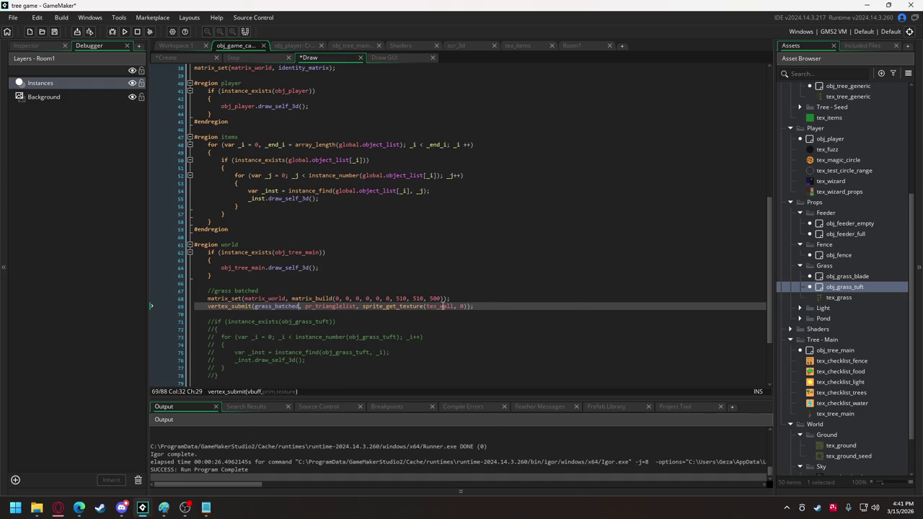
Change the texture to tex_grass and the scale to 1, 1, 1
drag(438, 306, 453, 306)
text(g)
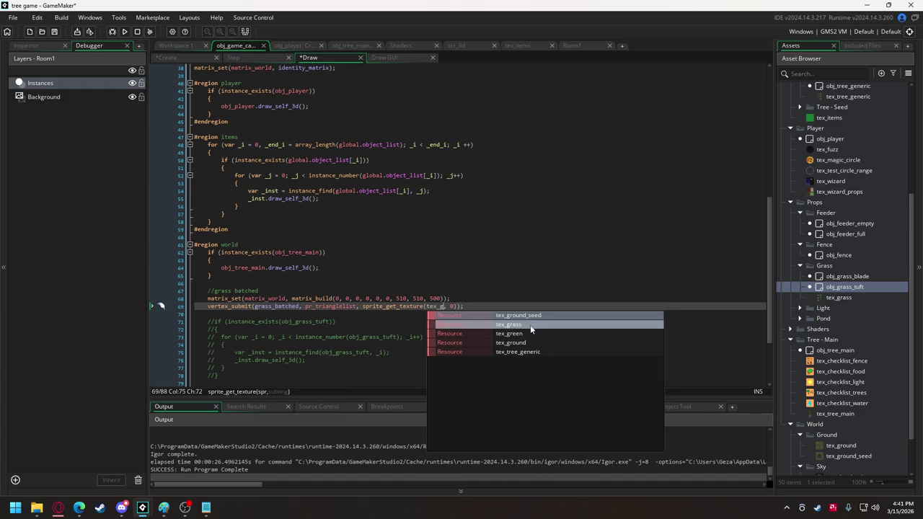
click(528, 324)
click(401, 298)
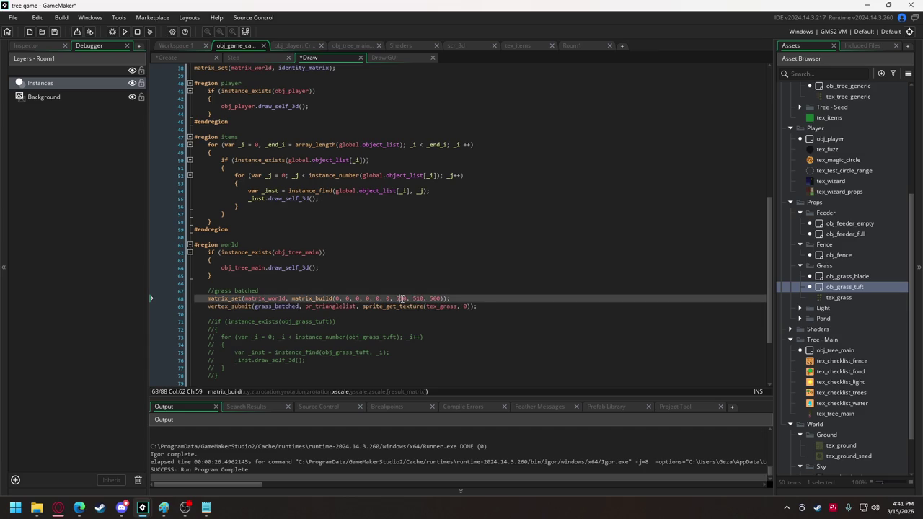
text(1)
double_click(409, 298)
text(1)
double_click(420, 298)
text(1)
key(BackSpace)
key(BackSpace)
Test-run the game, cancel the save prompt, and abort on the code error
click(124, 32)
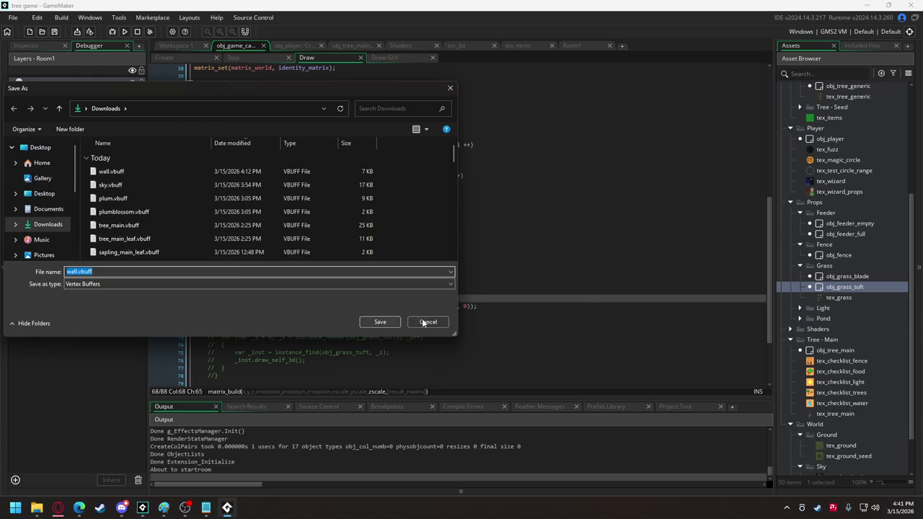
click(426, 321)
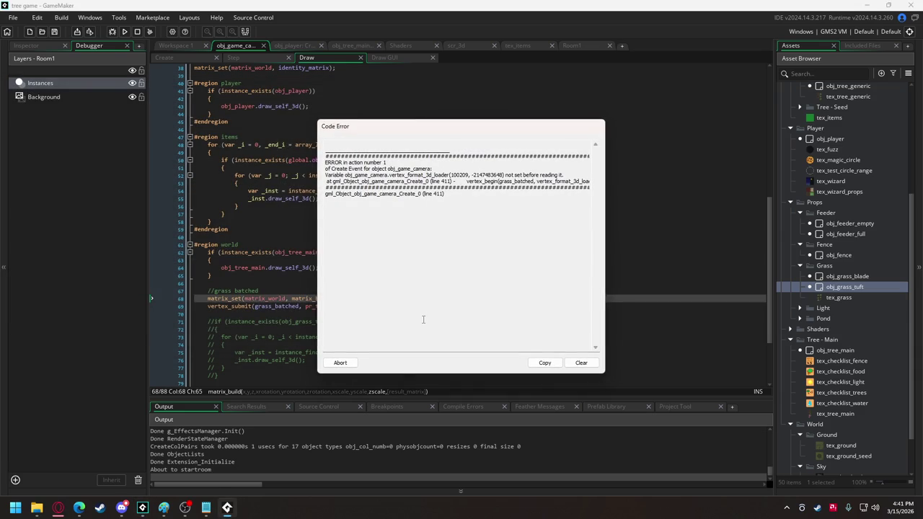
click(340, 363)
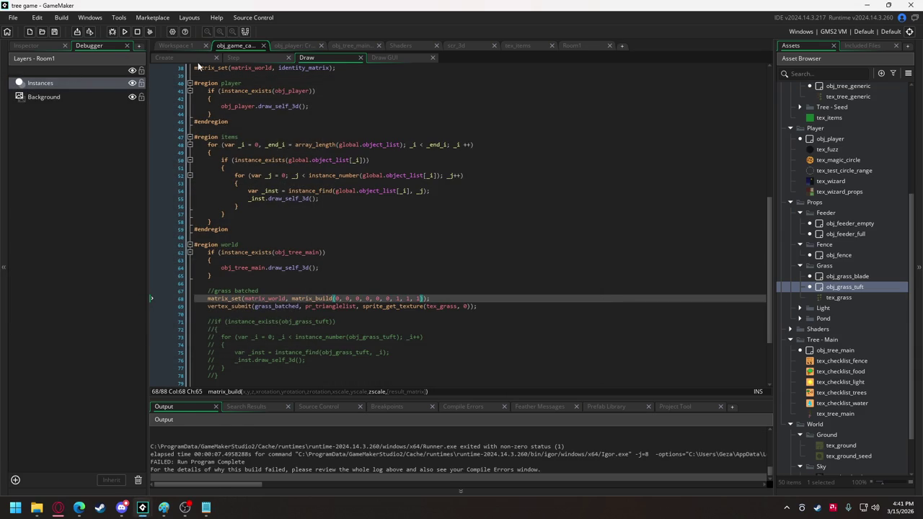
In the Create event, change vertex_format_3d_loader to vertex_format
click(164, 57)
scroll(292, 194, up, 4)
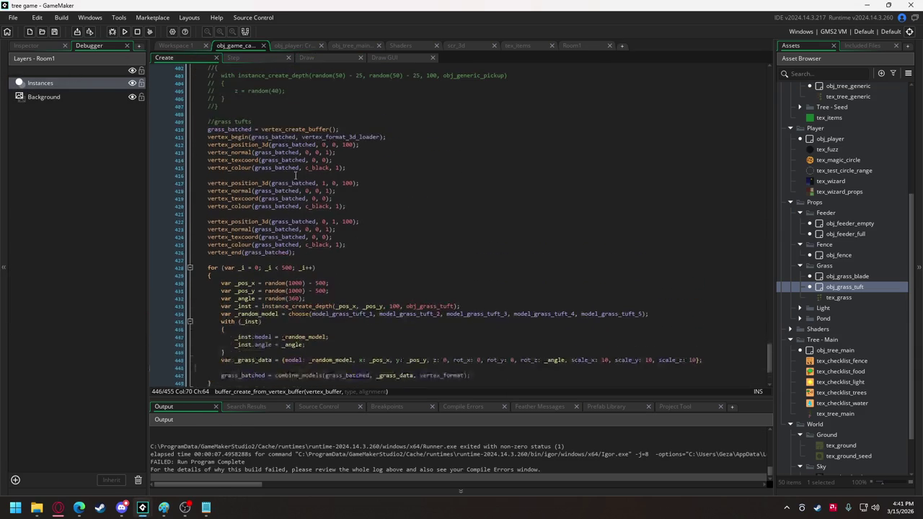
drag(344, 137, 376, 136)
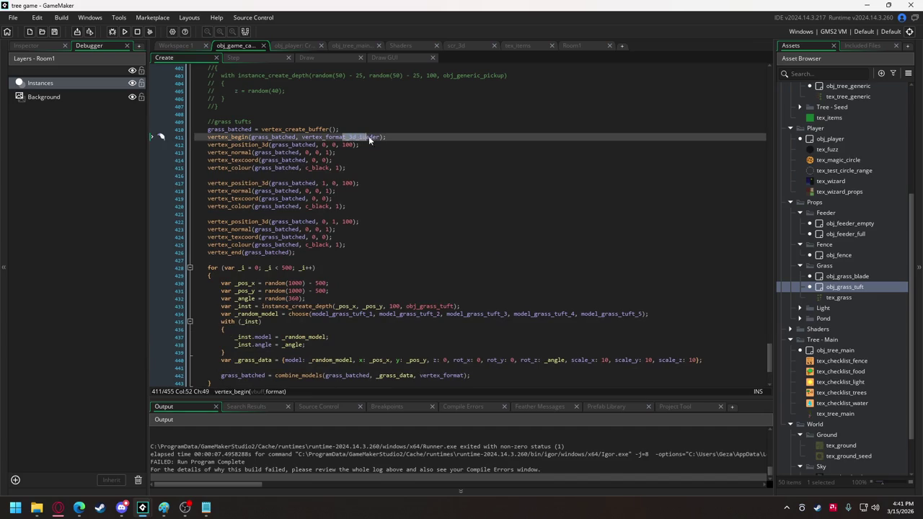
text(t)
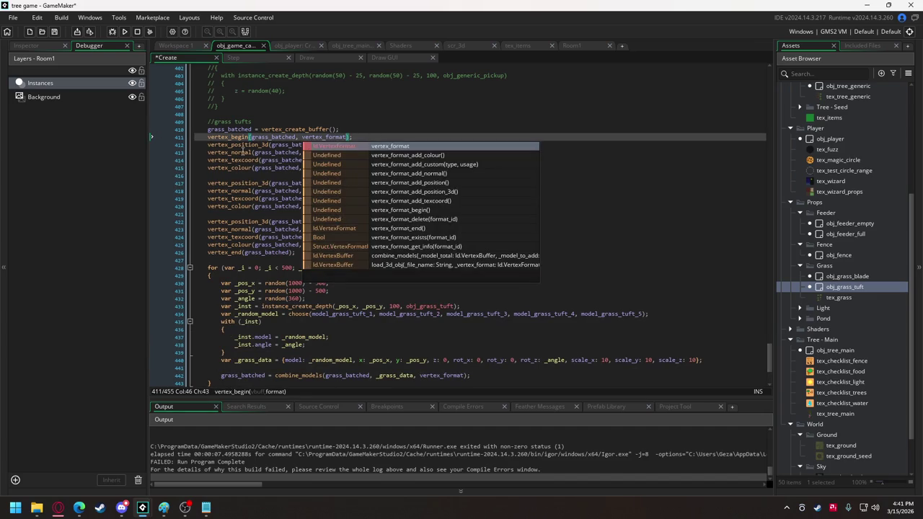
click(233, 167)
Add wall.vbuff from Downloads as an included file, rerun, and abort on the frozen buffer error
mouse_move(36, 508)
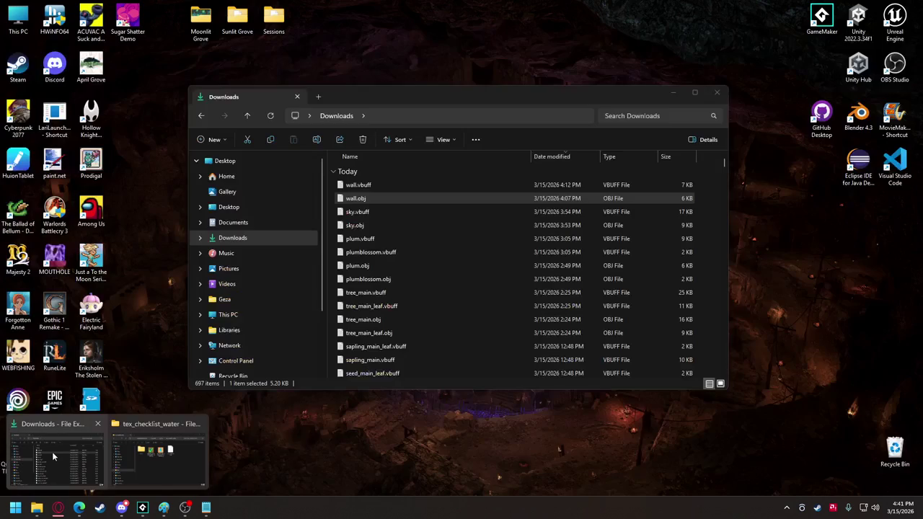
click(52, 451)
click(369, 185)
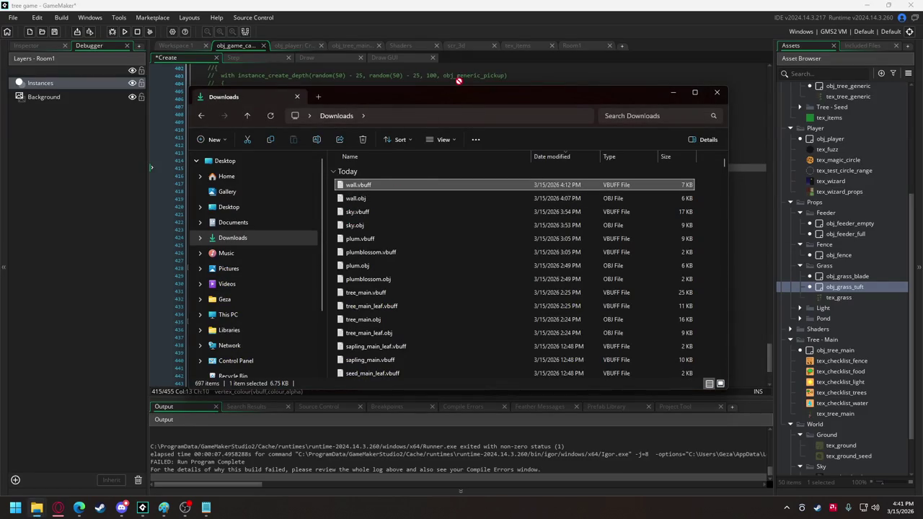
drag(460, 76, 462, 79)
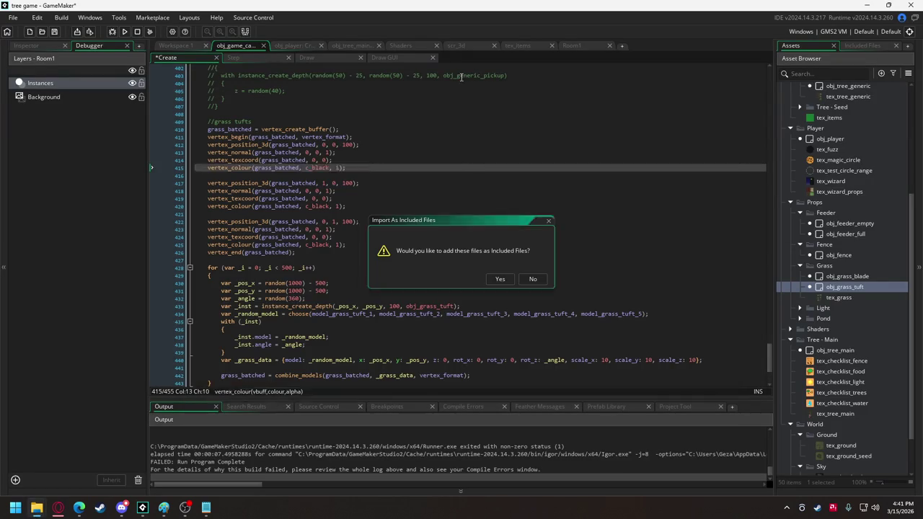
click(500, 277)
click(124, 33)
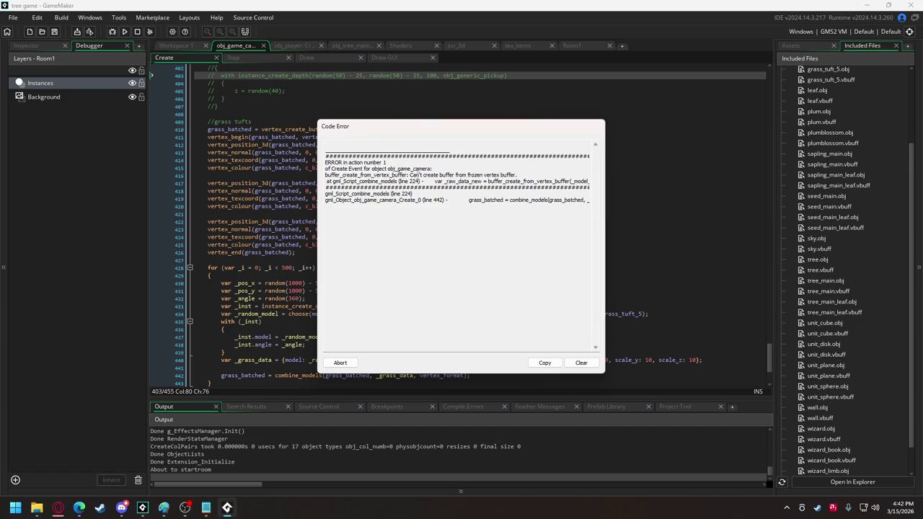
click(339, 363)
Comment out the vertex_freeze calls for model_grass_tuft_1 through 5 and rerun the game
scroll(294, 184, up, 8)
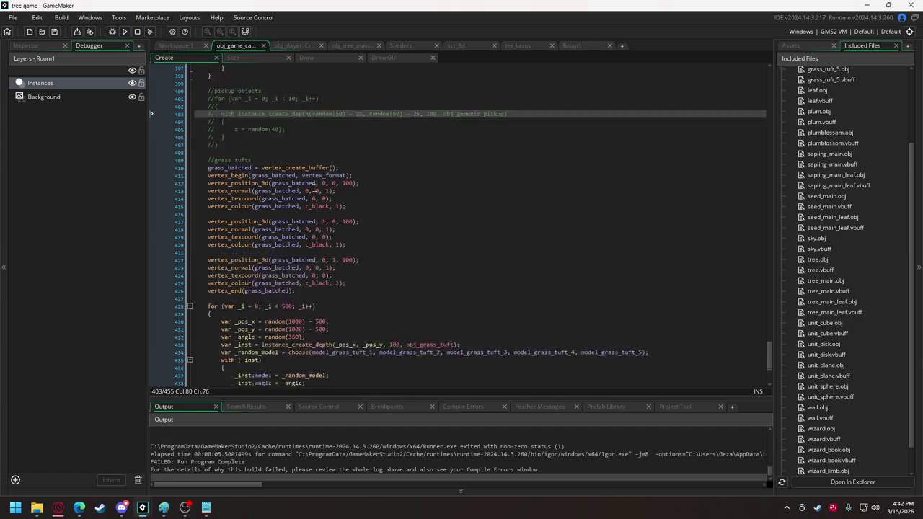
scroll(294, 184, up, 18)
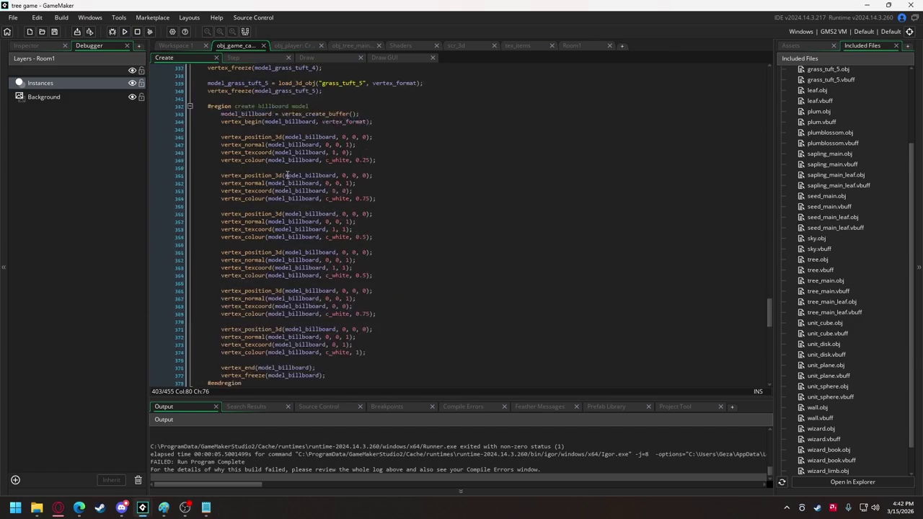
scroll(285, 168, up, 3)
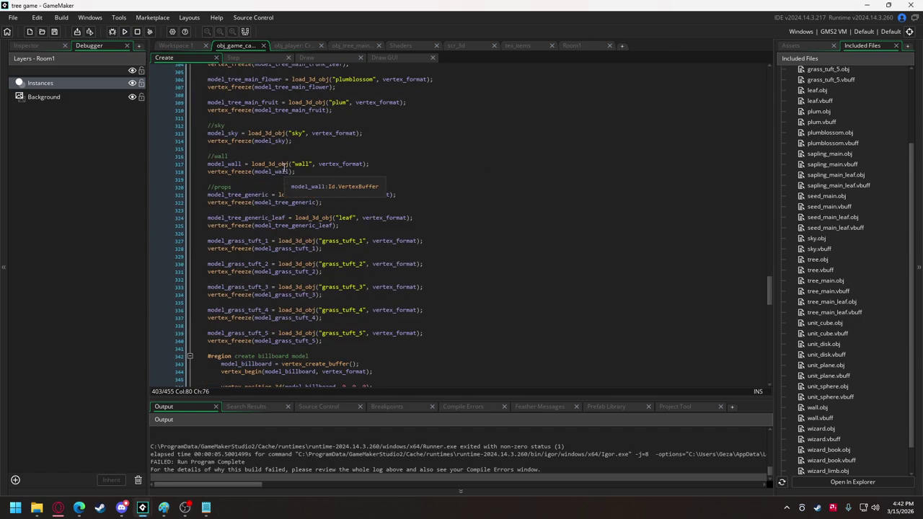
click(215, 249)
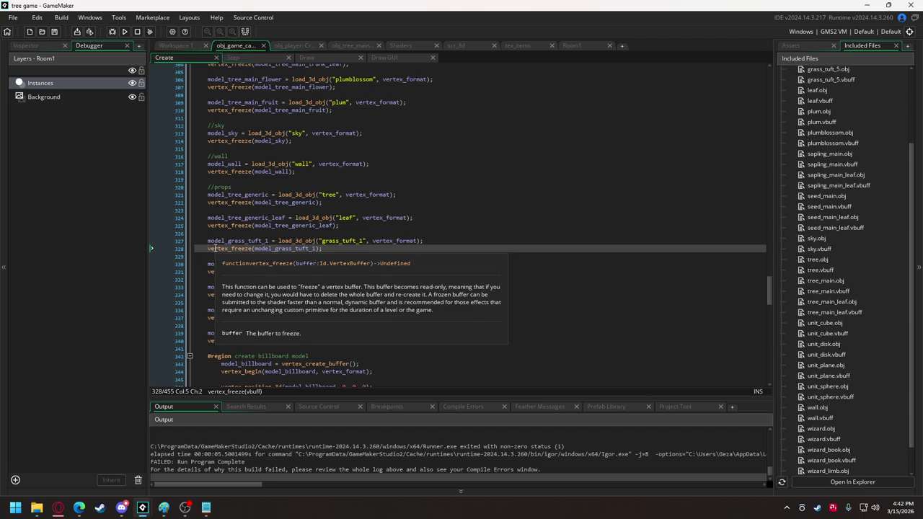
text(//)
click(210, 272)
text(//)
click(208, 295)
text(/)
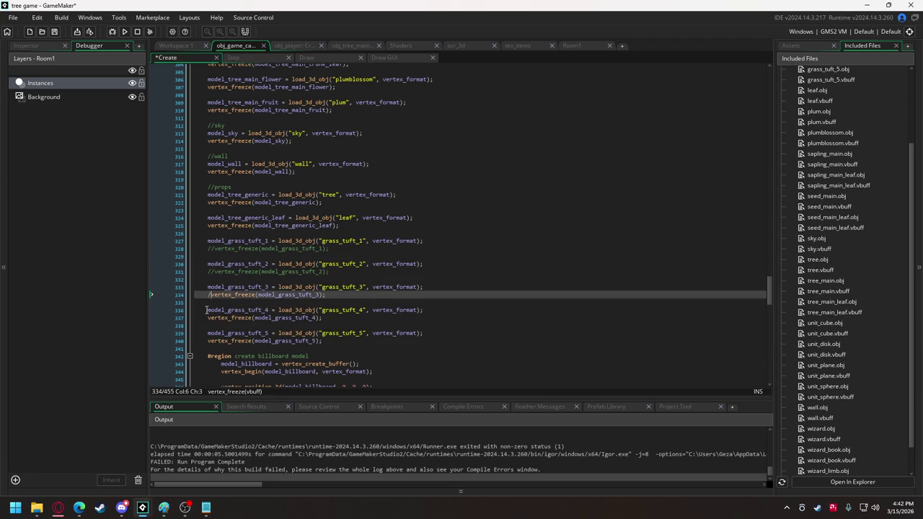
text(/)
click(208, 317)
text(//)
click(209, 340)
text(//)
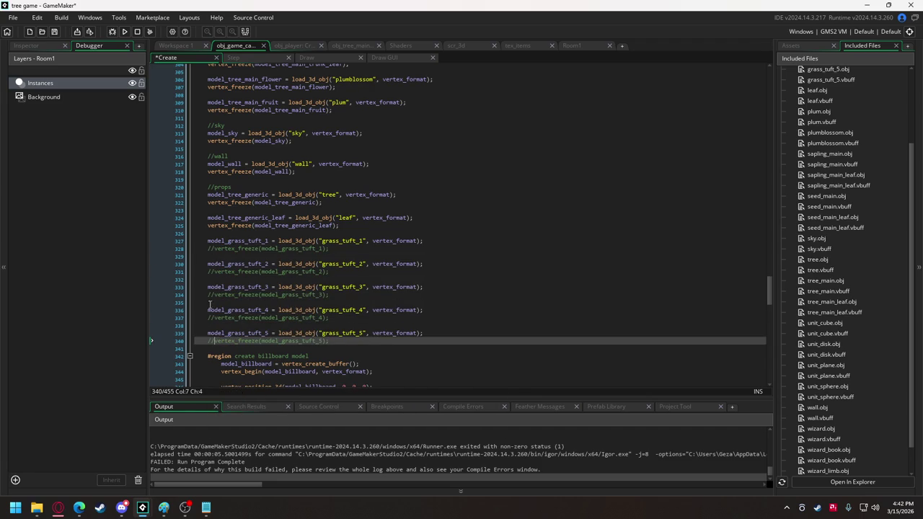
click(123, 32)
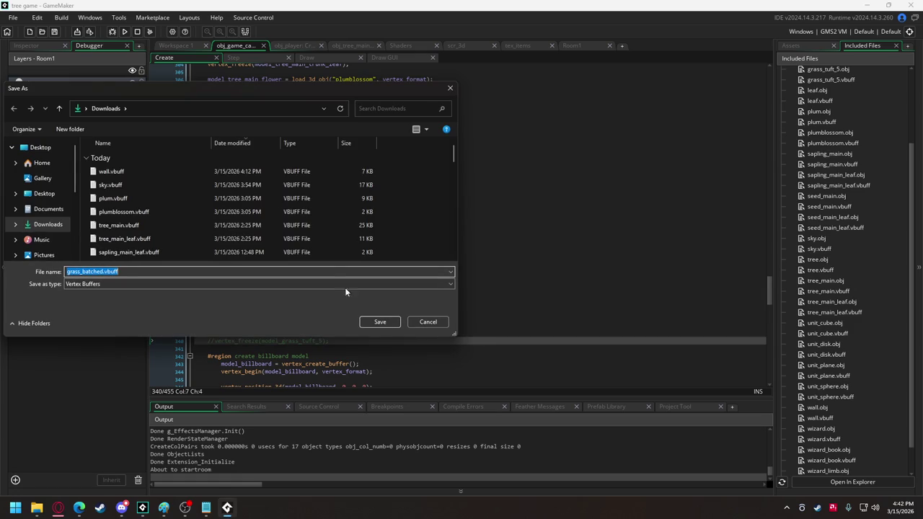
Save the buffer as grass_batched.vbuff, walk the witch through the tufted field, then close the game
click(372, 321)
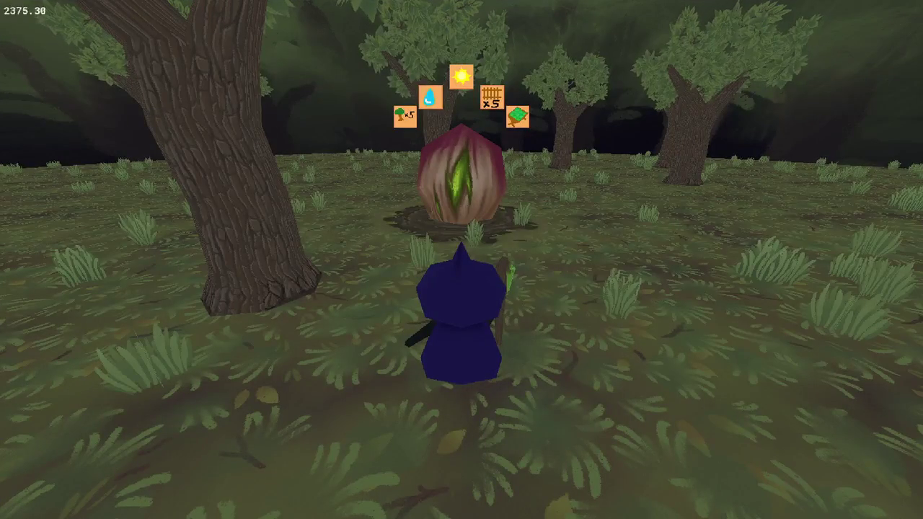
key(w)
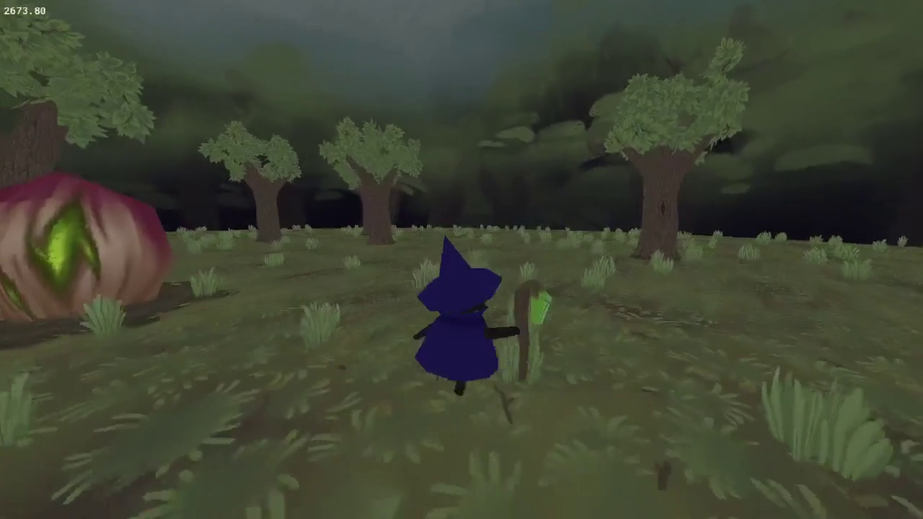
key(w)
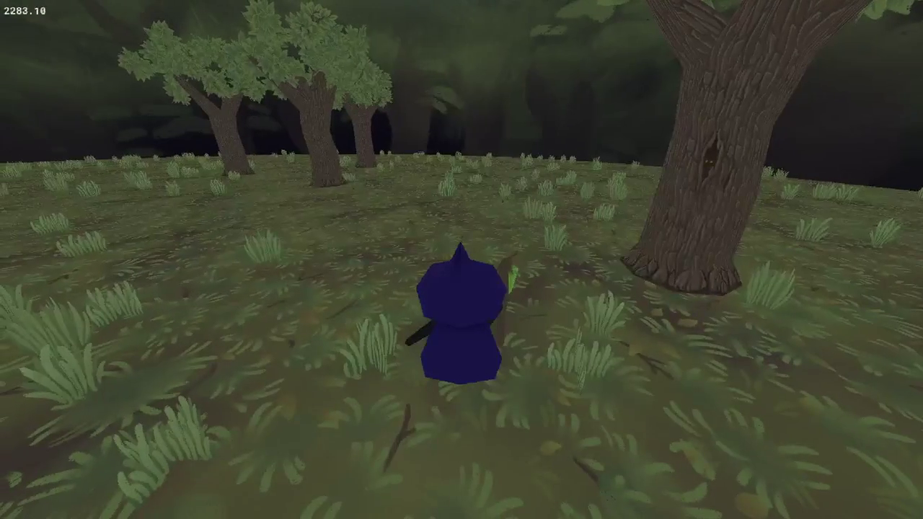
key(w)
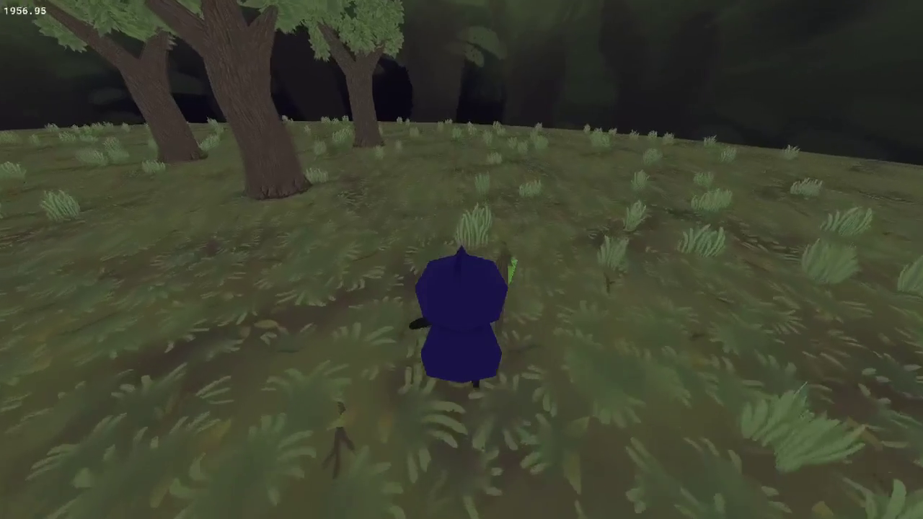
key(w)
key(Escape)
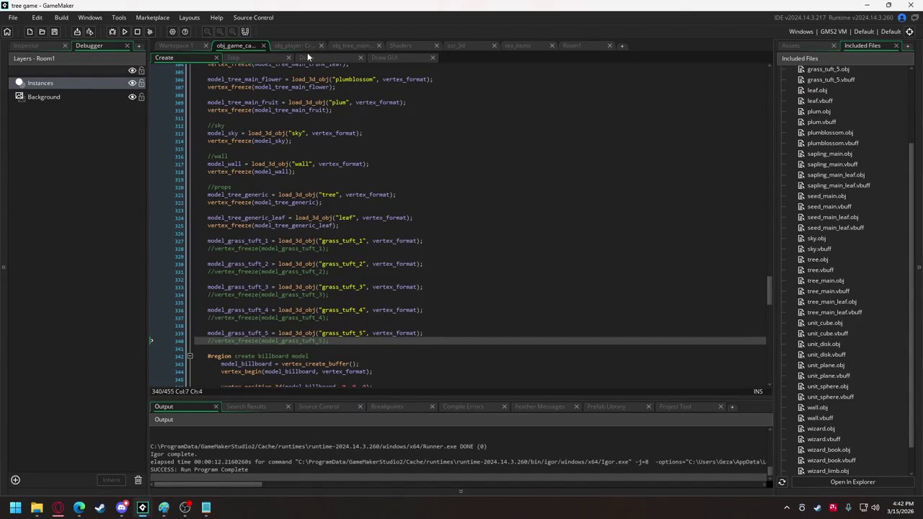
Copy obj_grass_tuft's shader_set and uniform lines under //grass batched in the camera's Draw event
click(175, 45)
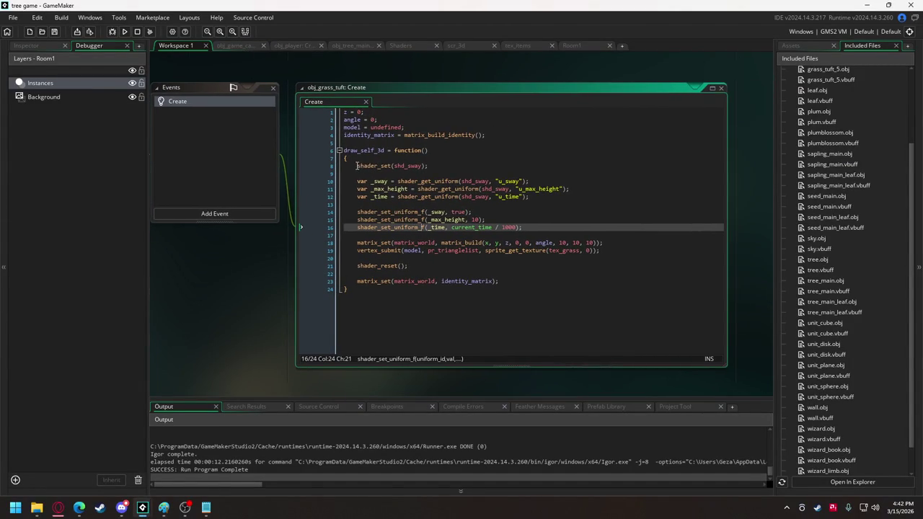
mouse_move(357, 165)
mouse_down()
mouse_move(447, 228)
mouse_move(524, 229)
mouse_up()
key(ctrl+c)
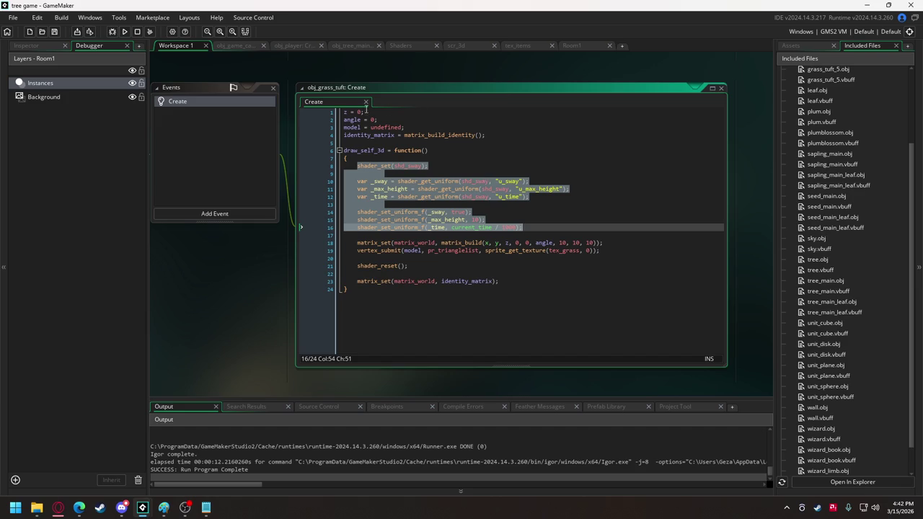
click(245, 45)
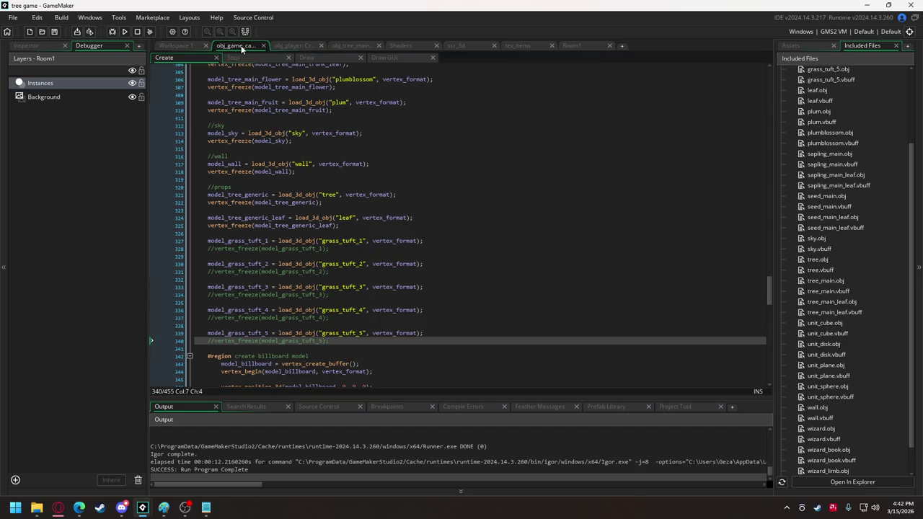
click(325, 56)
click(266, 290)
key(Return)
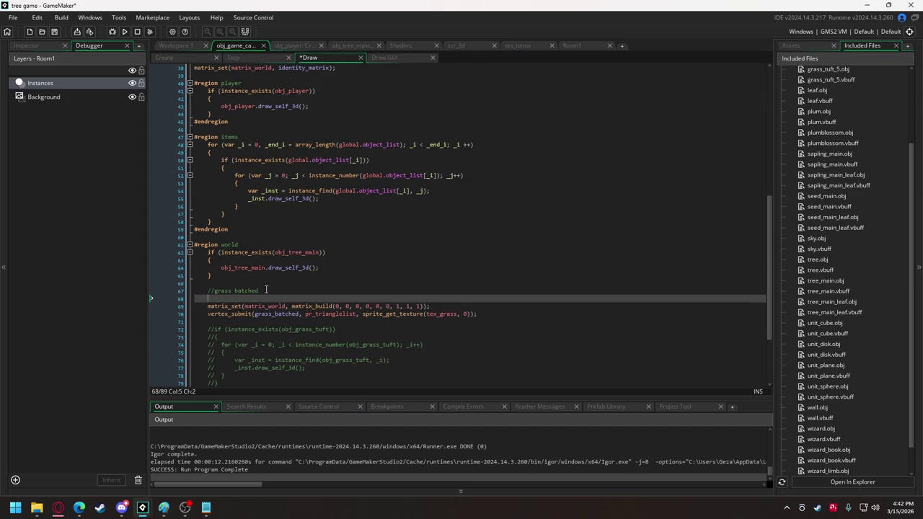
key(ctrl+v)
key(Return)
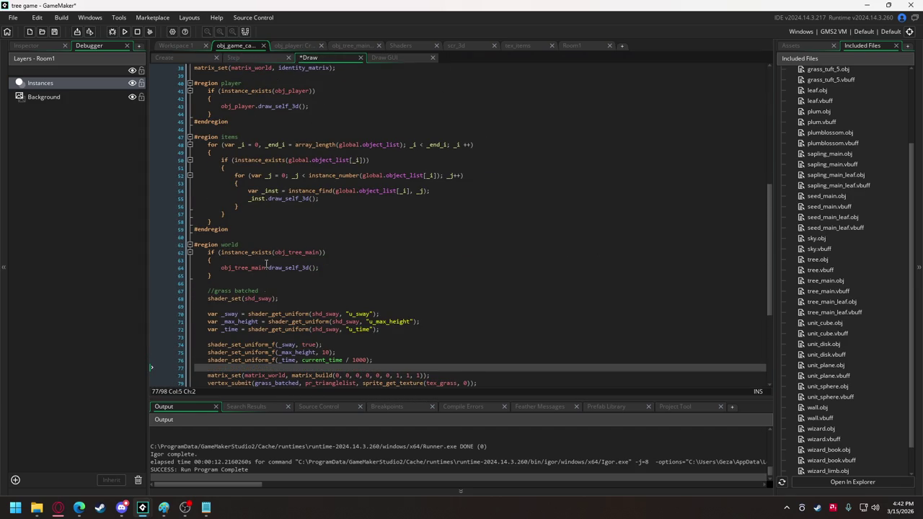
Copy the shader_reset and matrix reset lines and place them after vertex_submit
click(175, 45)
click(357, 266)
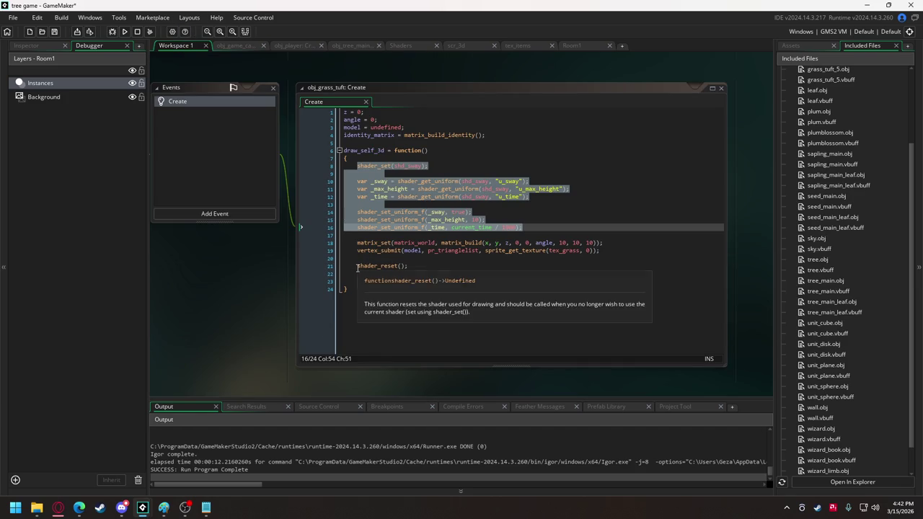
drag(357, 266, 499, 283)
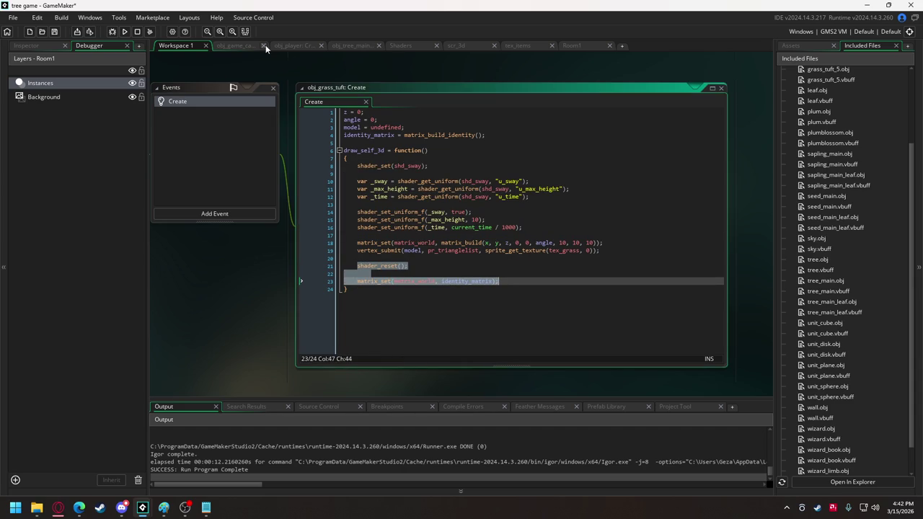
click(233, 45)
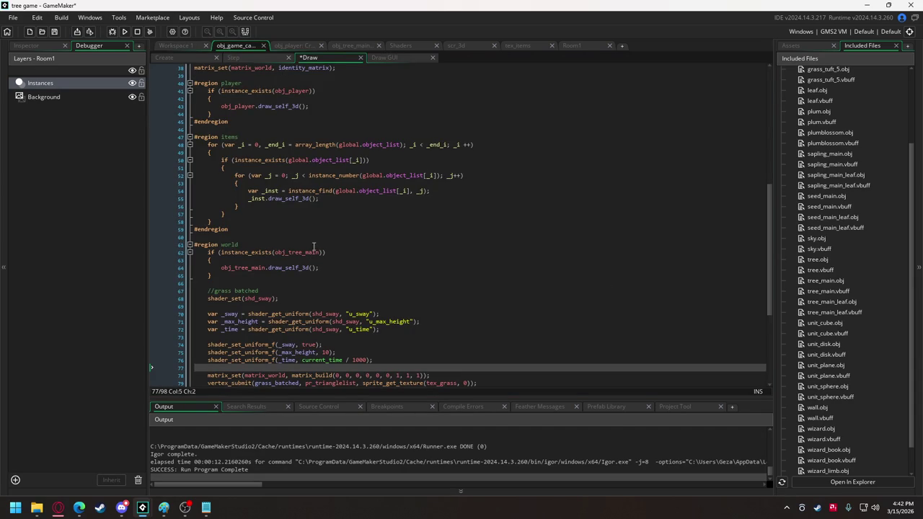
scroll(314, 247, down, 4)
click(487, 292)
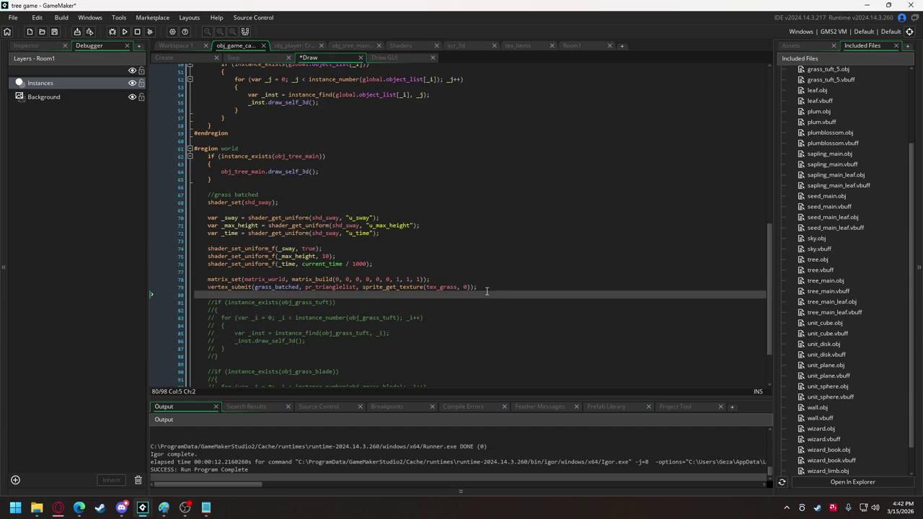
key(ctrl+z)
key(ctrl+z)
Test-run the sway-shaded batched grass, cancelling the save, then return to the camera's Create event
click(125, 32)
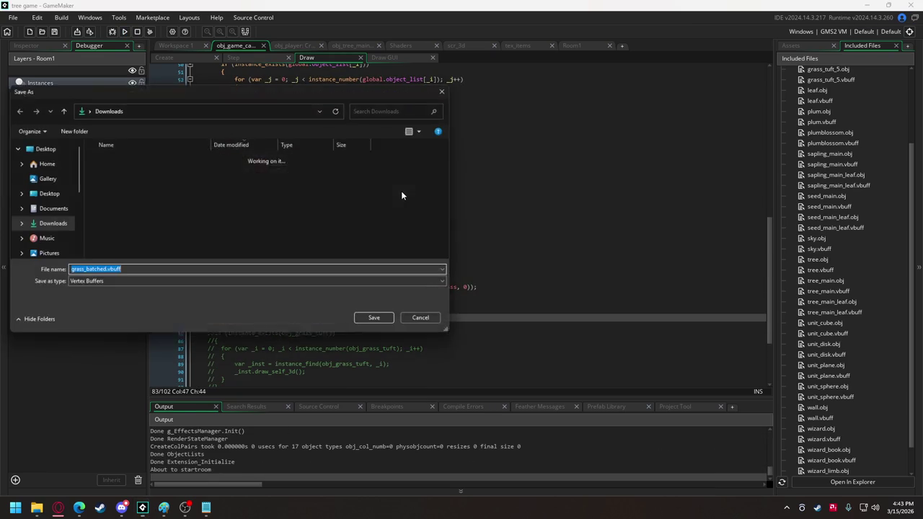
click(395, 322)
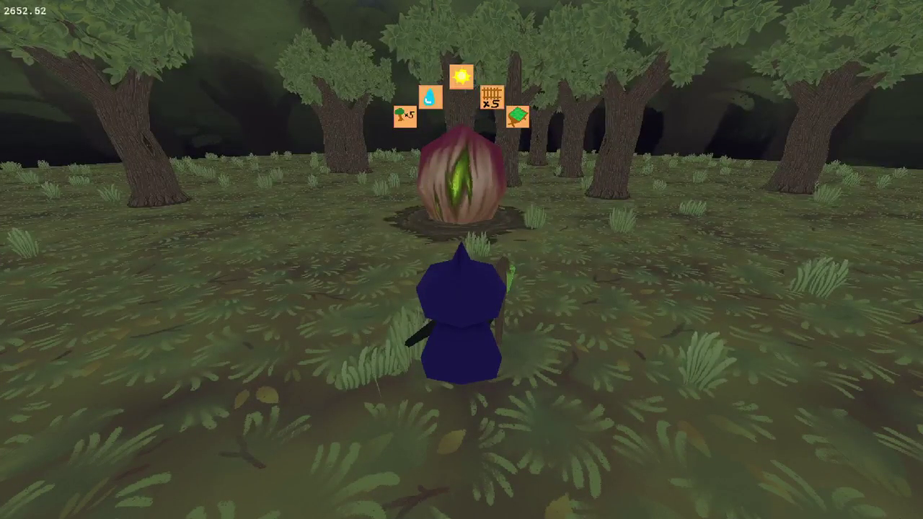
key(a)
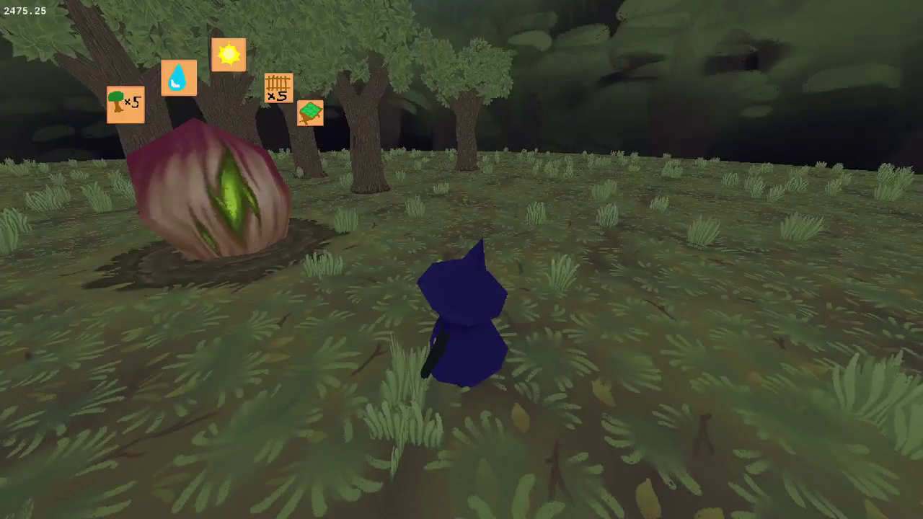
key(Escape)
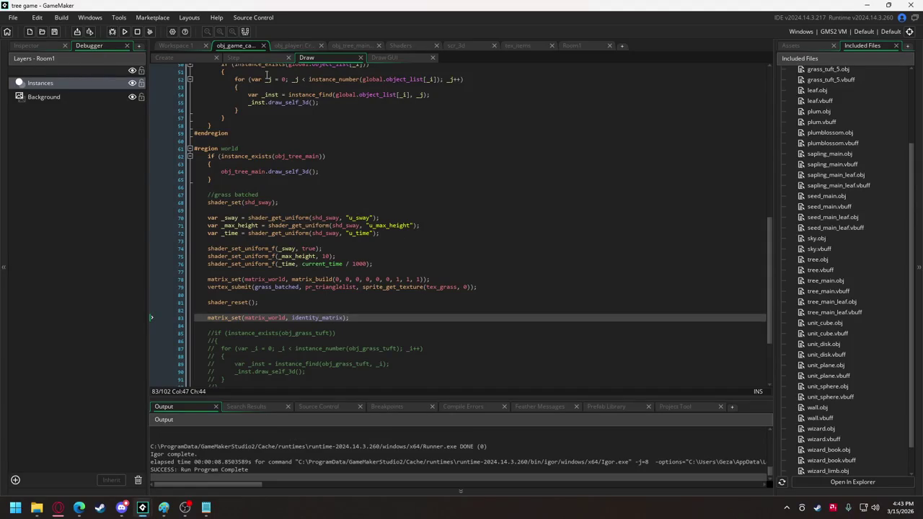
click(164, 58)
Change the grass loop's tuft count from 500 to 10000
scroll(234, 144, down, 5)
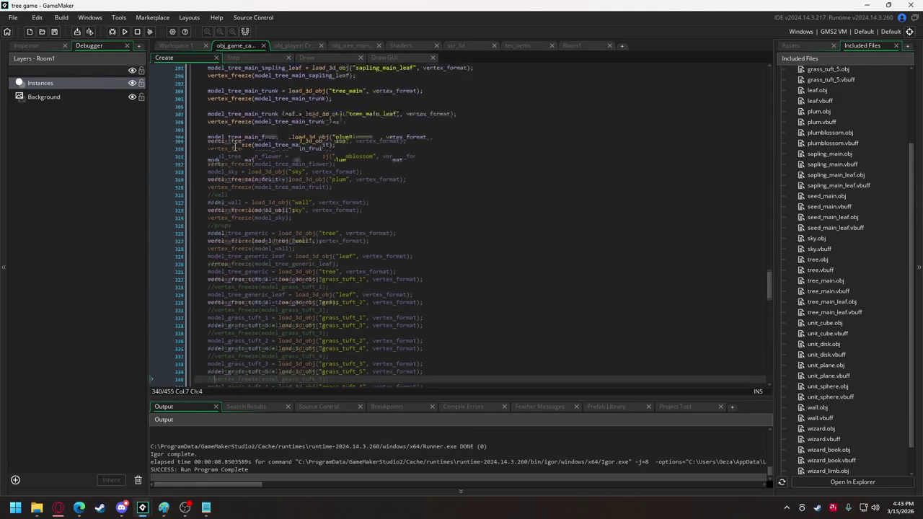
scroll(234, 144, down, 2)
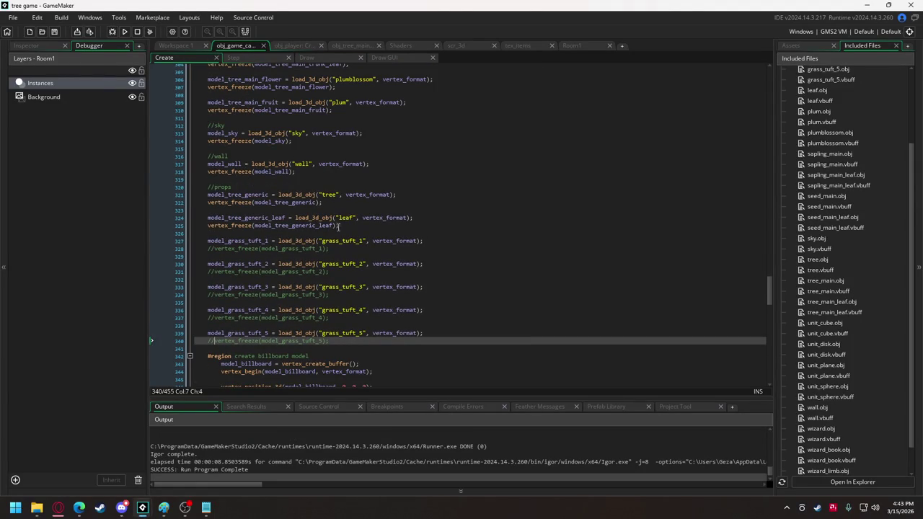
scroll(338, 226, down, 20)
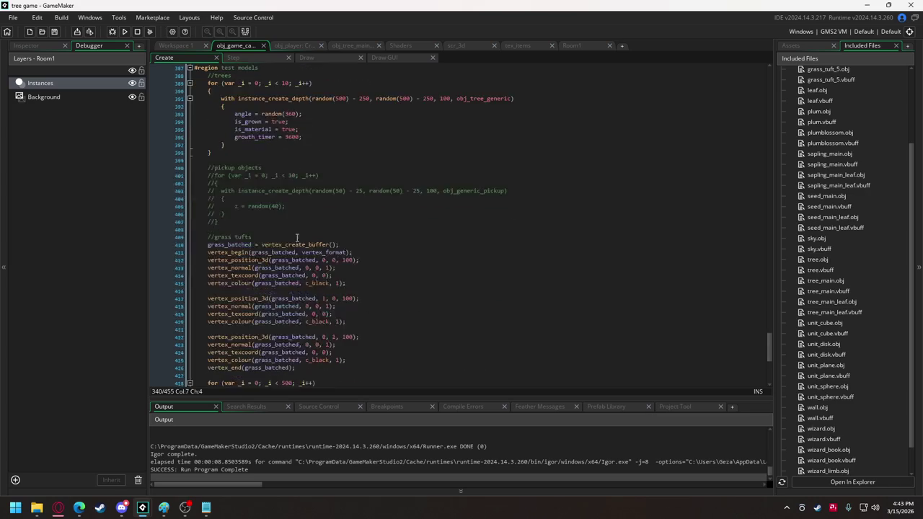
scroll(296, 237, down, 7)
click(285, 210)
text(100)
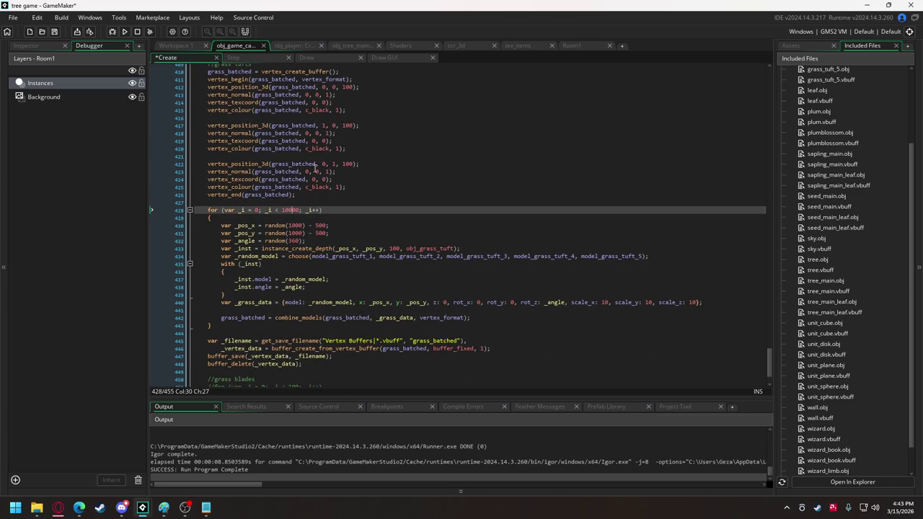
Run the game and overwrite grass_batched.vbuff with the 10000 baked tufts
click(131, 35)
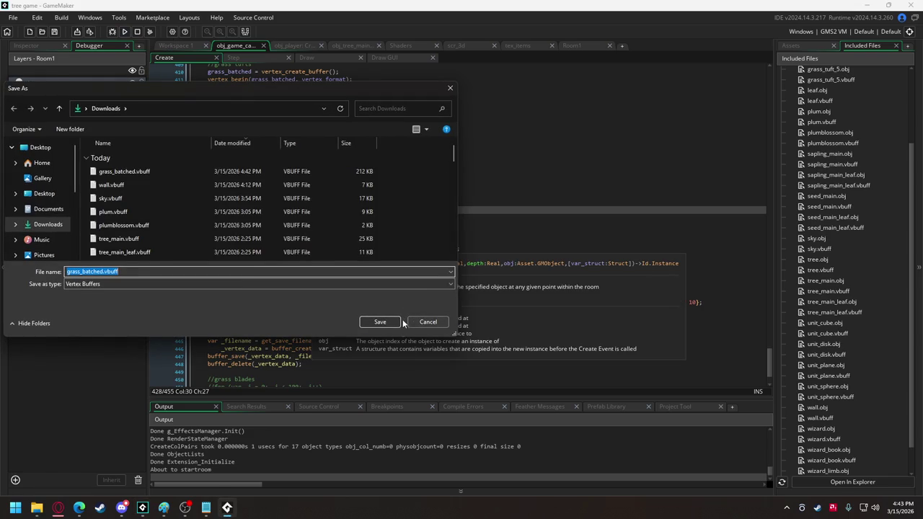
click(390, 323)
click(482, 253)
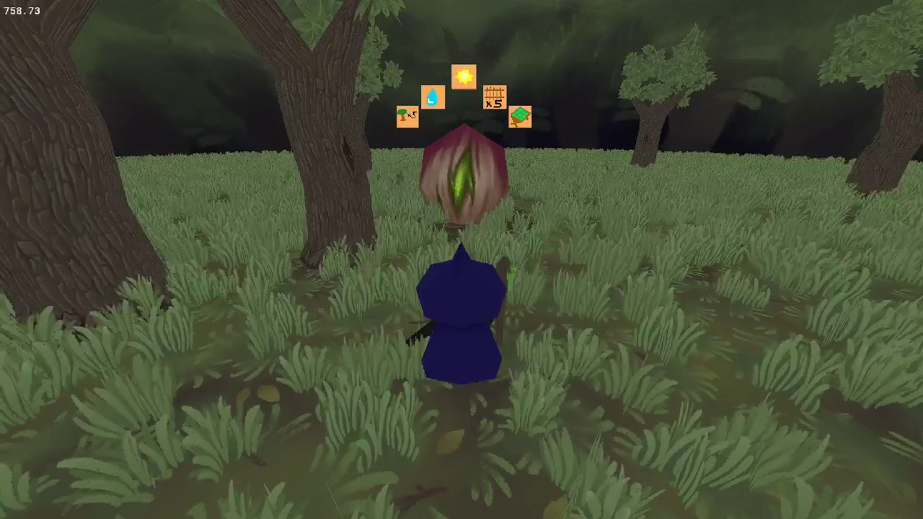
Walk the witch through the dense grass past the tree toward the field's edge
key(d)
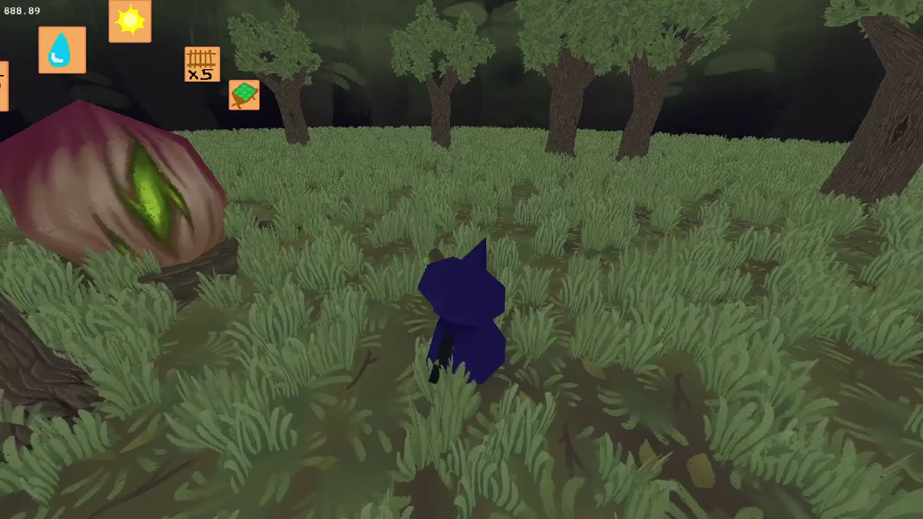
key(s)
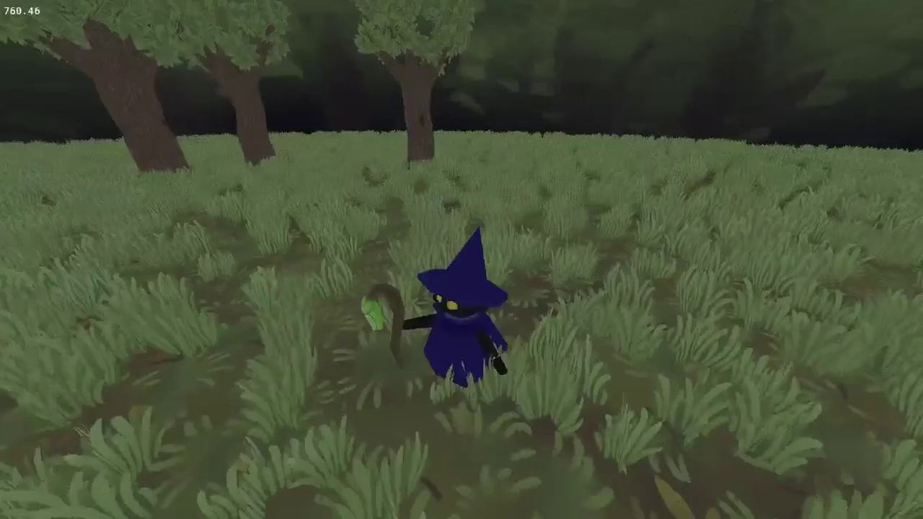
key(w)
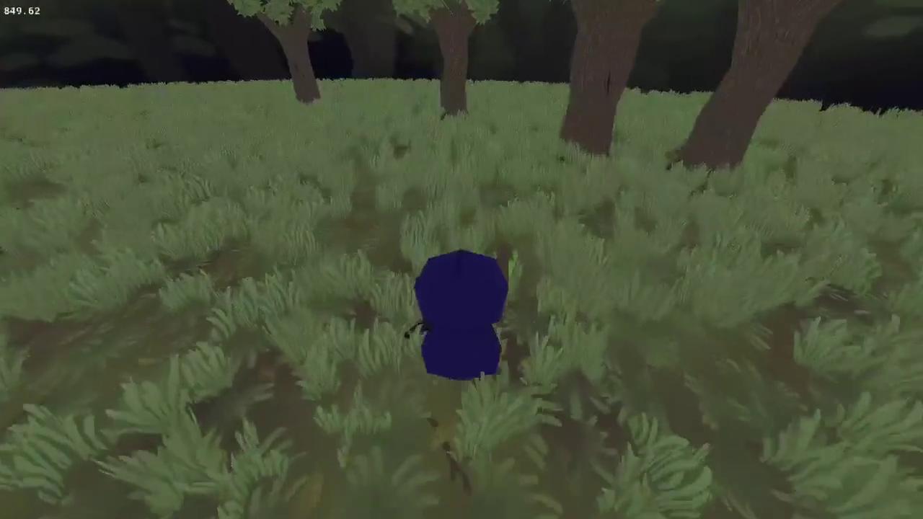
key(w)
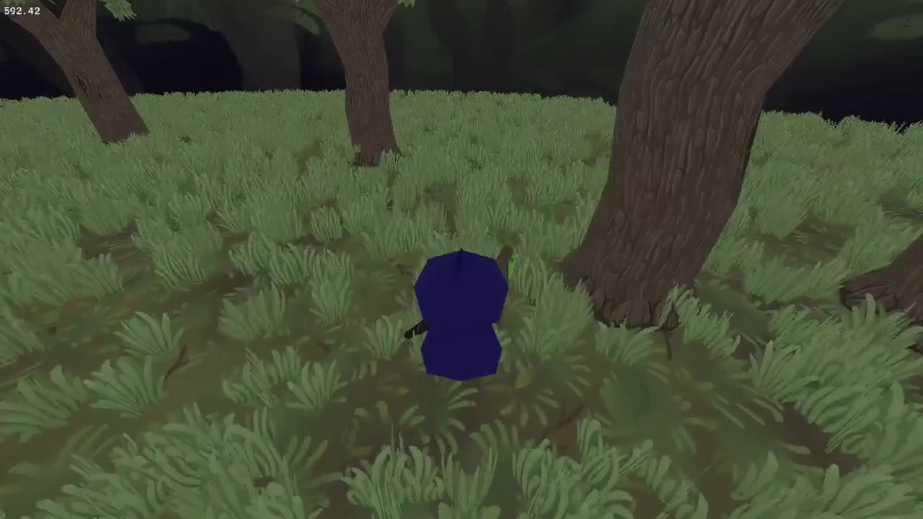
key(w)
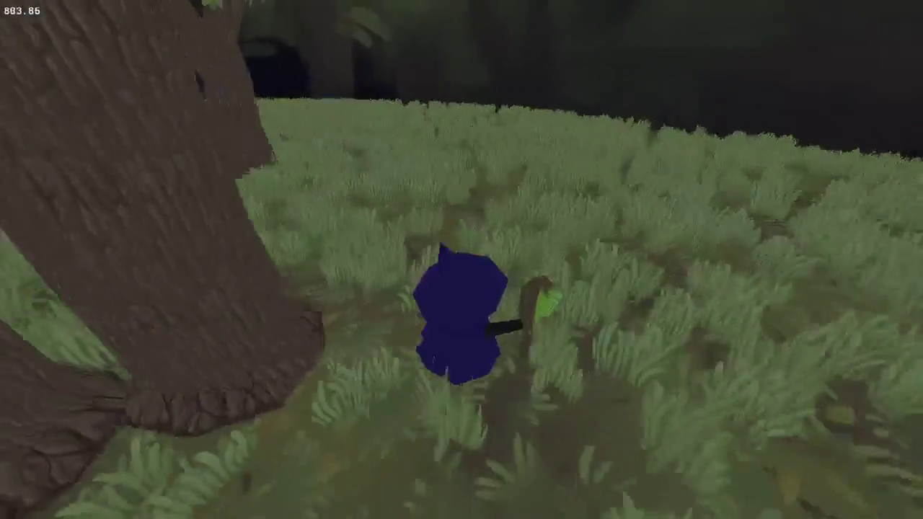
key(w)
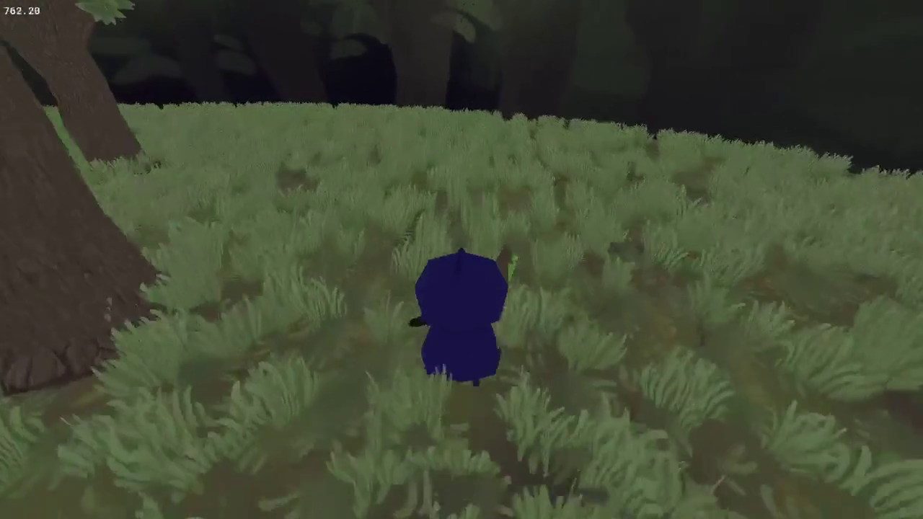
key(w)
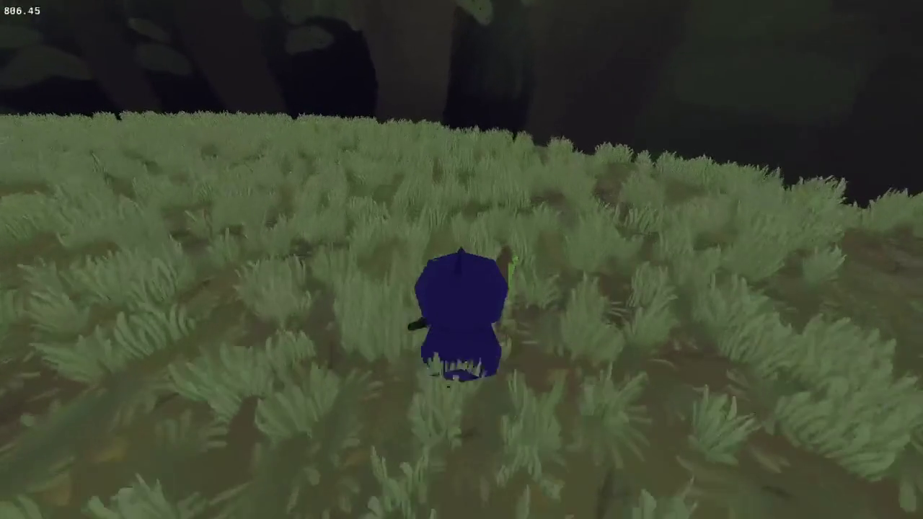
key(w)
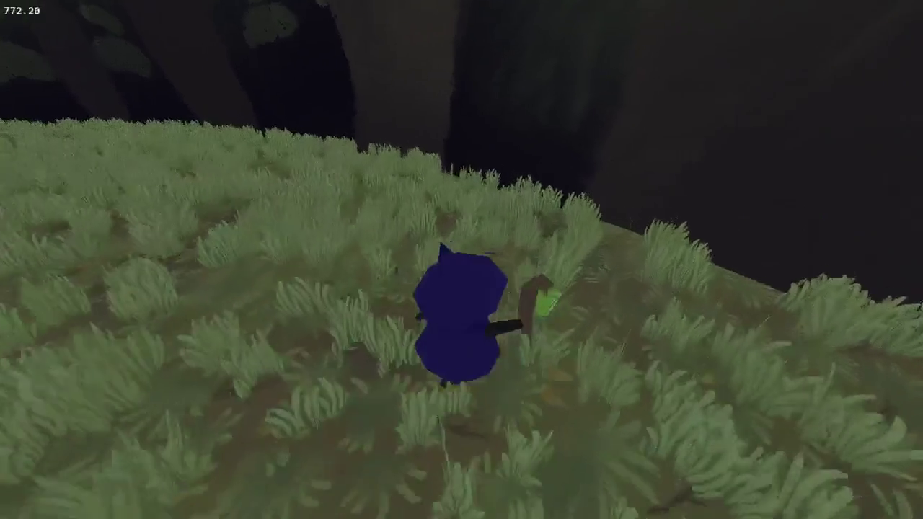
Circle the camera between the tree meadow and cliff wall, then close the game
key(a)
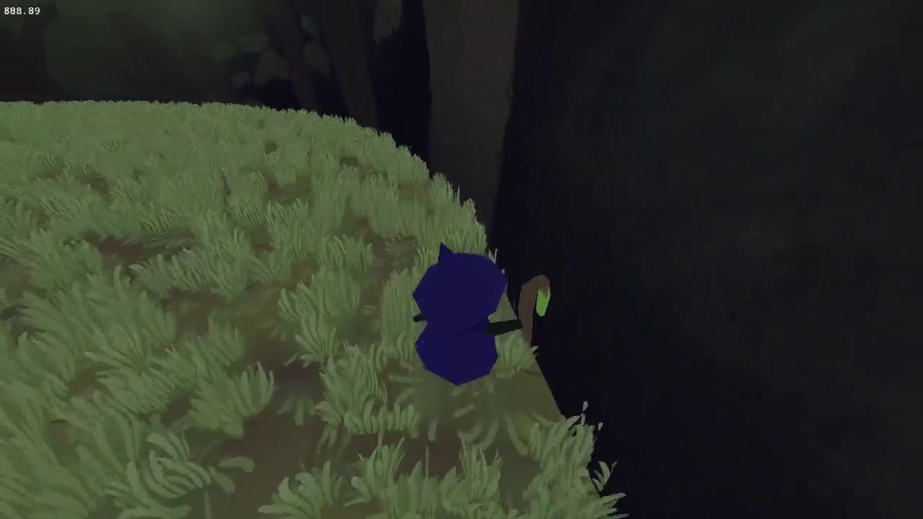
key(a)
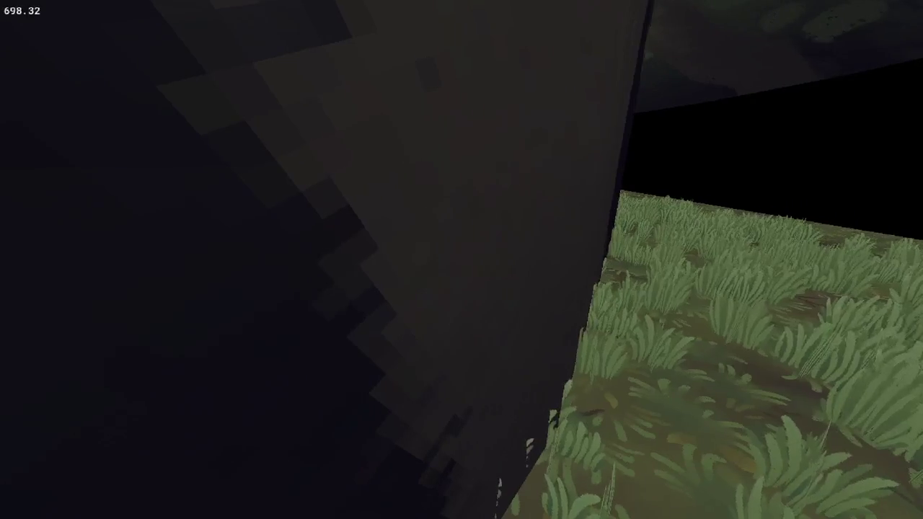
key(a)
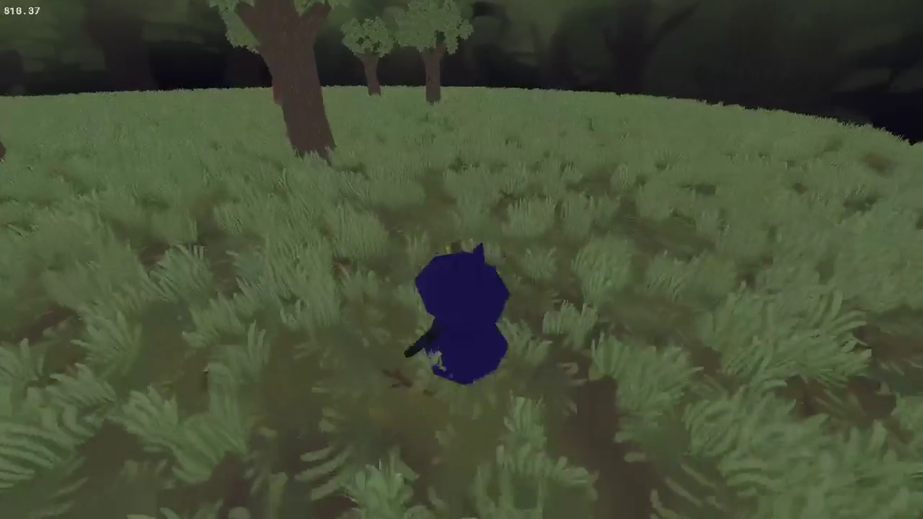
key(w)
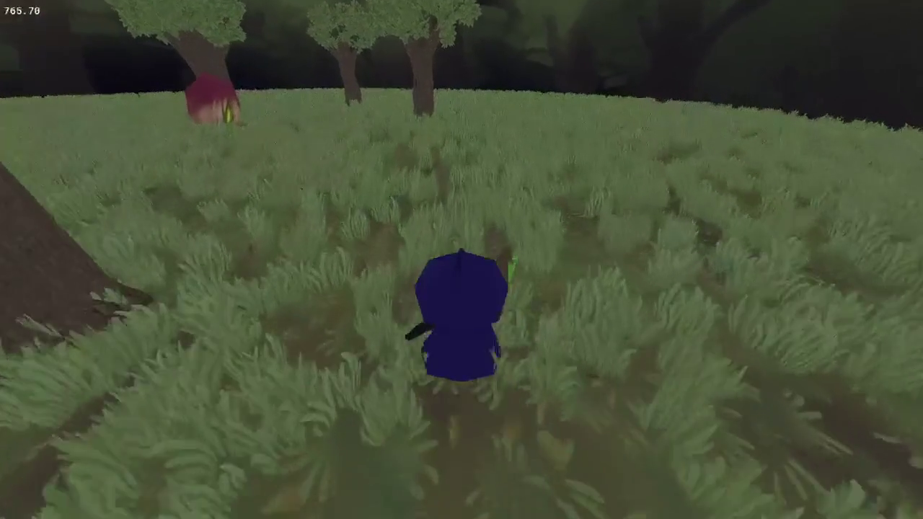
key(d)
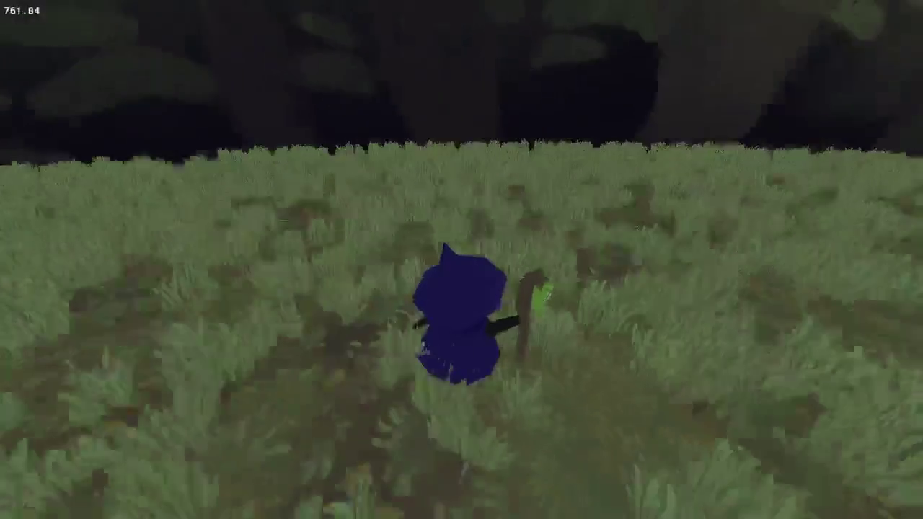
key(d)
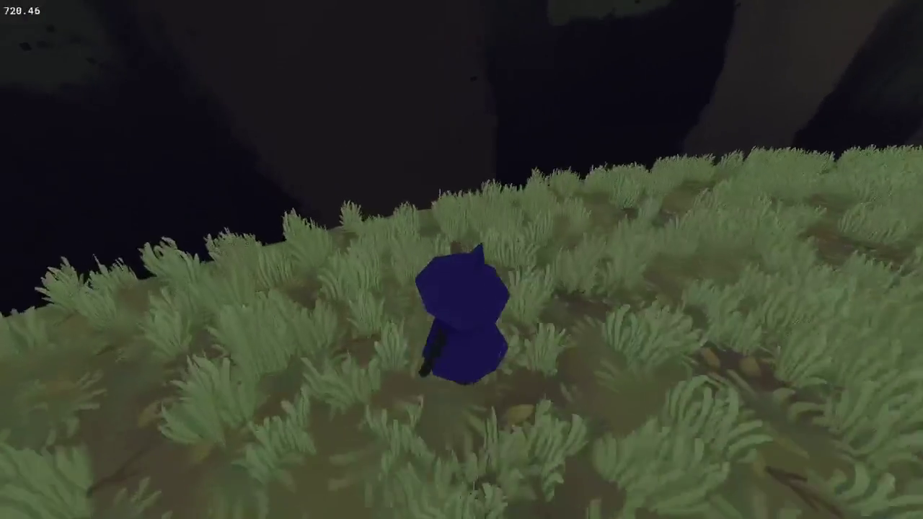
key(a)
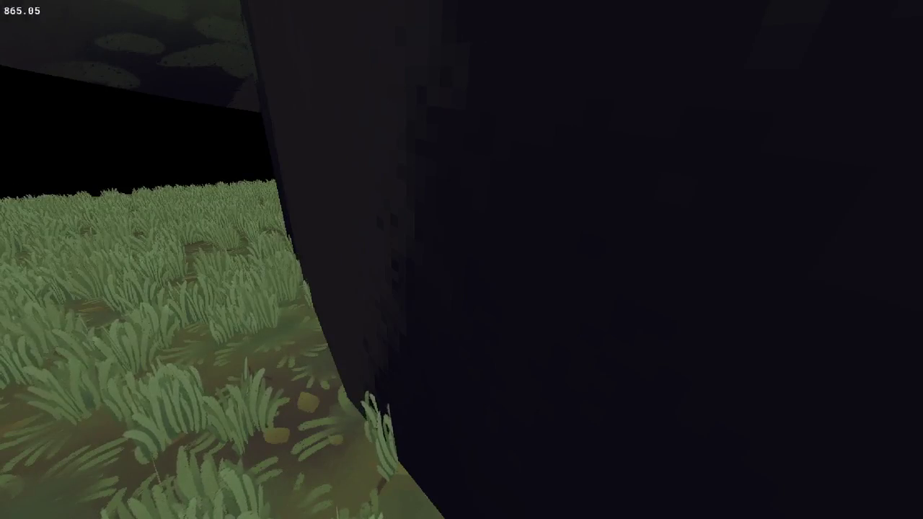
key(d)
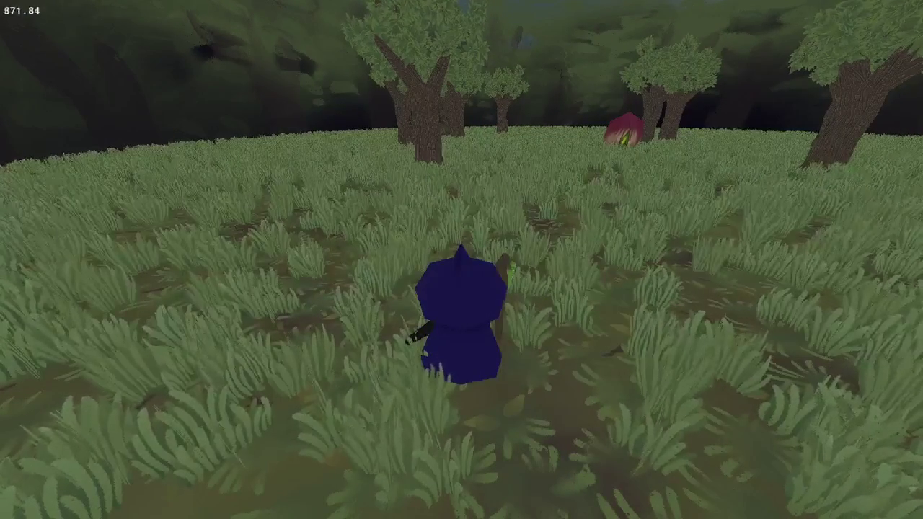
key(Escape)
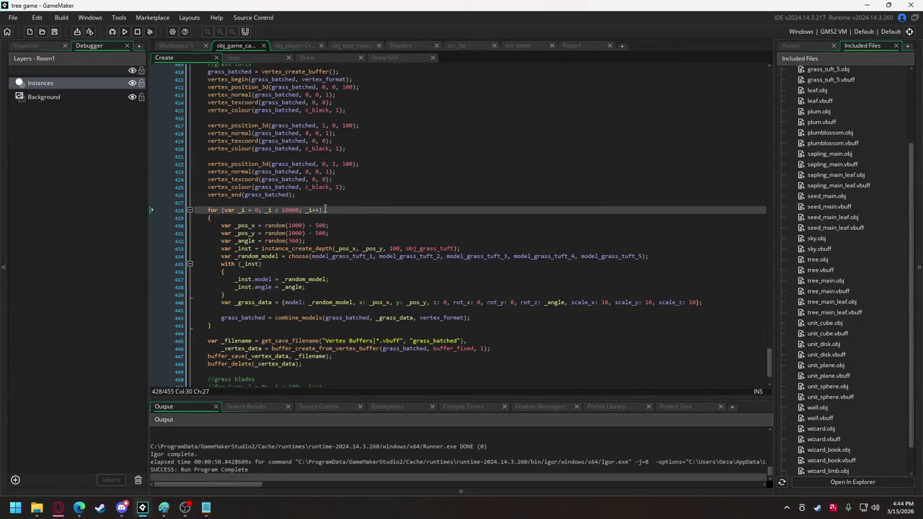
Set the x position on line 430 to lengthdir_x(random(500), random(360))
click(265, 225)
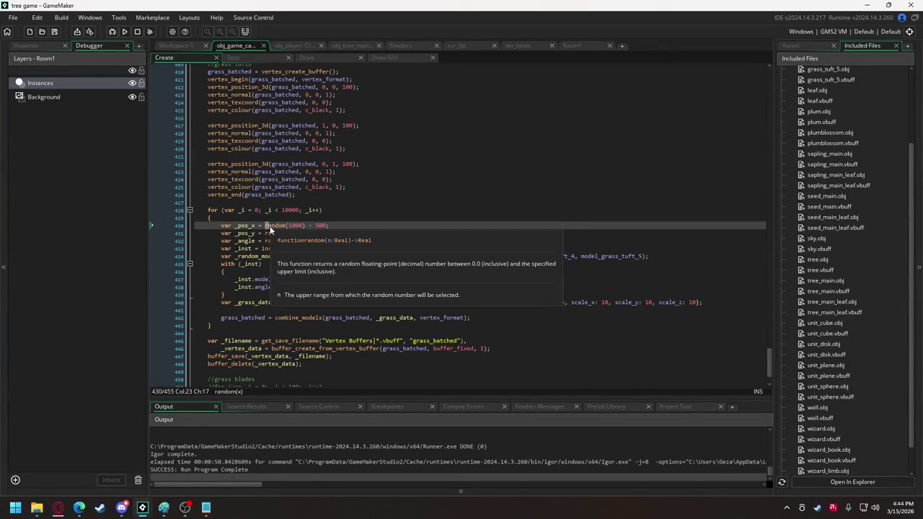
drag(267, 226, 328, 226)
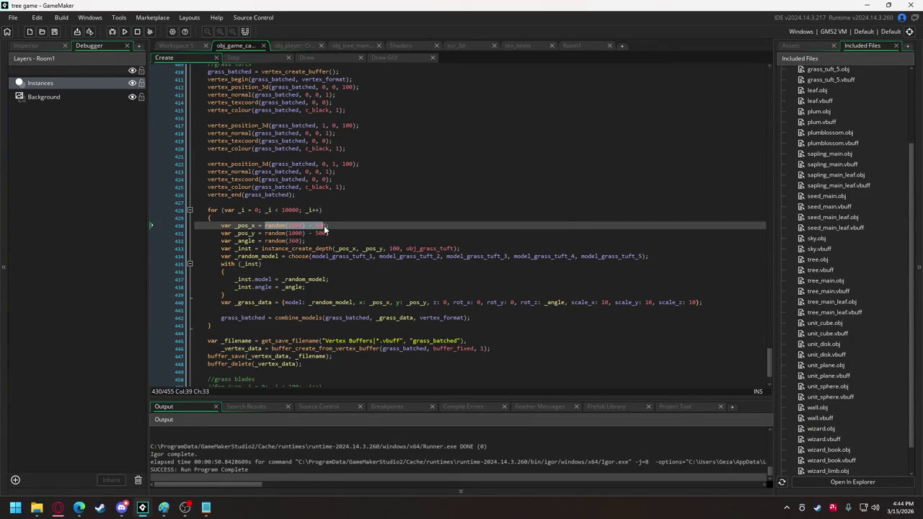
text(lengthdir;)
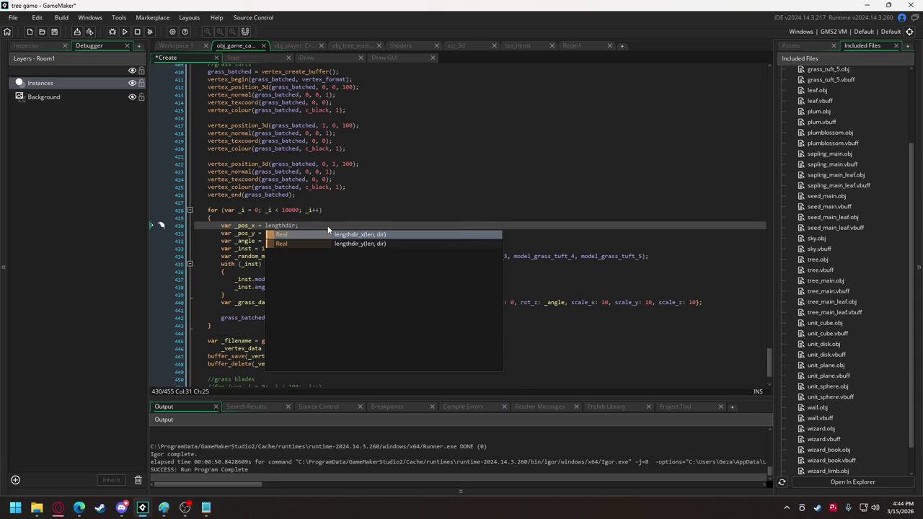
key(Return)
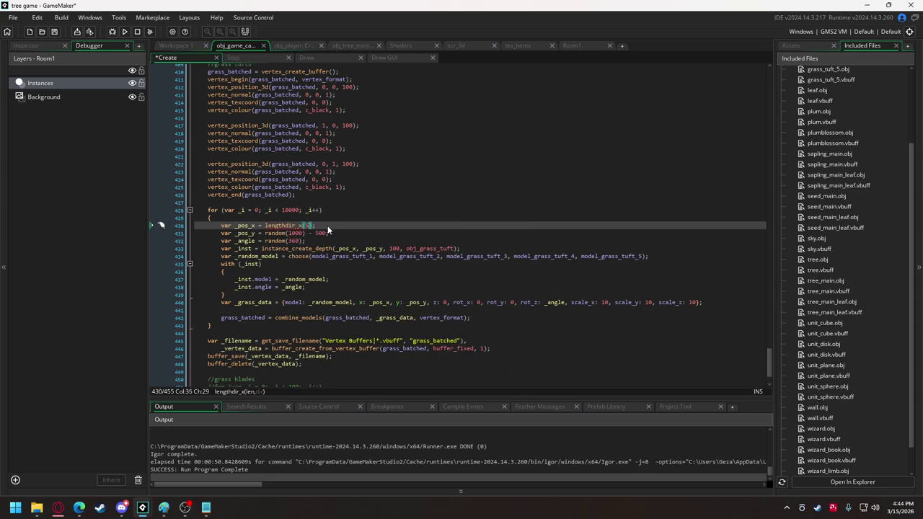
text(00, ra)
text(ndom)
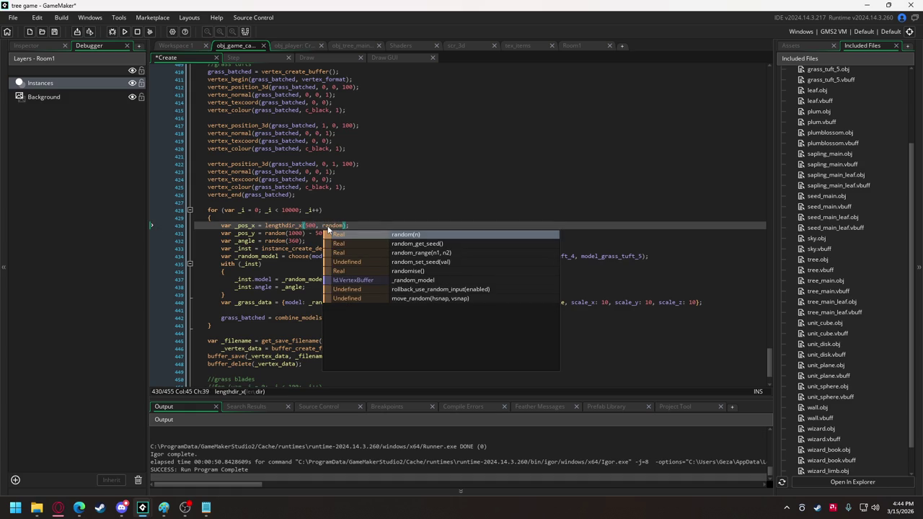
text((360)
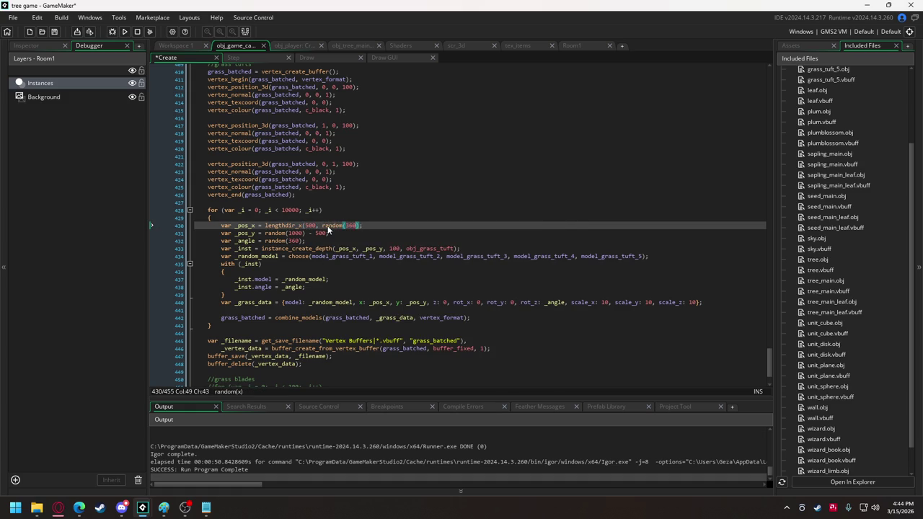
text())
drag(317, 225, 306, 226)
text(random)
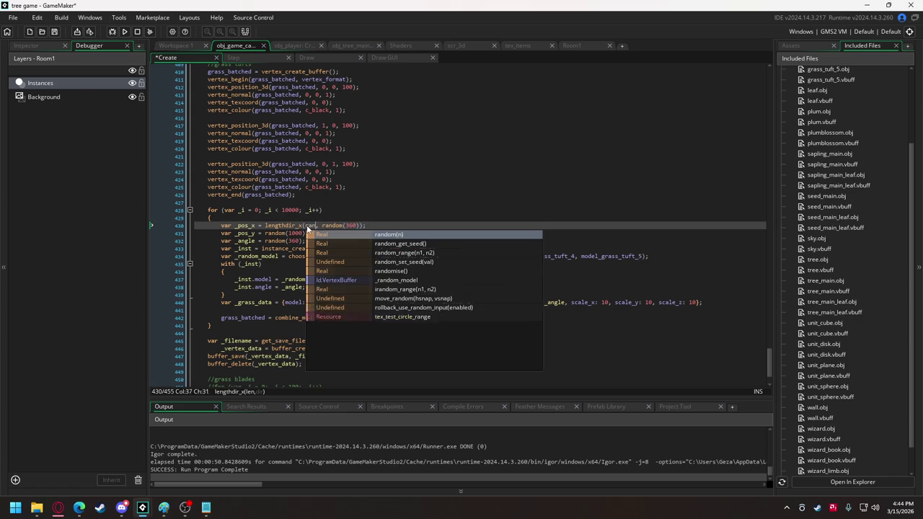
text((500))
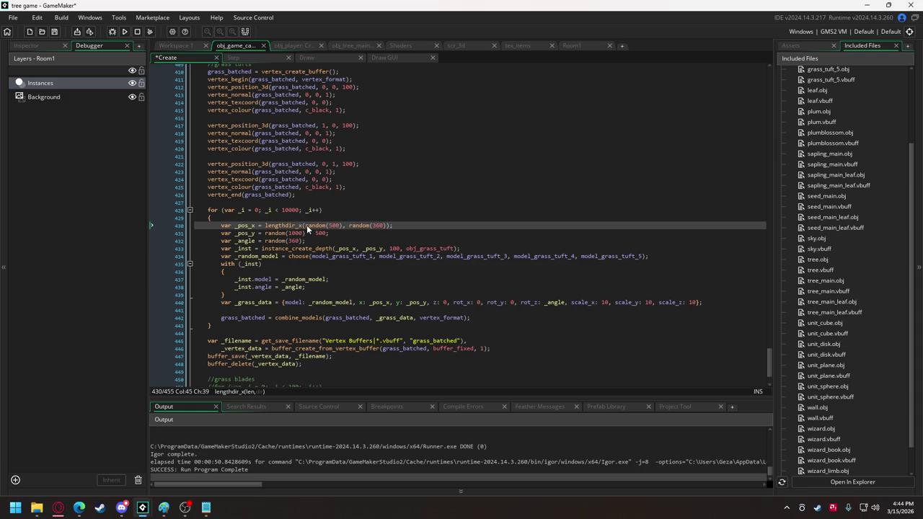
Make line 431 use the matching lengthdir_y expression, then run the game
drag(265, 225, 401, 225)
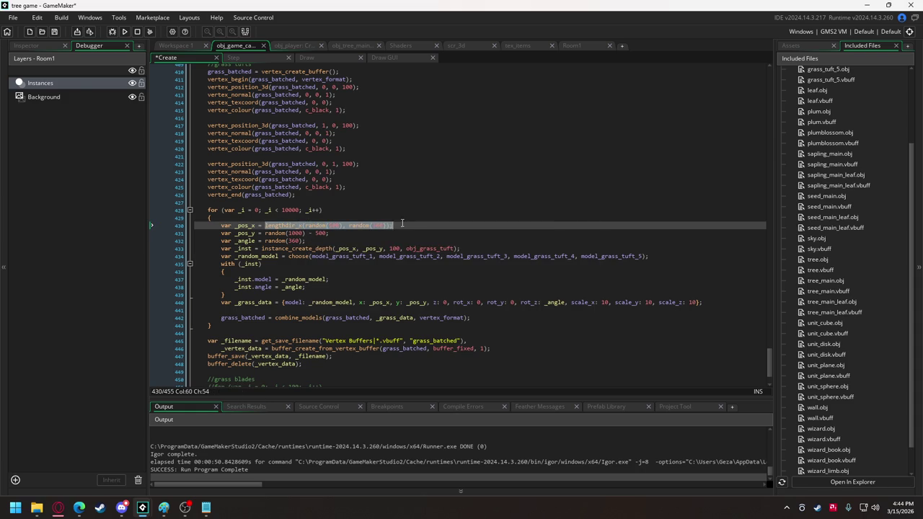
drag(329, 235, 264, 232)
click(302, 233)
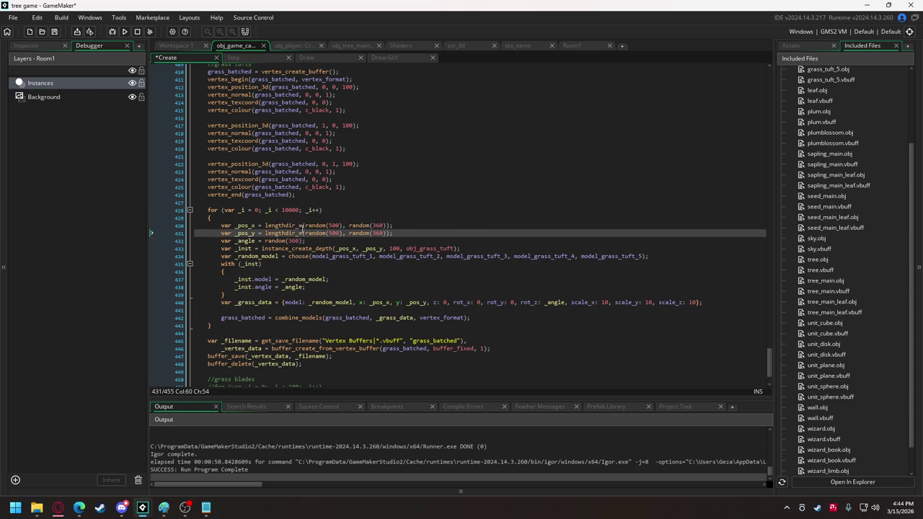
key(BackSpace)
text(y)
key(F5)
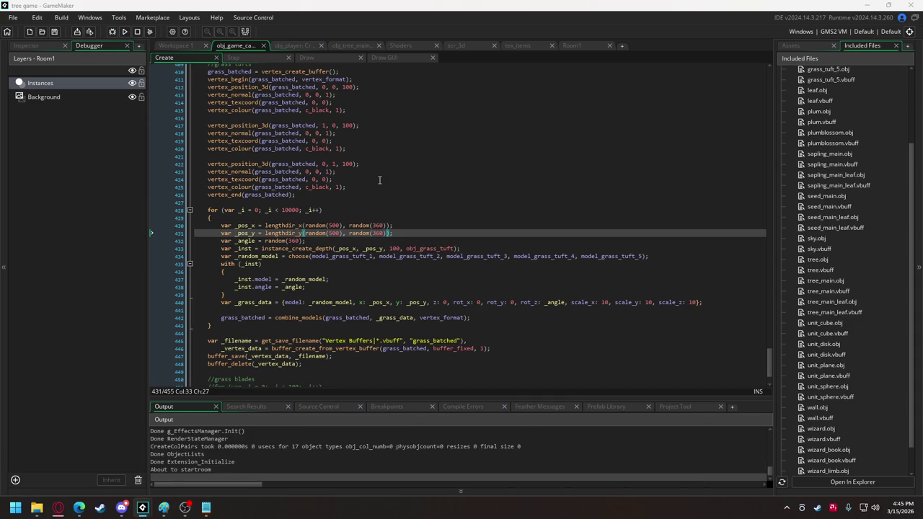
Overwrite grass_batched.vbuff with the circular field and walk the witch to the red crystal
click(382, 322)
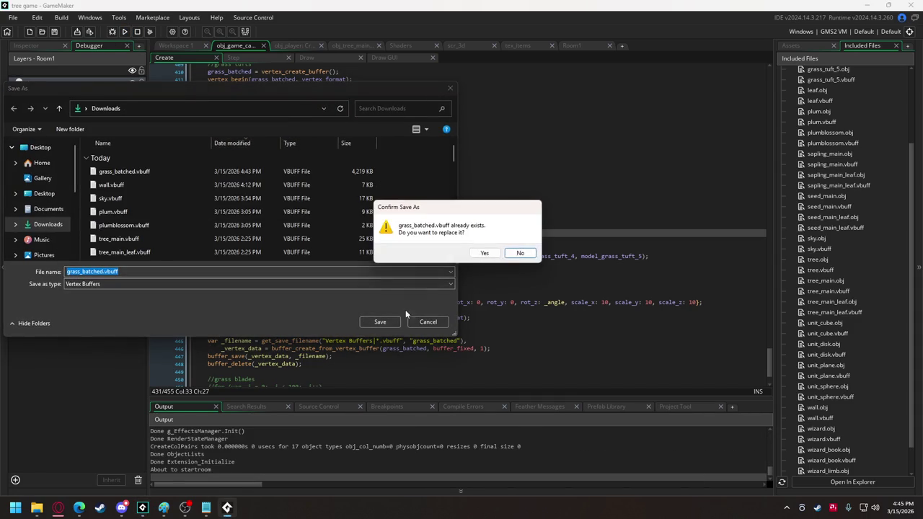
click(484, 253)
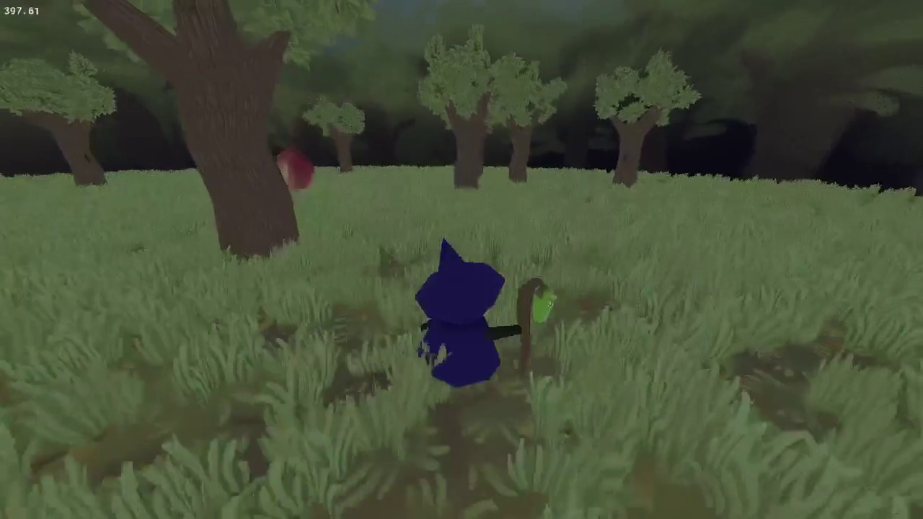
key(w)
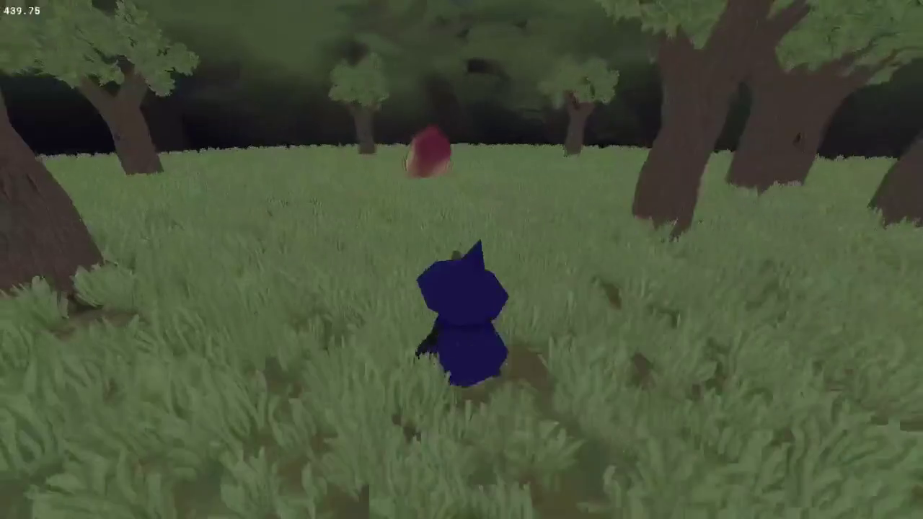
key(w)
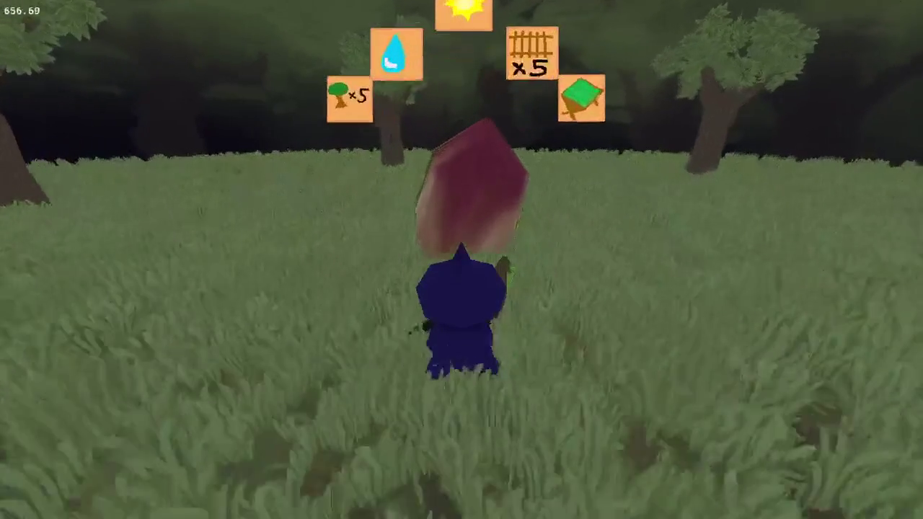
Close the game and change Notepad's 'batch grass' to-do to 'main tree collision'
key(Escape)
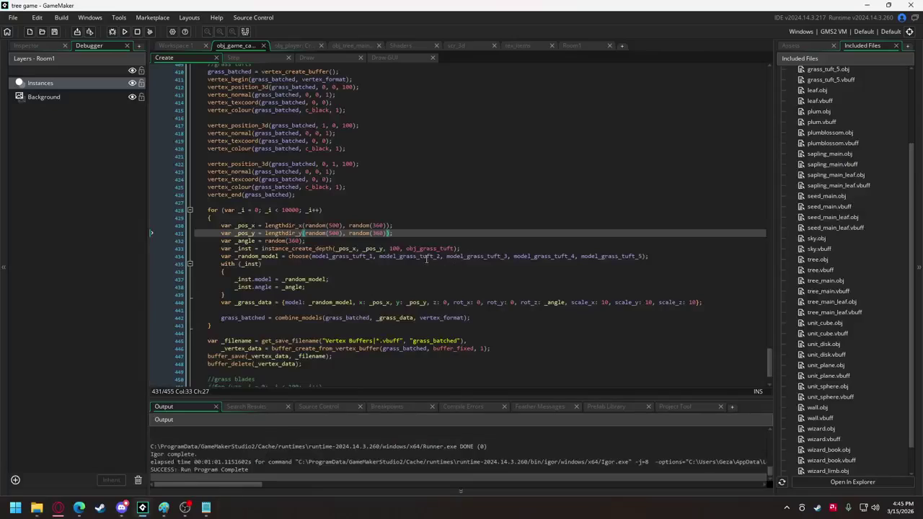
key(alt+Tab)
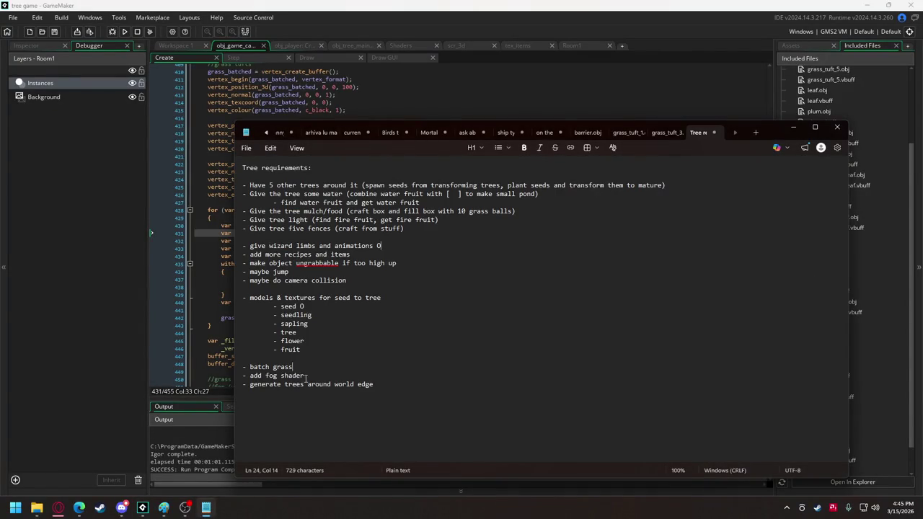
drag(293, 367, 250, 371)
text(main tree collis)
text(ion)
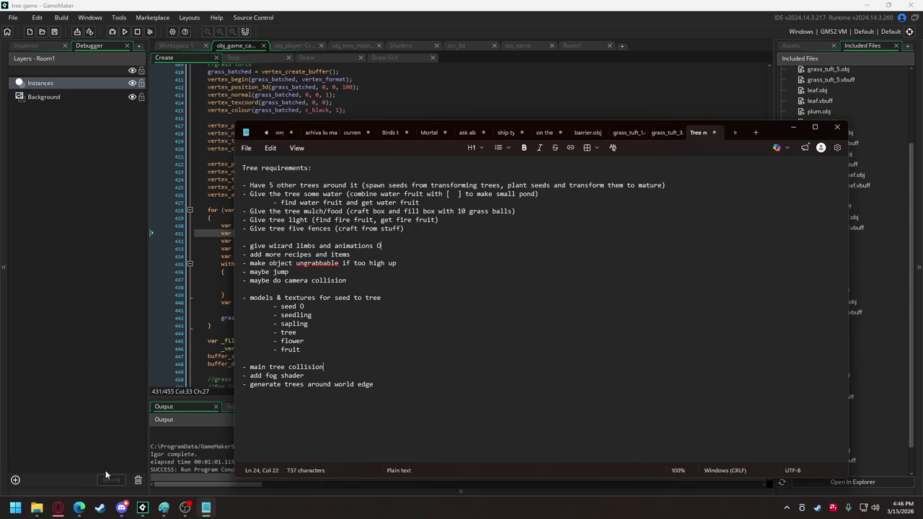
click(118, 505)
Watch the teammate's LIVE screen share in Discord's General voice channel
mouse_move(79, 292)
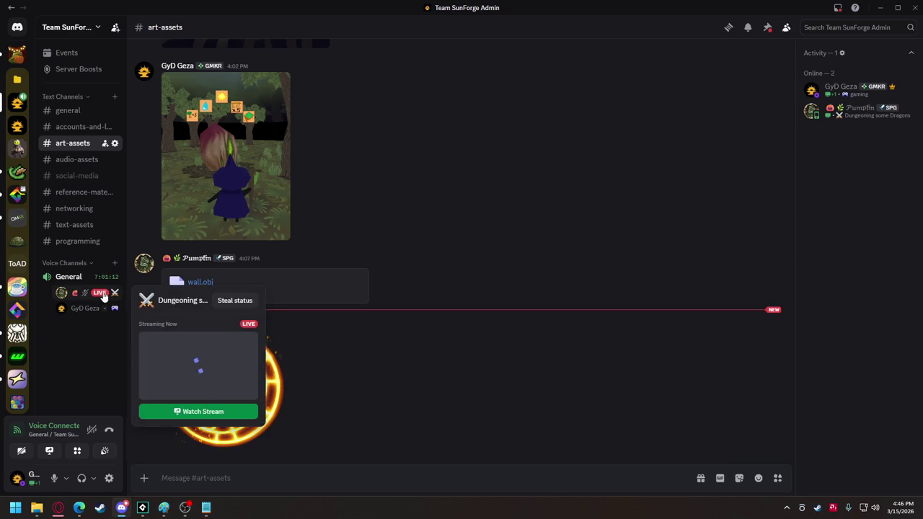
click(182, 410)
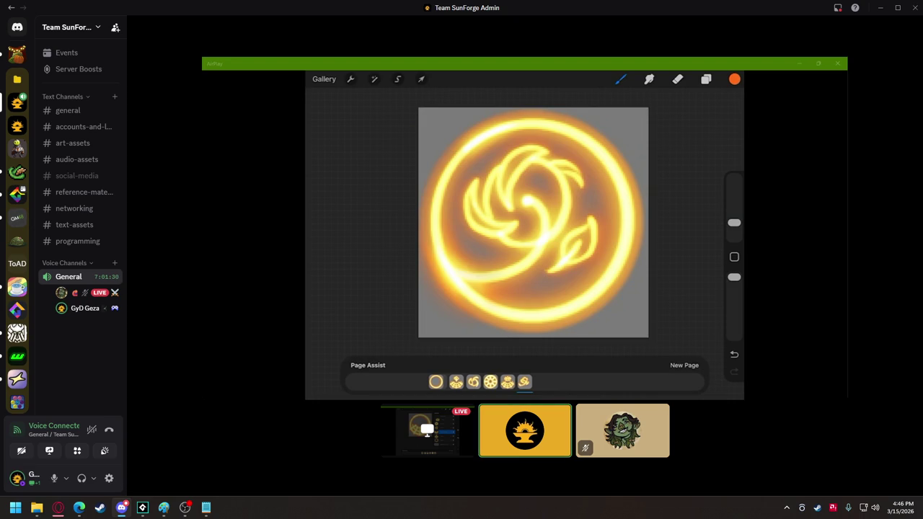
mouse_move(471, 293)
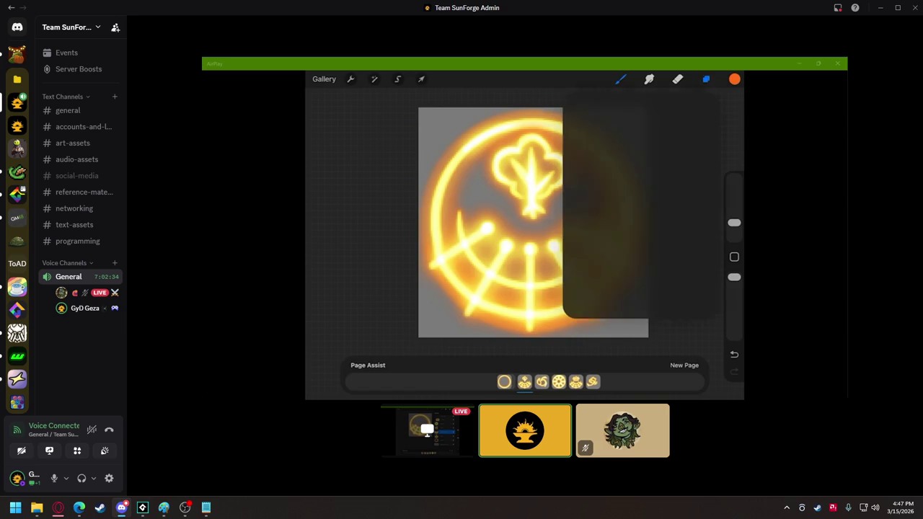
mouse_move(662, 245)
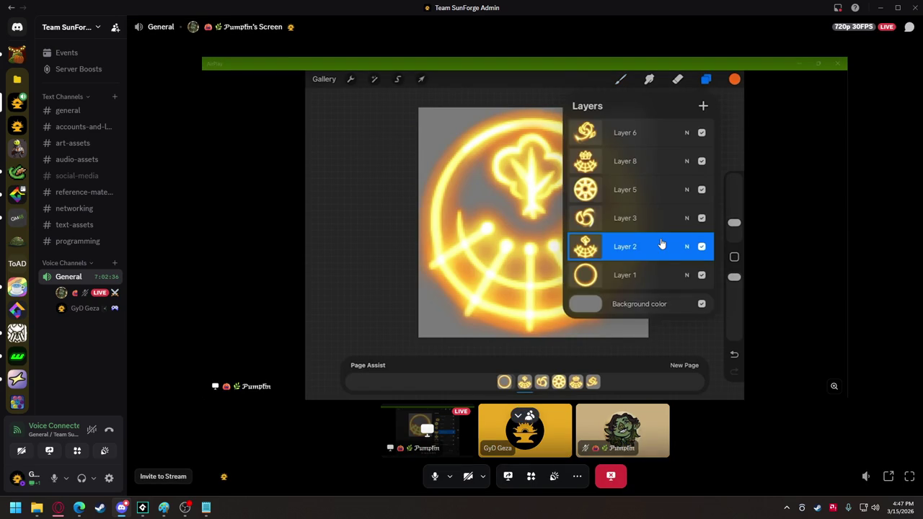
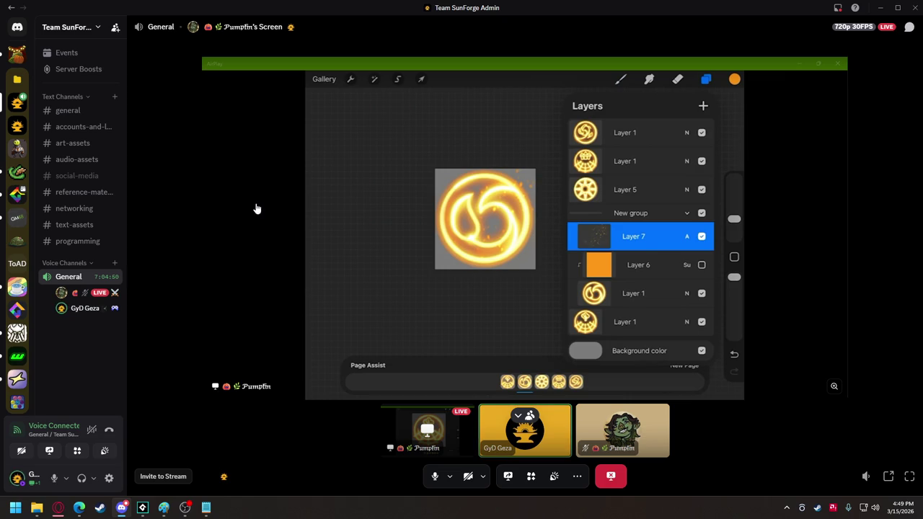
Bring the 'tree game - GameMaker' window back to the front from the taskbar
mouse_move(142, 507)
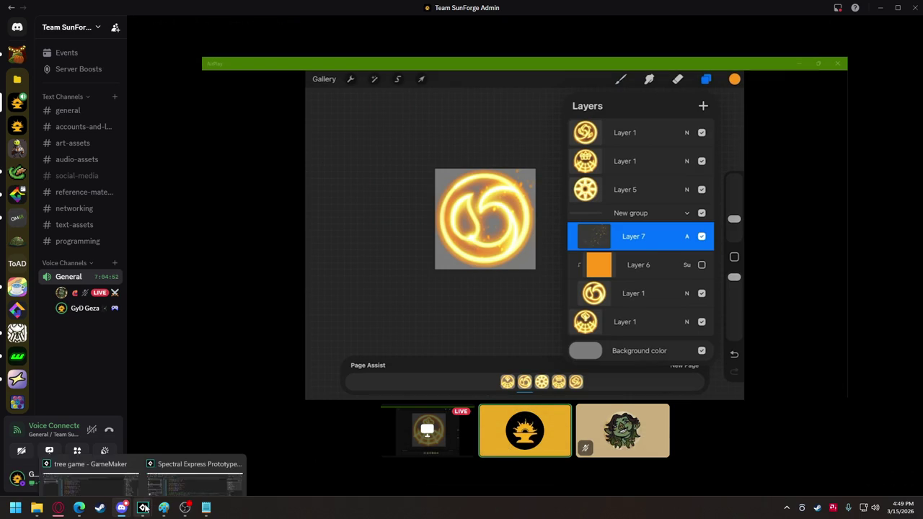
click(123, 465)
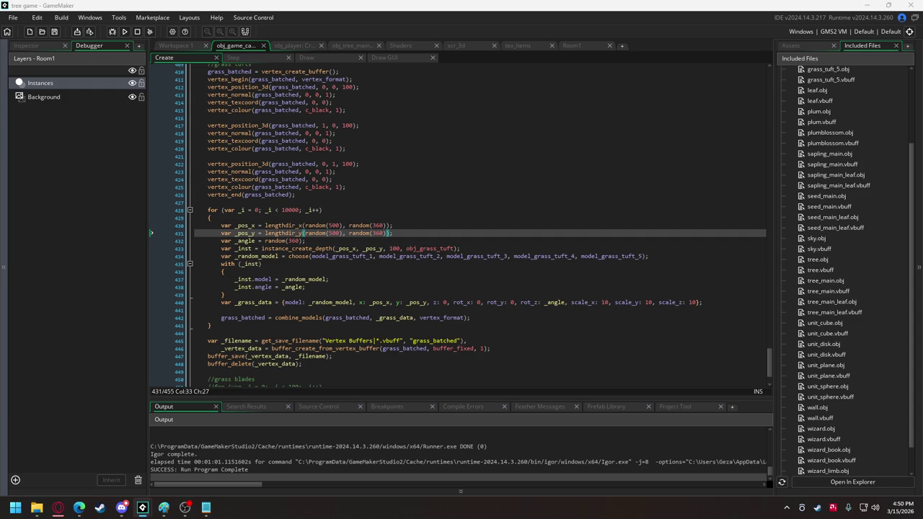
Reduce the grass tuft loop count on line 428 from 10000 to 100
scroll(239, 204, up, 5)
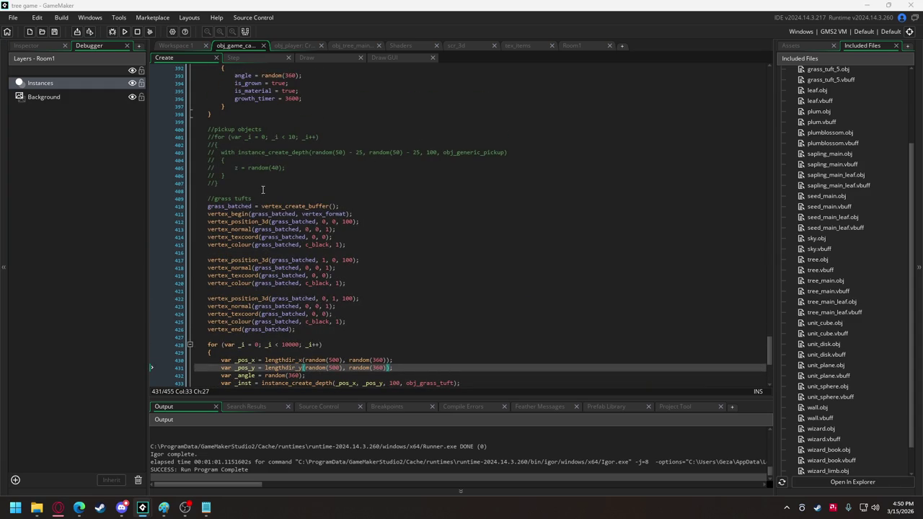
scroll(336, 243, down, 6)
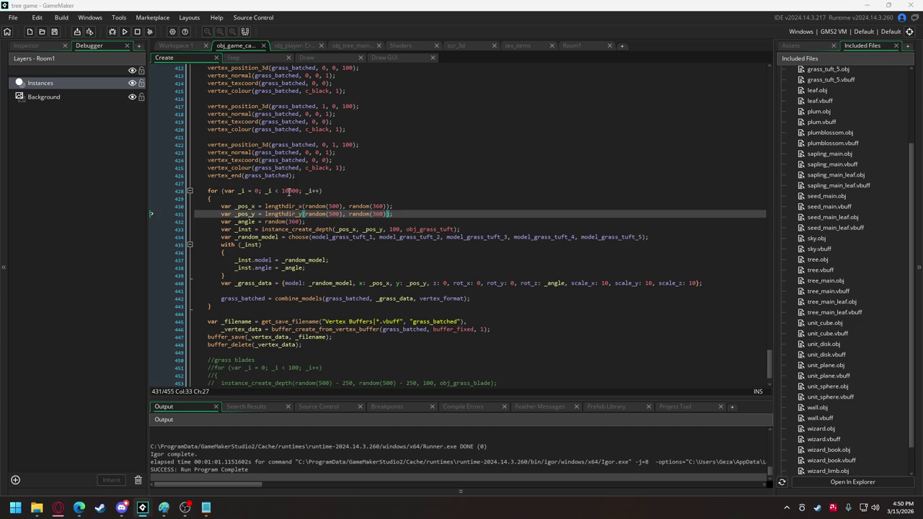
click(290, 191)
key(BackSpace)
key(BackSpace)
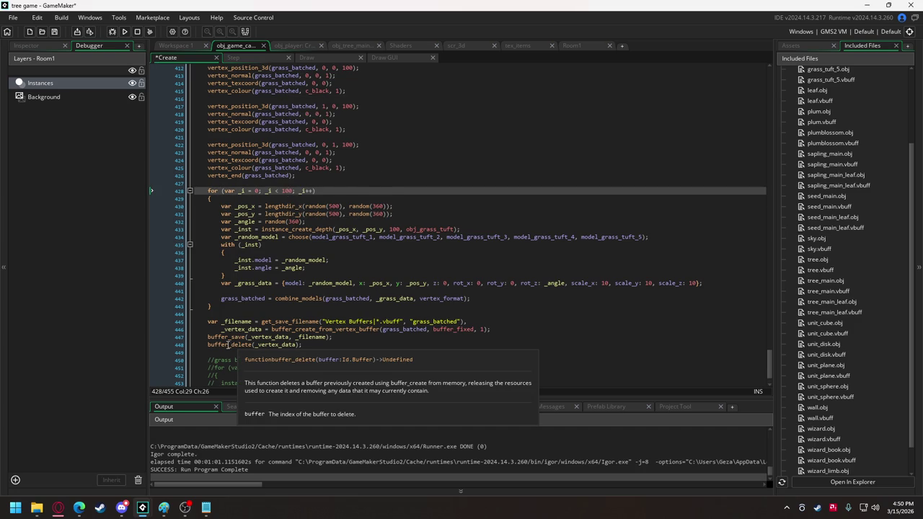
Comment out lines 445–448 that save the grass vertex buffer
scroll(231, 346, down, 2)
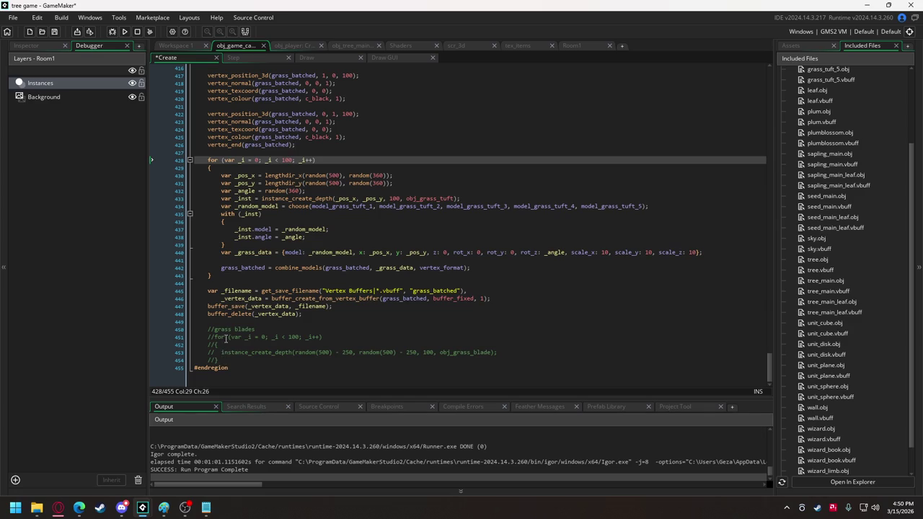
drag(229, 319, 215, 290)
key(ctrl+k)
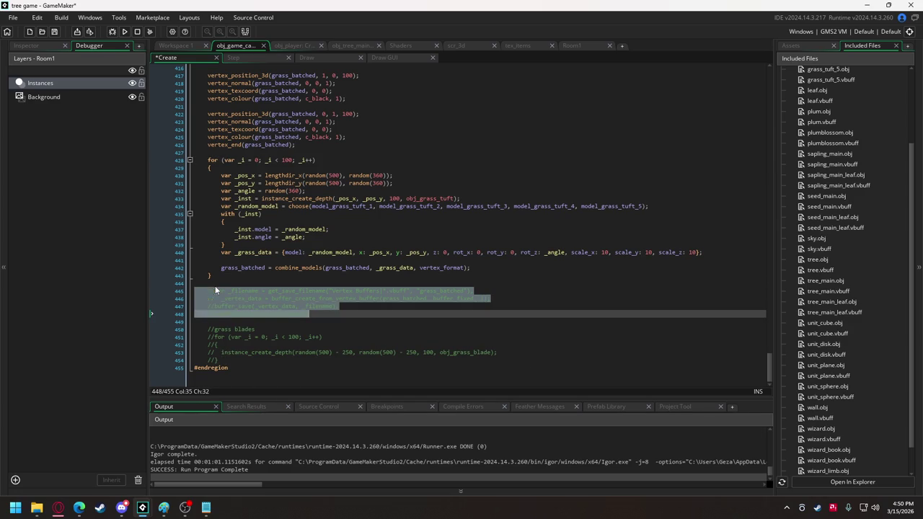
Test-run the game, walk around the sparser grass with D, A and W, then close it
click(124, 32)
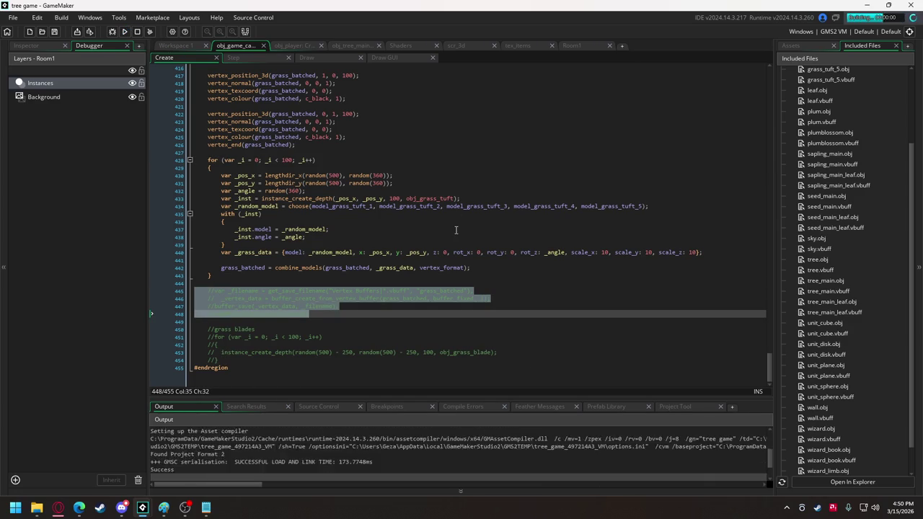
key(d)
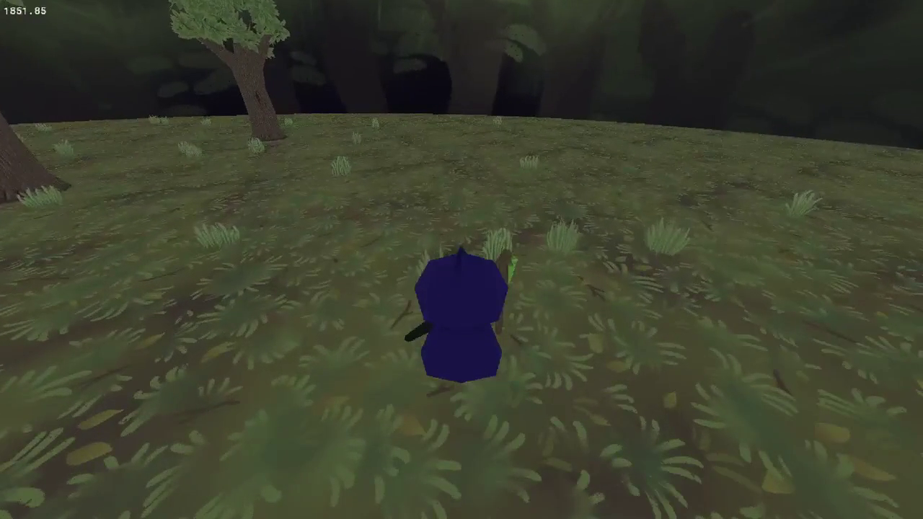
key(a)
key(w)
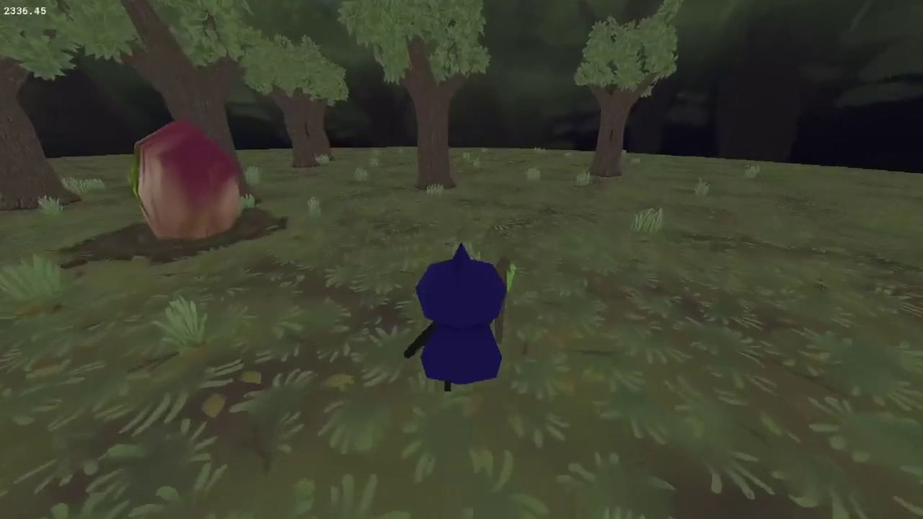
key(Escape)
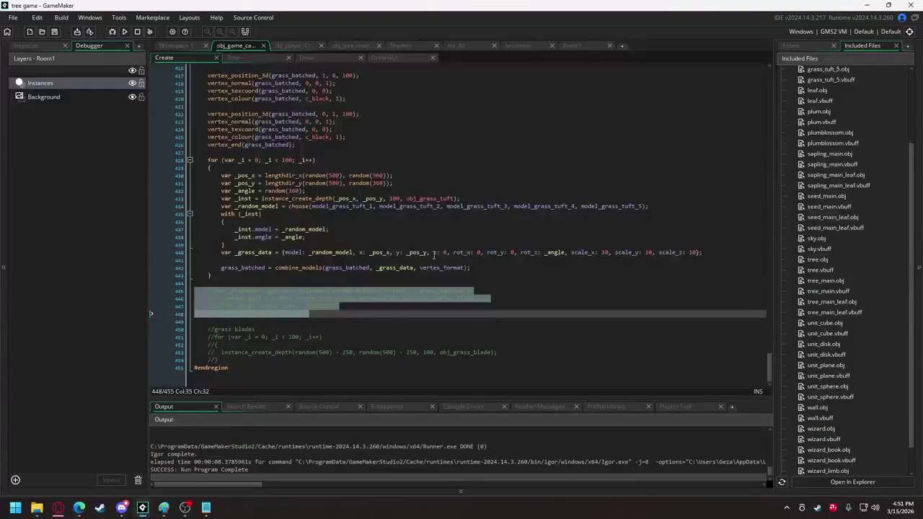
scroll(346, 223, up, 12)
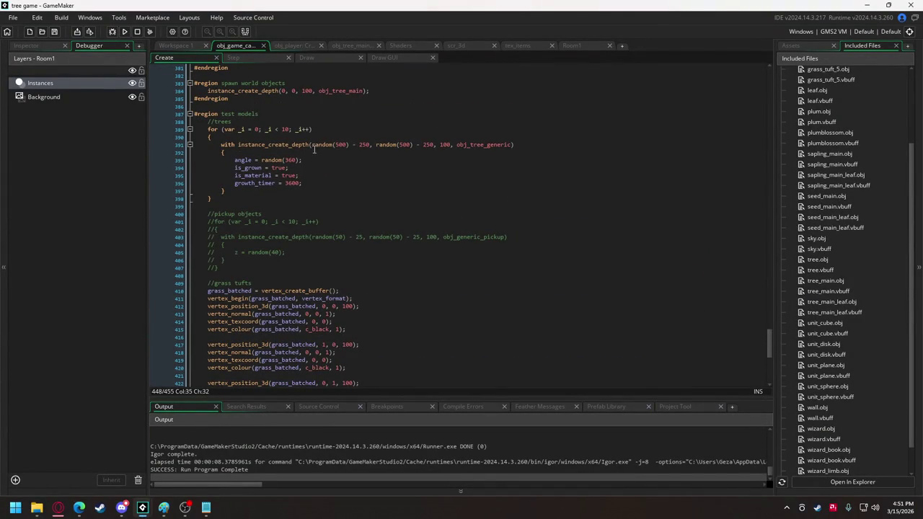
Copy the grass loop's position and angle lines into the top of the tree loop
scroll(307, 140, down, 5)
scroll(273, 313, down, 1)
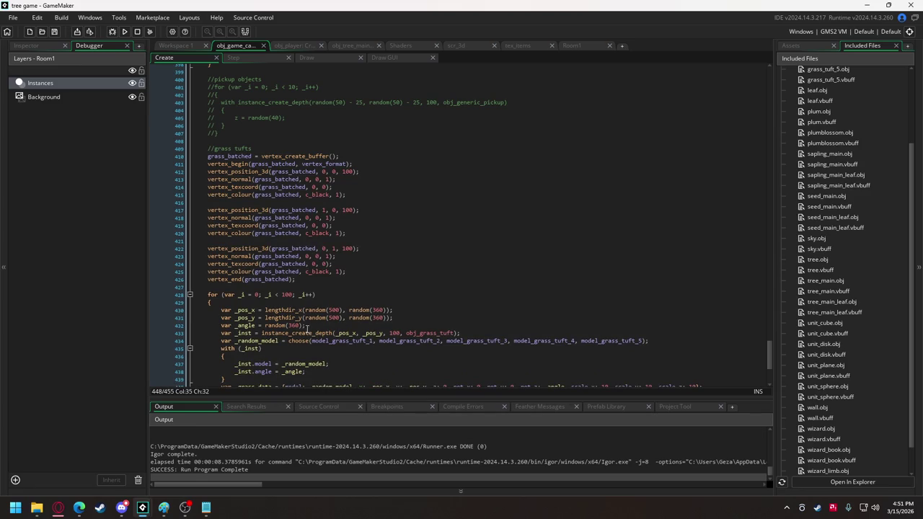
drag(307, 325, 221, 310)
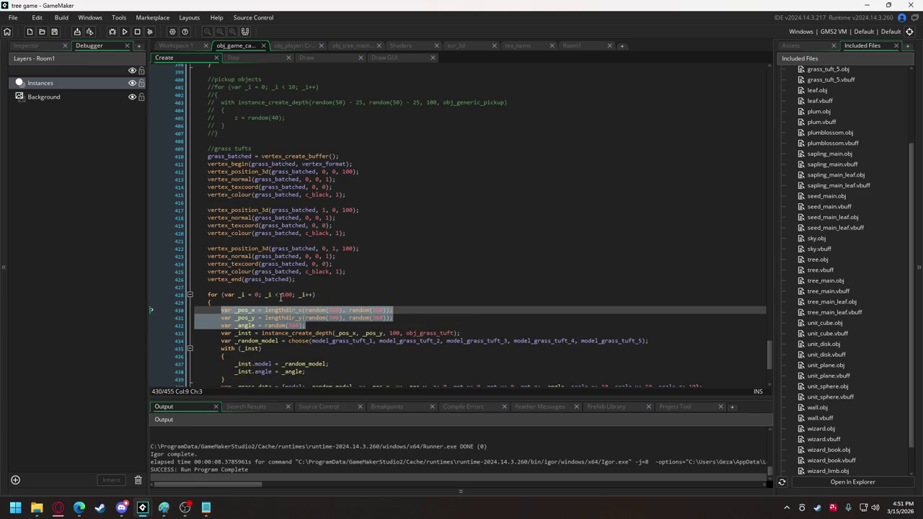
scroll(265, 235, up, 7)
click(247, 164)
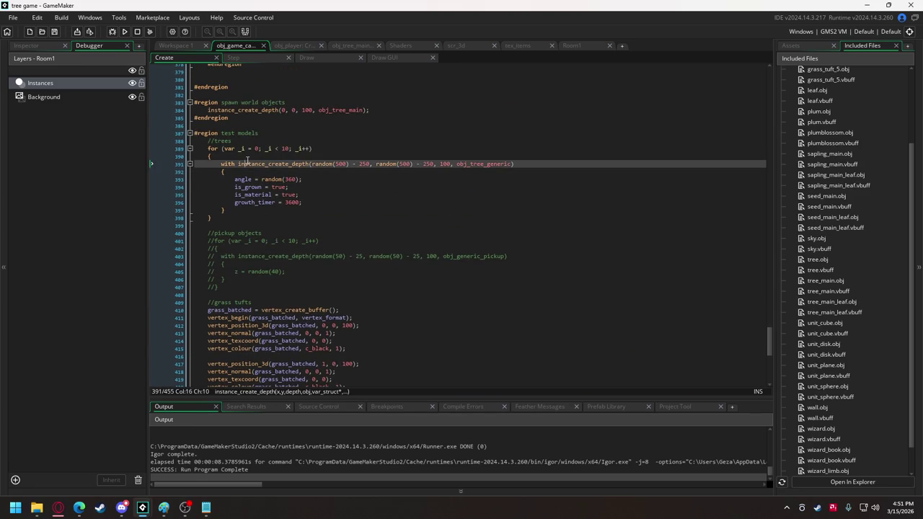
click(248, 156)
key(ctrl+v)
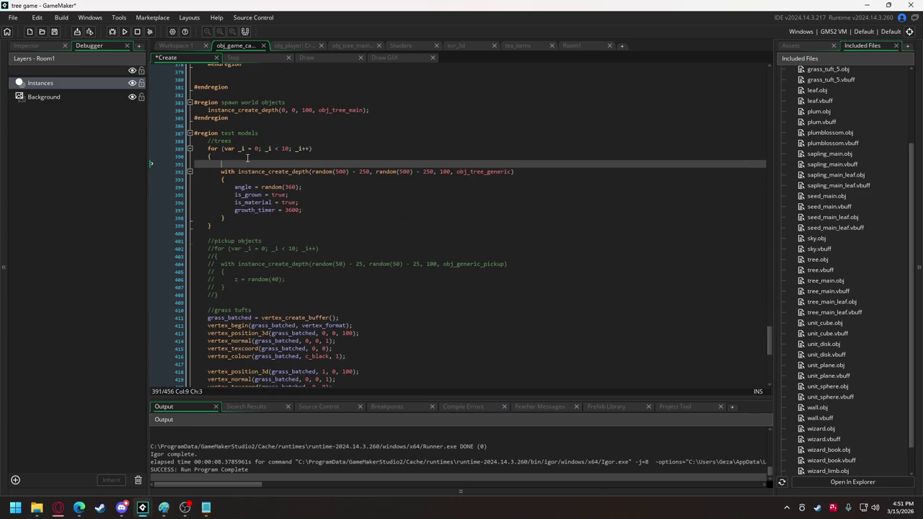
Store the created tree in 'var _inst =' and add a 'with (_inst)' block below
double_click(227, 187)
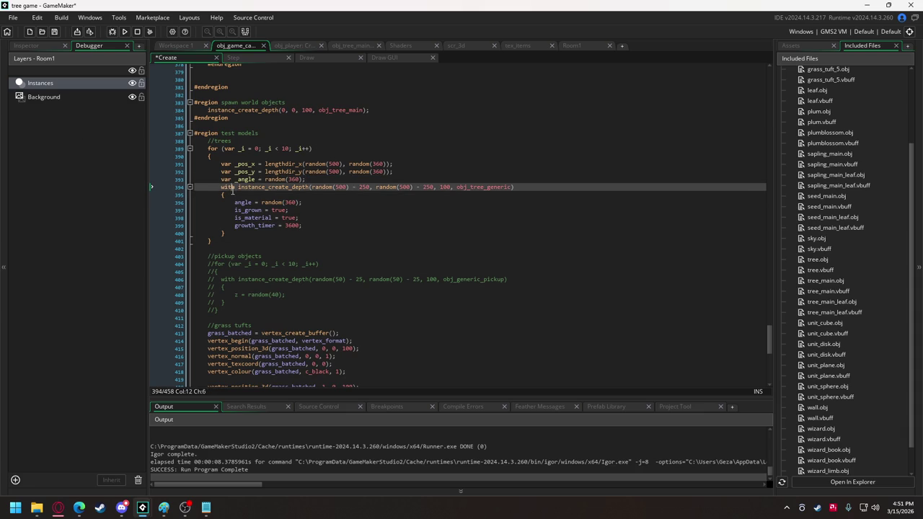
text(var _inst )
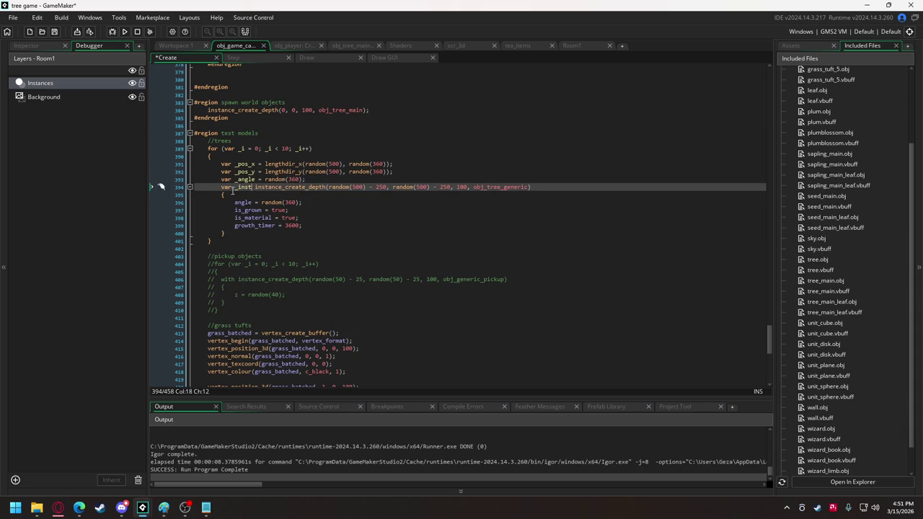
text(=)
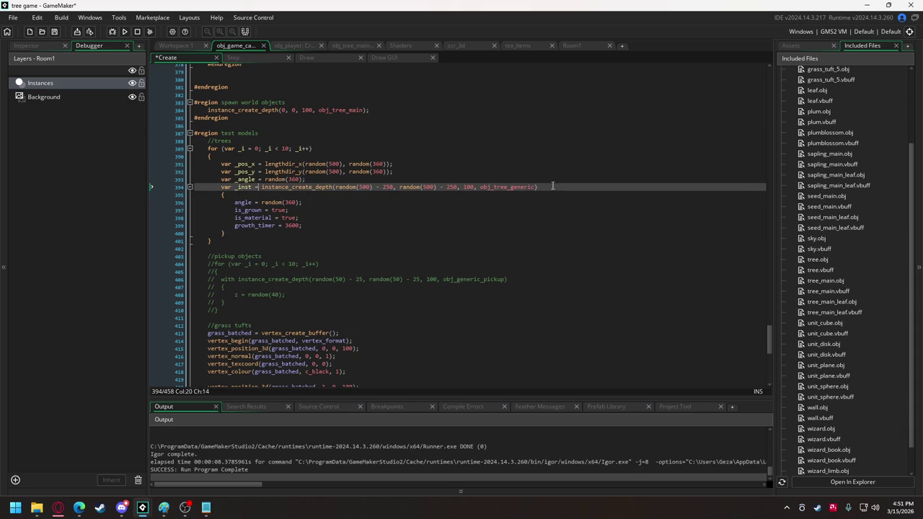
click(554, 187)
key(Return)
key(Return)
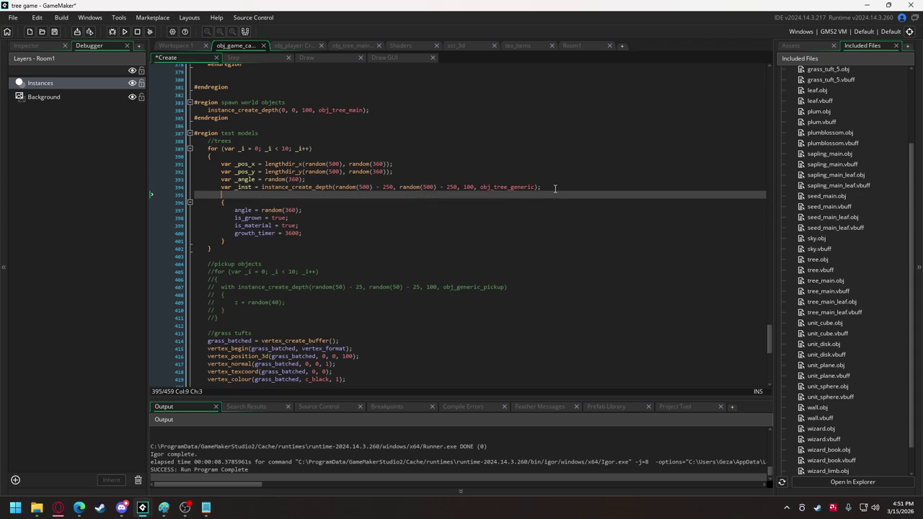
text(with ()
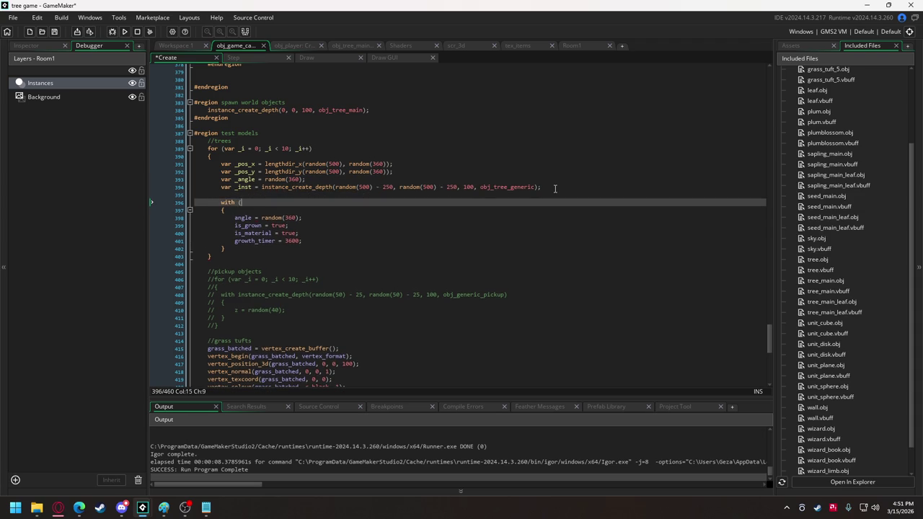
text(_inst)
Use _pos_x as the tree's x offset and make the spawn distance a fixed 500
scroll(512, 212, down, 5)
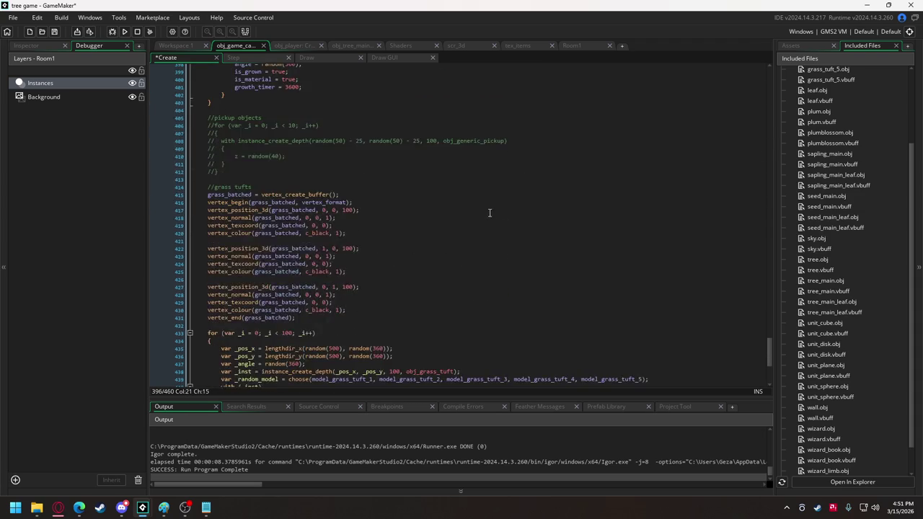
scroll(270, 216, up, 3)
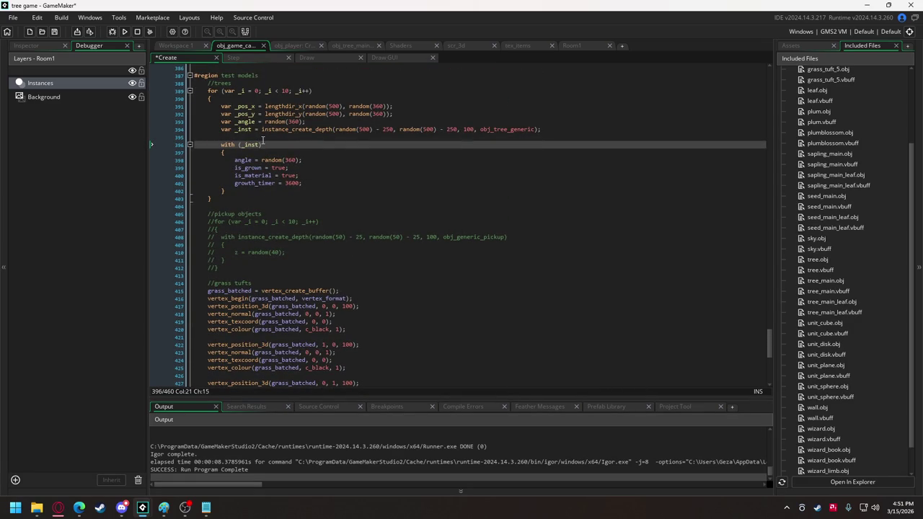
scroll(262, 141, up, 2)
double_click(246, 164)
key(ctrl+c)
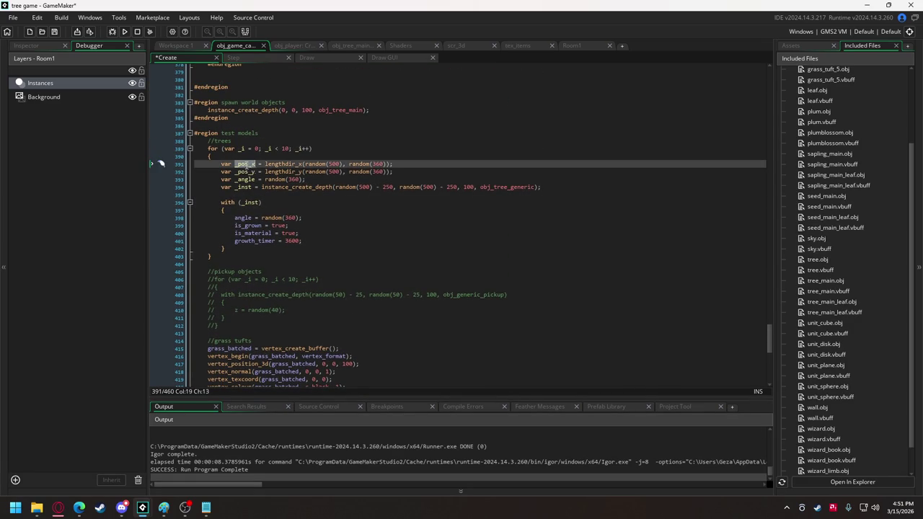
drag(334, 186, 394, 186)
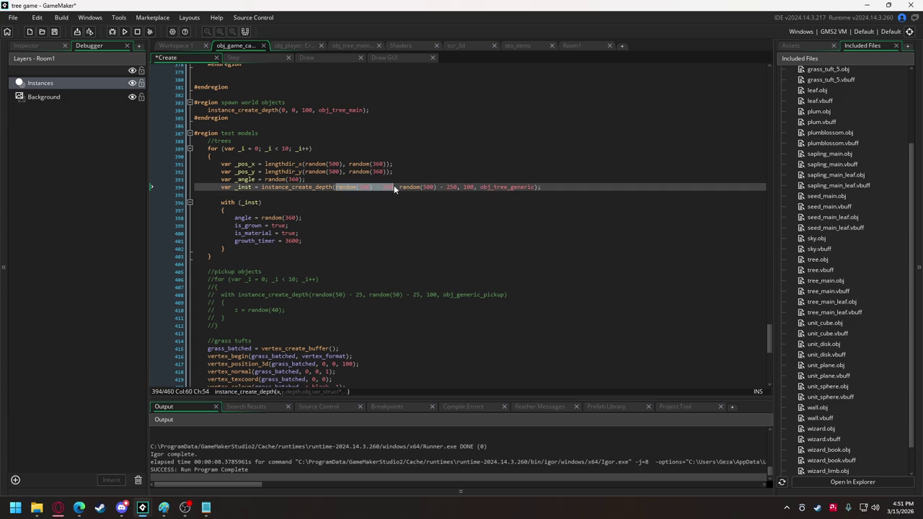
key(ctrl+v)
double_click(333, 164)
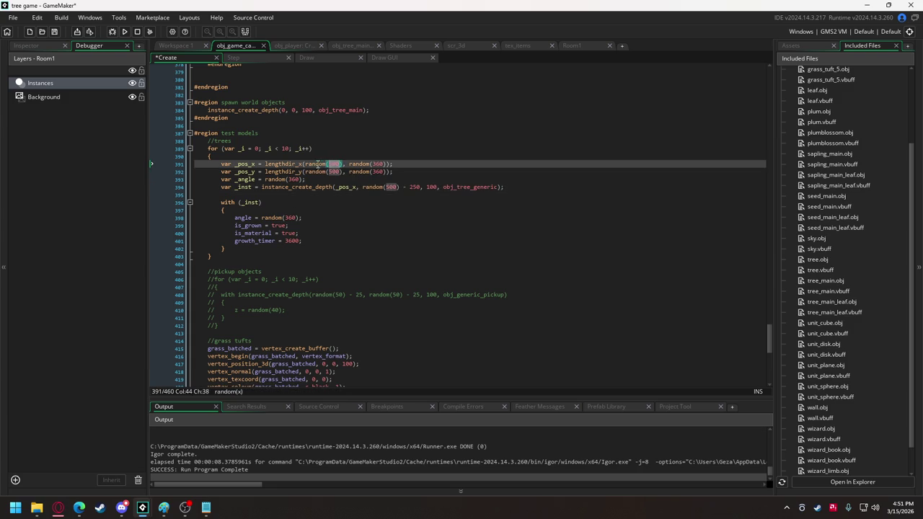
key(ctrl+c)
drag(305, 164, 345, 172)
key(ctrl+v)
key(ctrl+v)
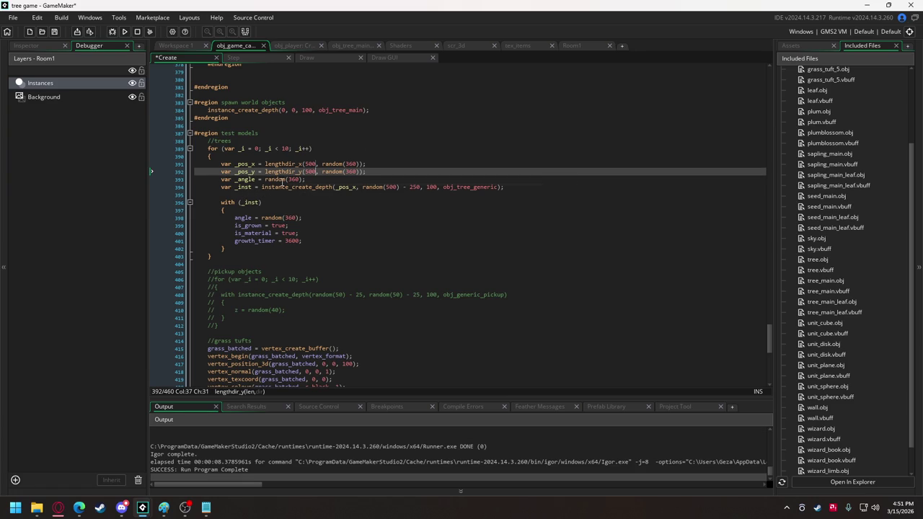
Use _pos_y for the y offset, _angle for the tree angle, and raise the loop from 10 to 100
double_click(245, 172)
drag(362, 187, 417, 189)
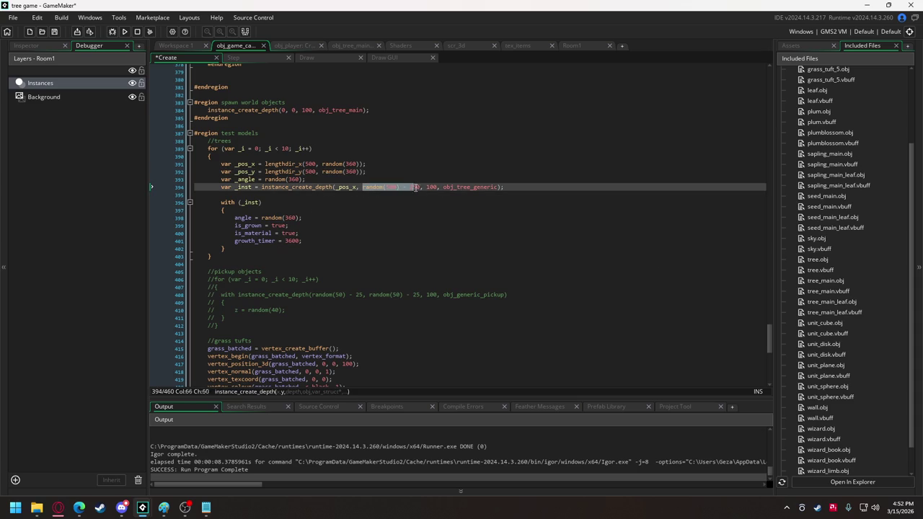
key(ctrl+v)
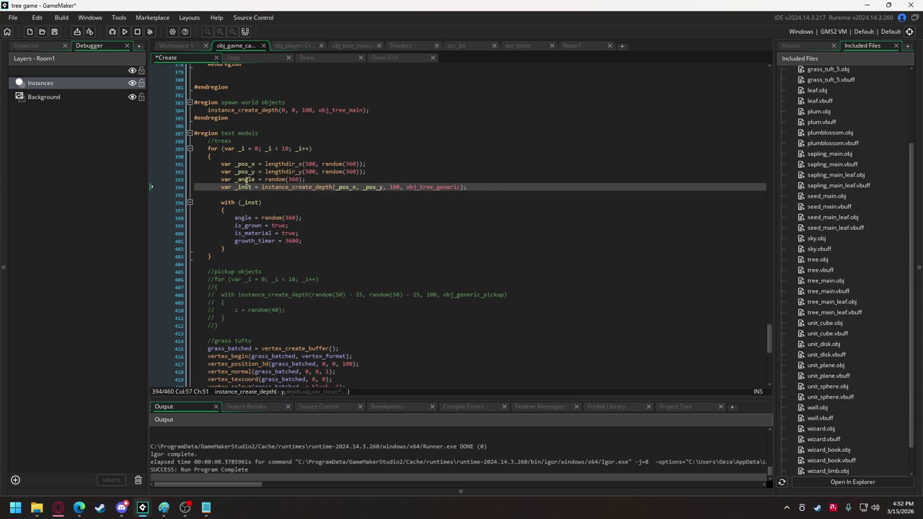
double_click(246, 179)
key(ctrl+c)
drag(262, 217, 298, 217)
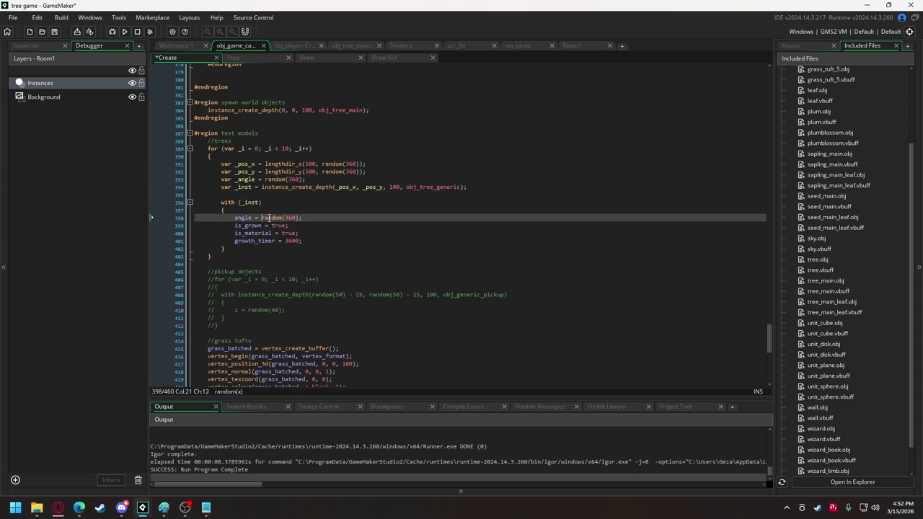
key(ctrl+v)
click(287, 148)
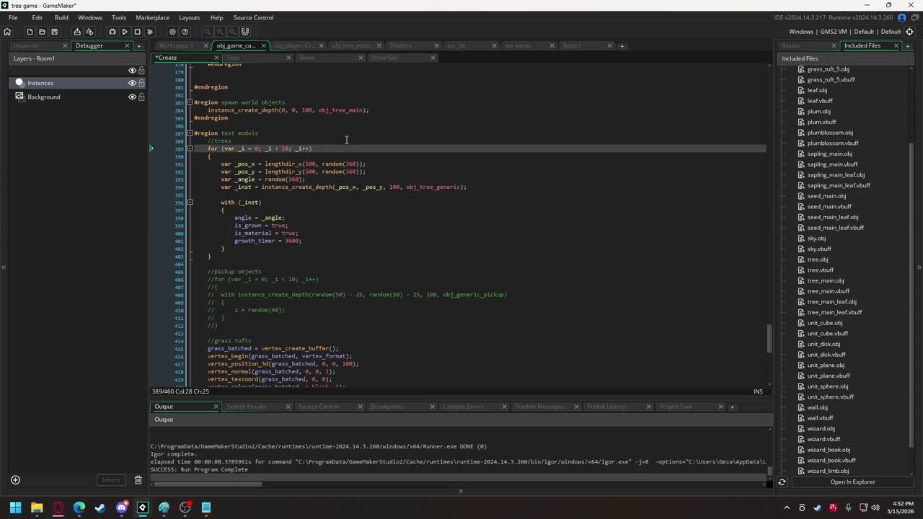
text(0)
Run the game, walk the witch forward through the denser forest, then close it
click(125, 32)
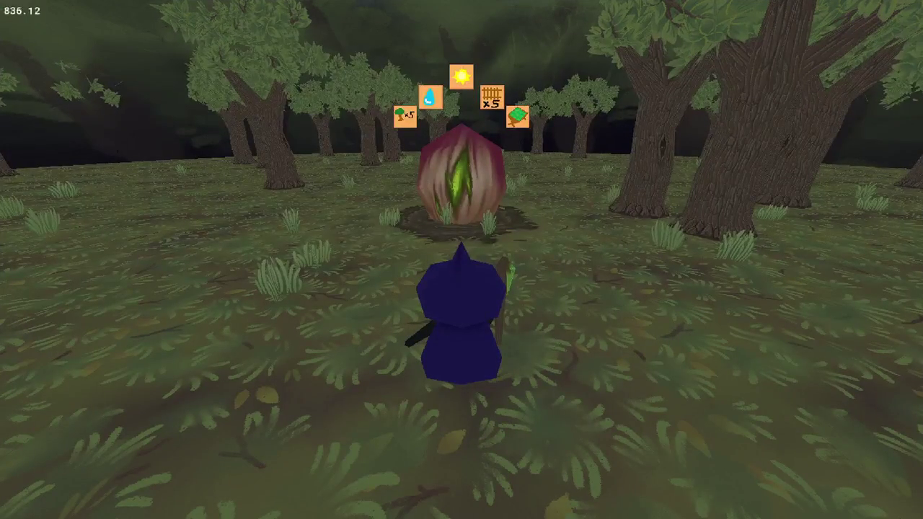
key(w)
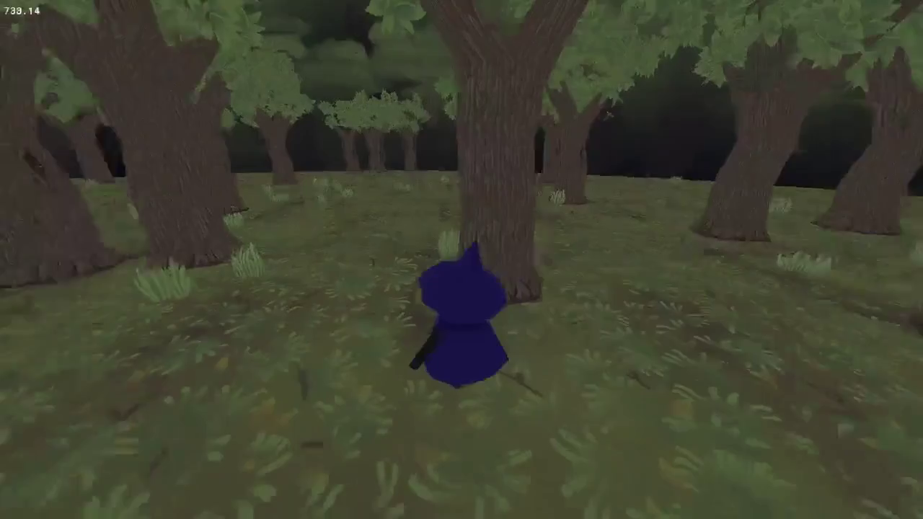
key(w)
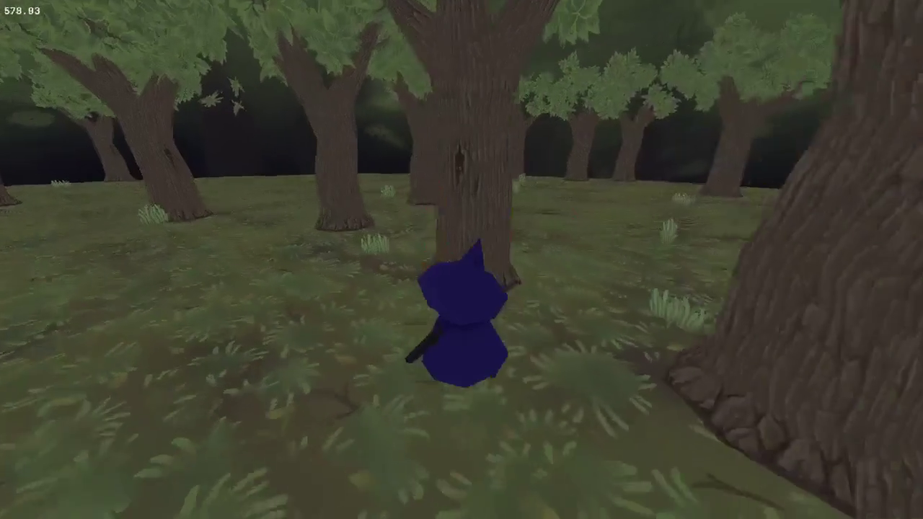
key(w)
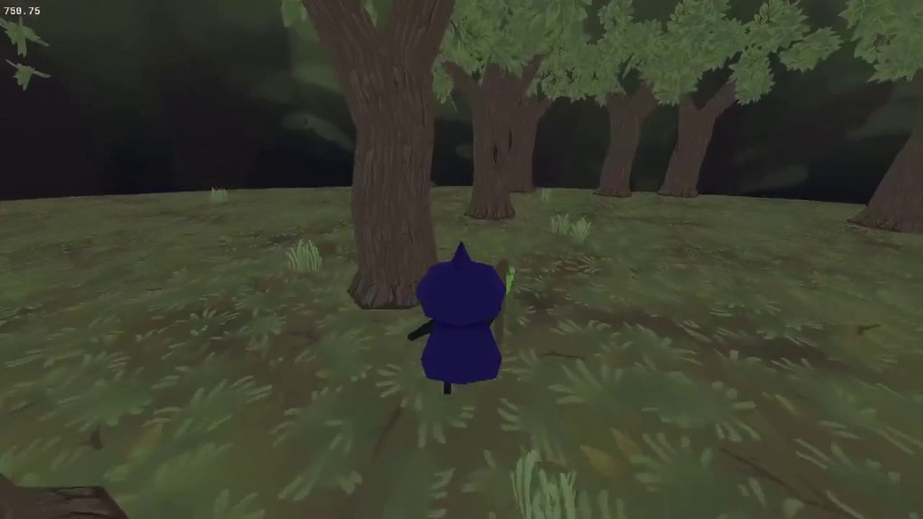
key(w)
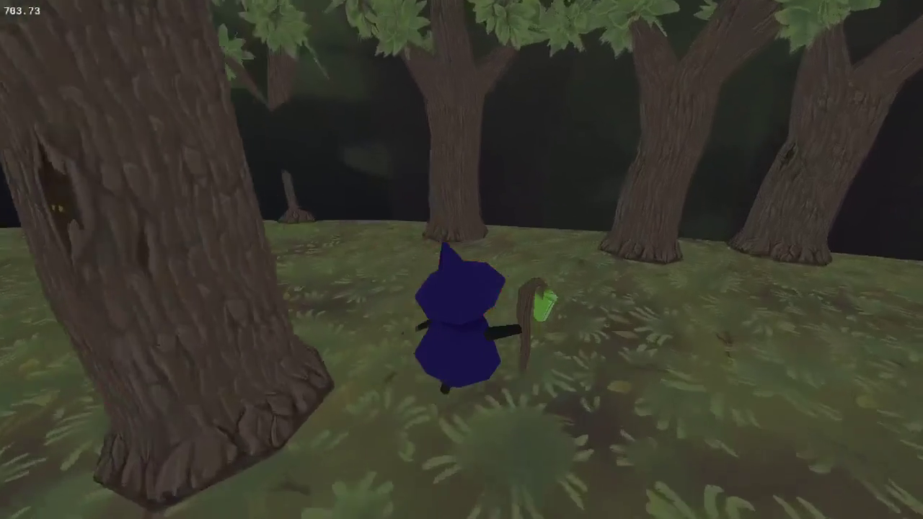
key(w)
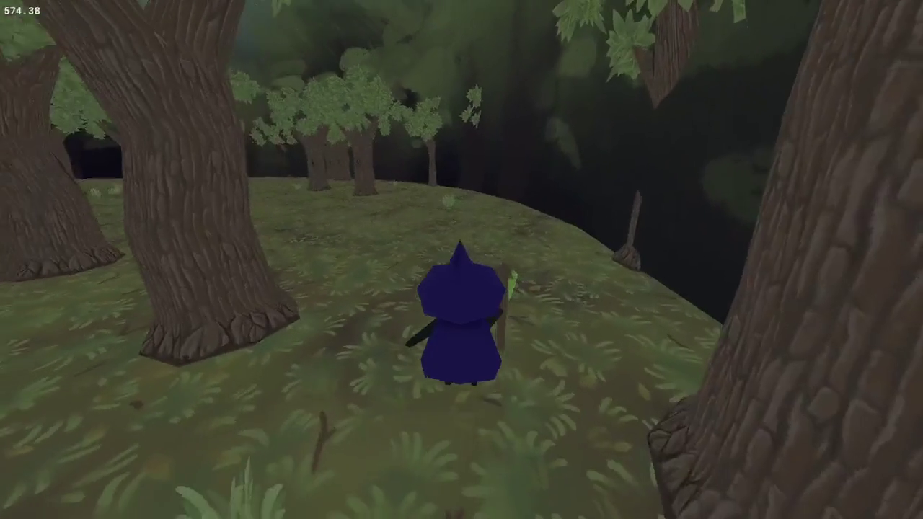
key(Escape)
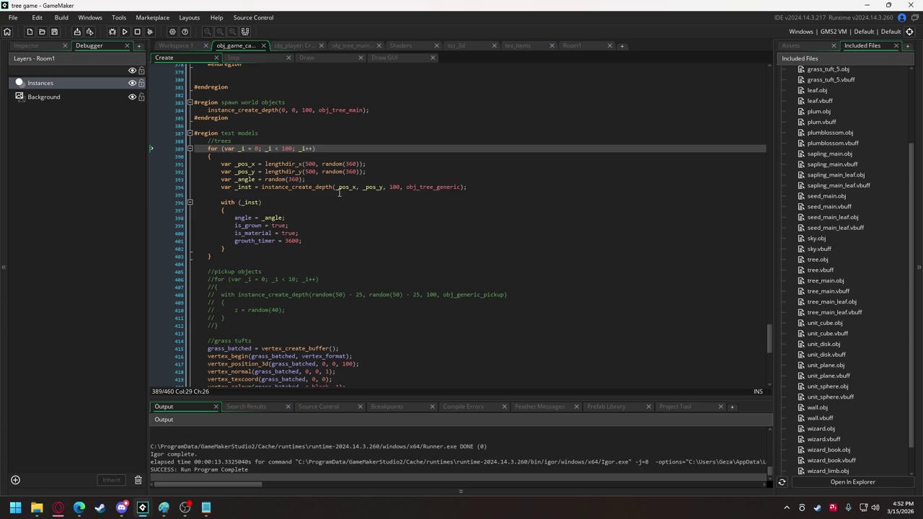
Insert 'var _pos_angle;' on a new line right after the tree loop's opening brace
mouse_move(315, 184)
drag(370, 172, 220, 172)
click(235, 157)
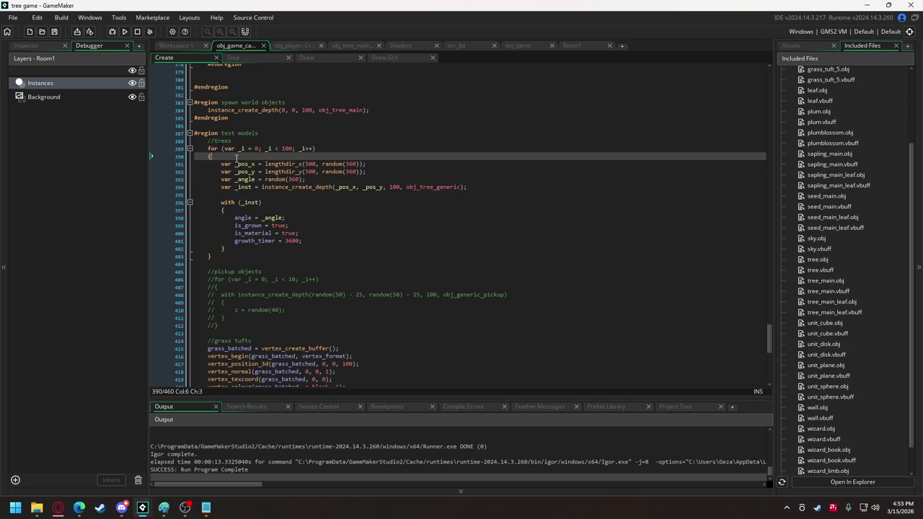
key(Return)
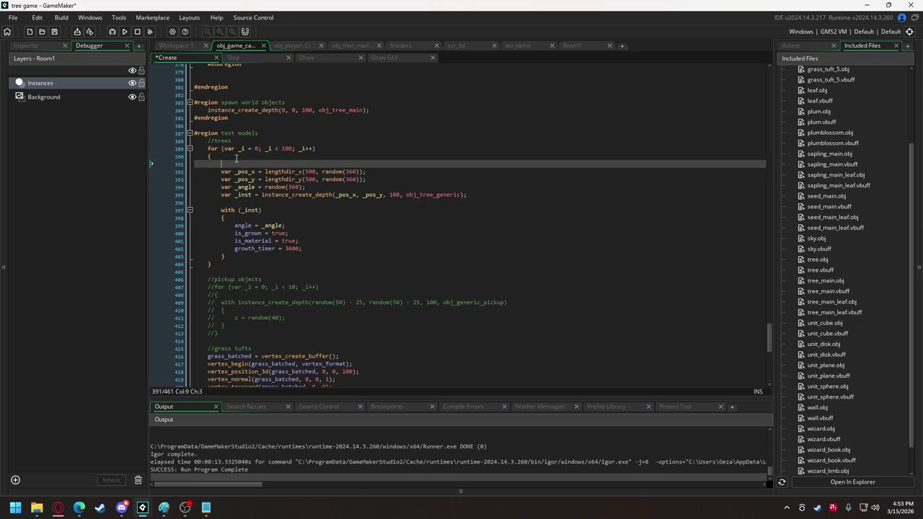
text(var _)
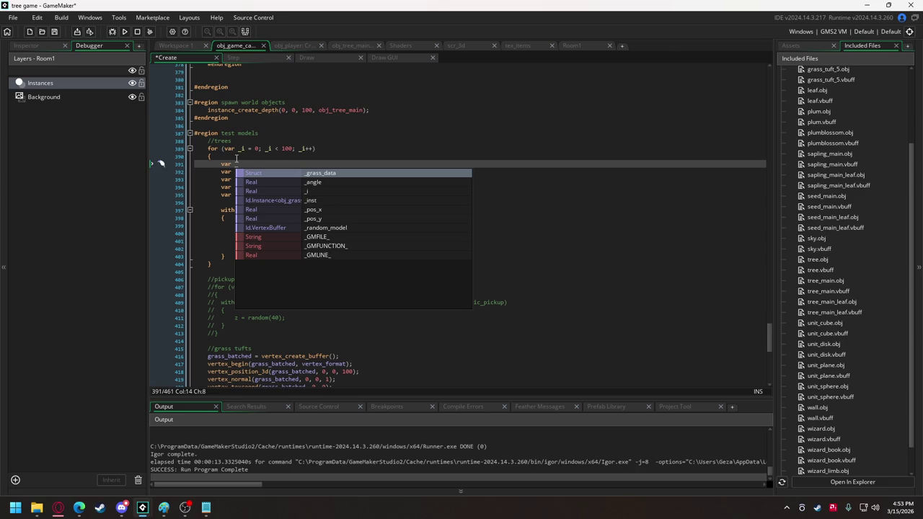
text(pos_)
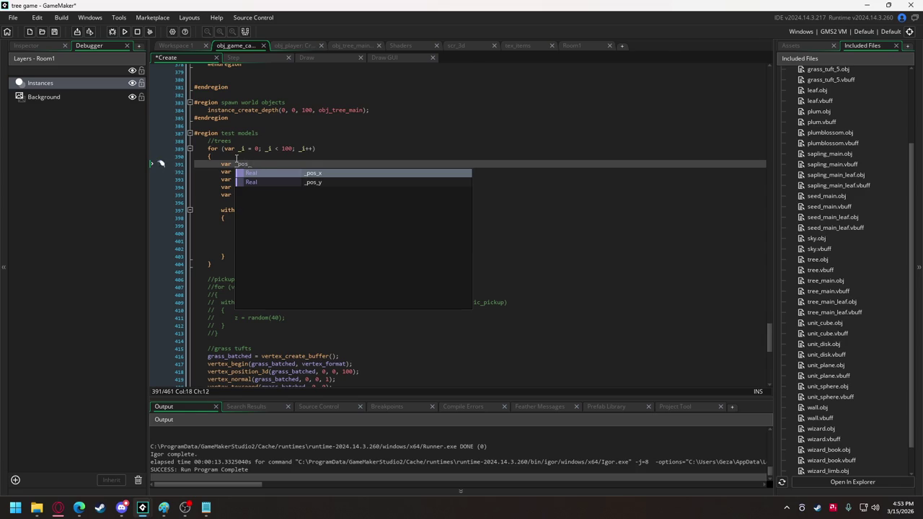
text(angle;)
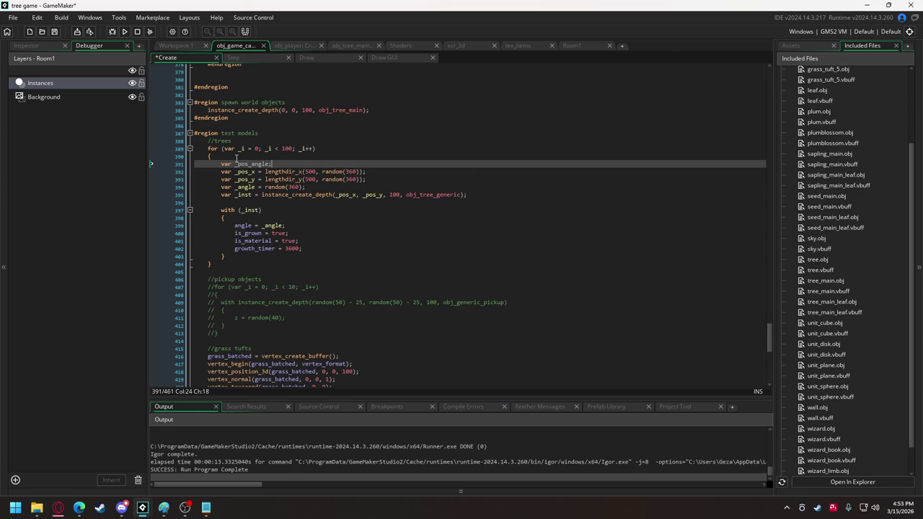
Assign _pos_angle = random(360); using the random angle from the _pos_x line
key(BackSpace)
text(=)
mouse_move(322, 172)
mouse_down()
mouse_move(363, 171)
mouse_move(230, 167)
mouse_move(280, 164)
mouse_up()
text(;)
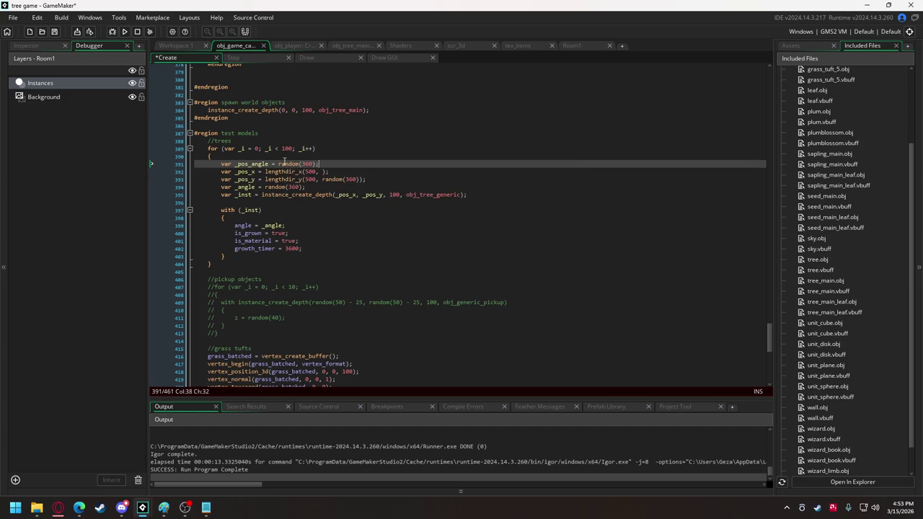
double_click(247, 164)
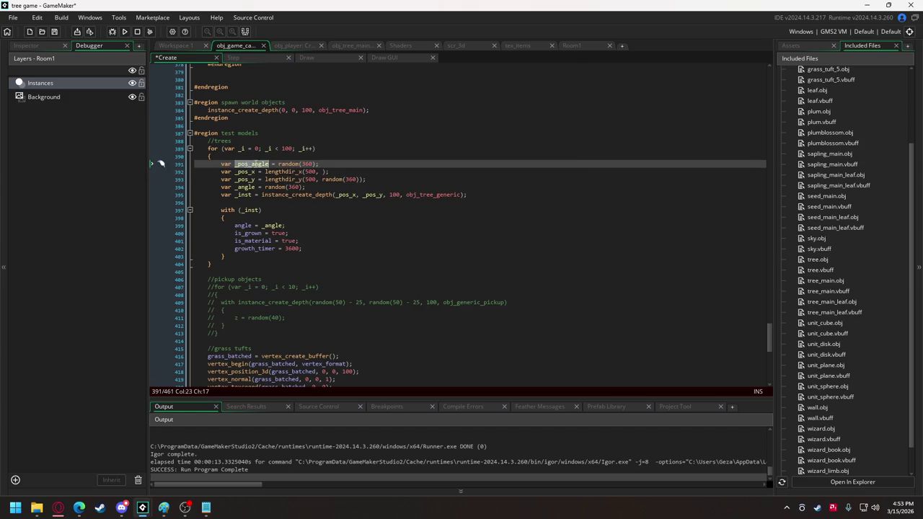
key(ctrl+v)
Use _pos_angle as the direction in both the lengthdir_x and lengthdir_y calls
click(324, 171)
key(ctrl+v)
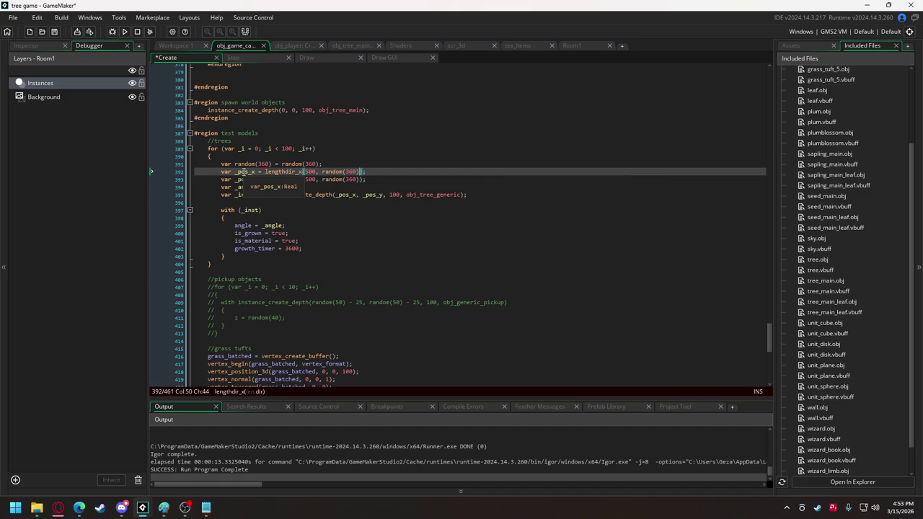
key(ctrl+z)
key(ctrl+z)
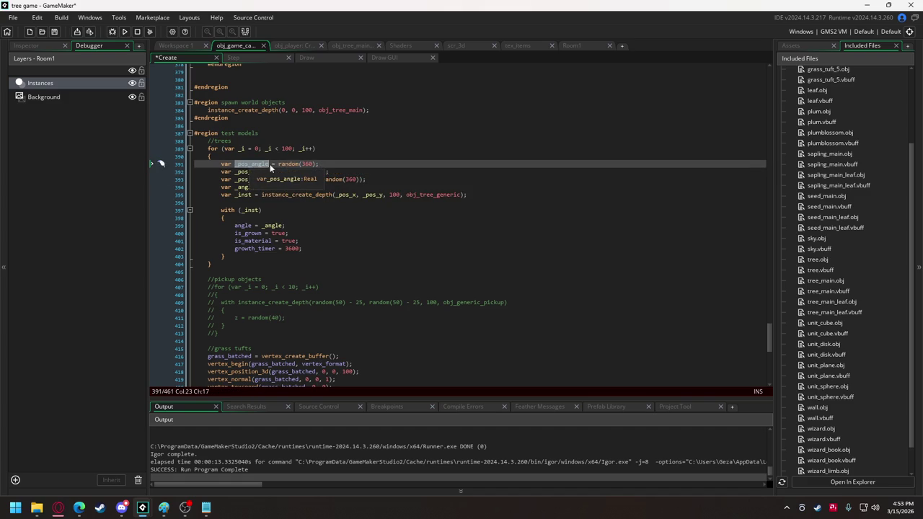
key(ctrl+c)
click(323, 171)
key(ctrl+v)
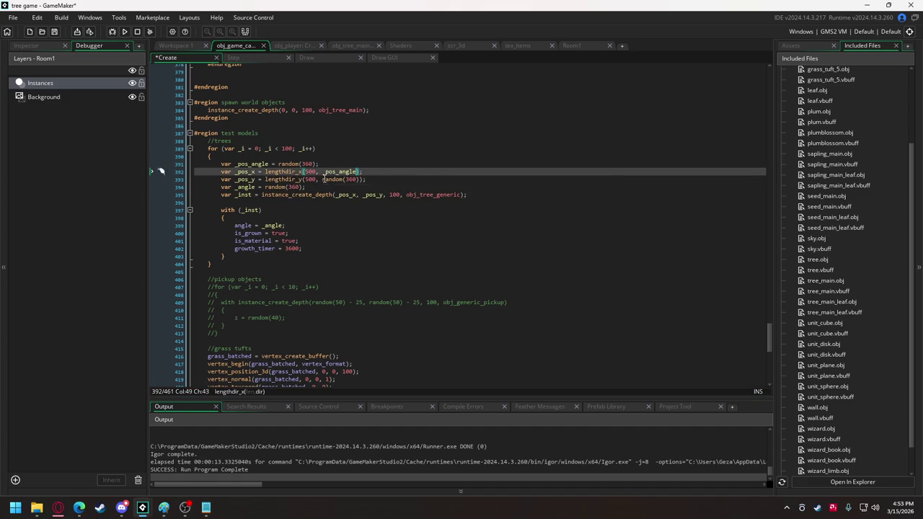
click(322, 179)
mouse_move(322, 179)
mouse_down()
mouse_move(358, 179)
mouse_move(310, 164)
mouse_move(221, 164)
mouse_up()
key(ctrl+v)
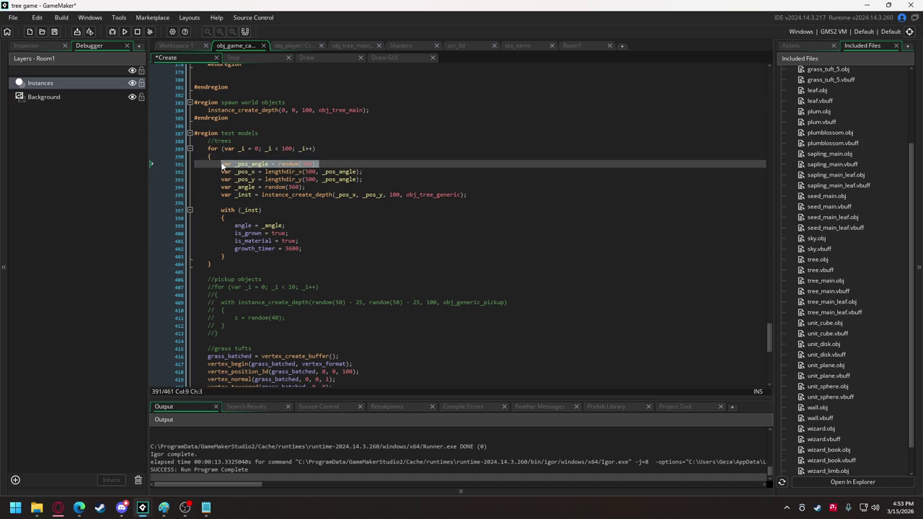
Add the _pos_angle declaration to the grass loop, replace both random(360) directions with it, and run the game
scroll(274, 221, down, 10)
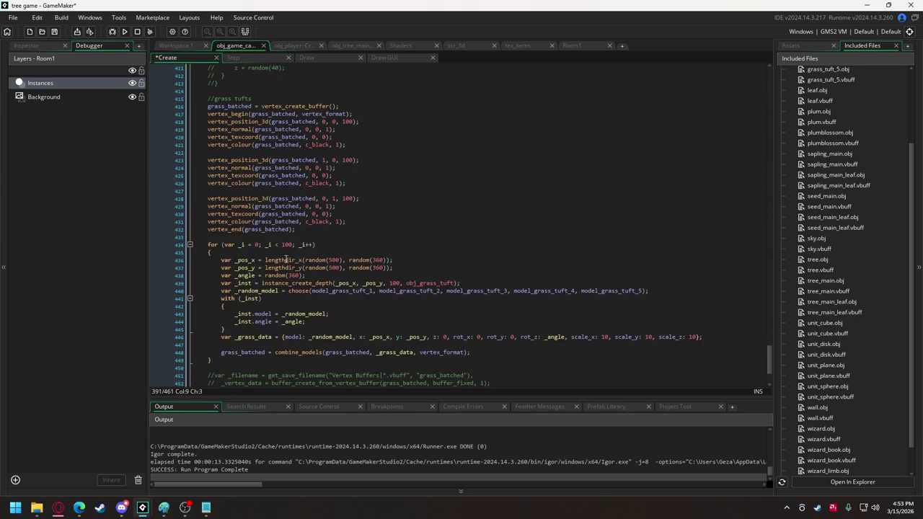
click(286, 253)
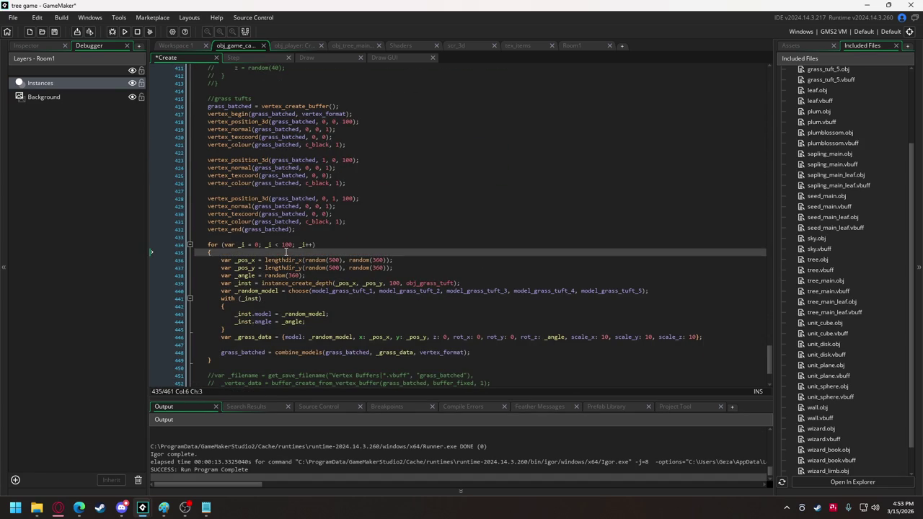
key(Return)
key(ctrl+v)
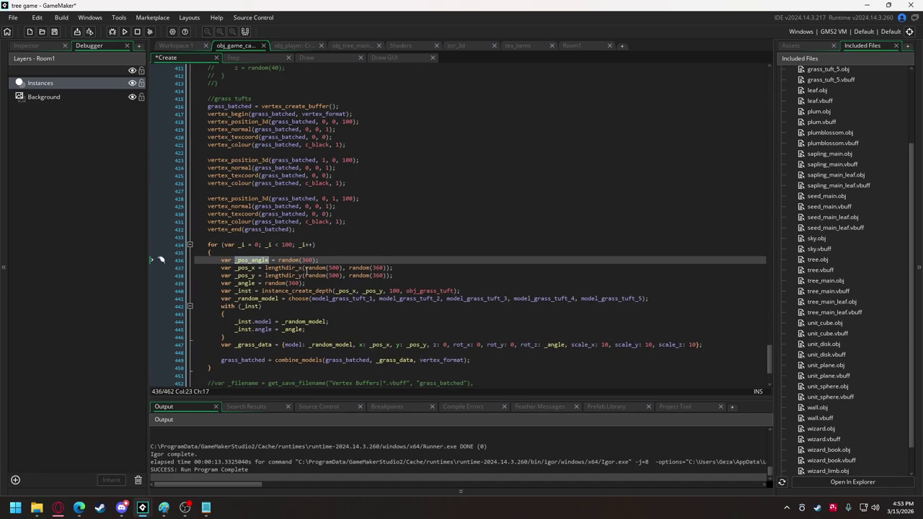
drag(349, 268, 388, 282)
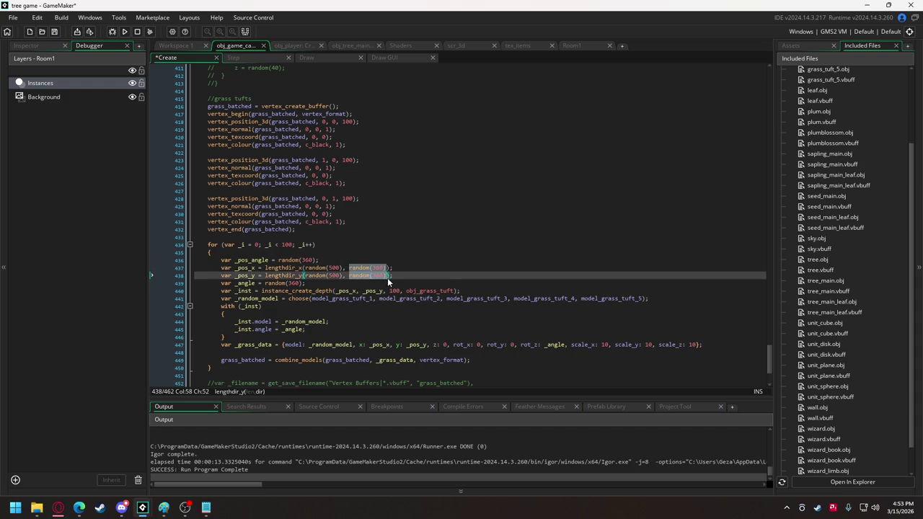
text(_pos_angle)
click(124, 32)
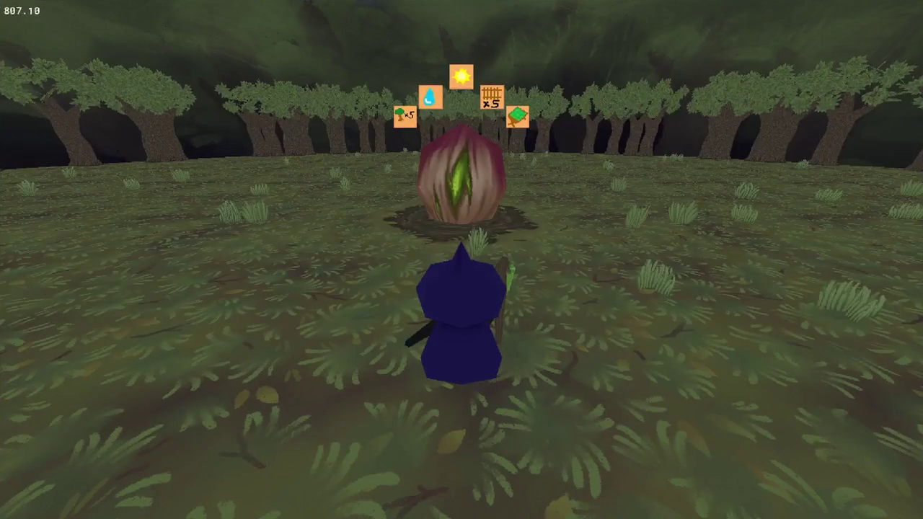
Walk the witch along the tree line to the red bulb creature, then close the game
key(d)
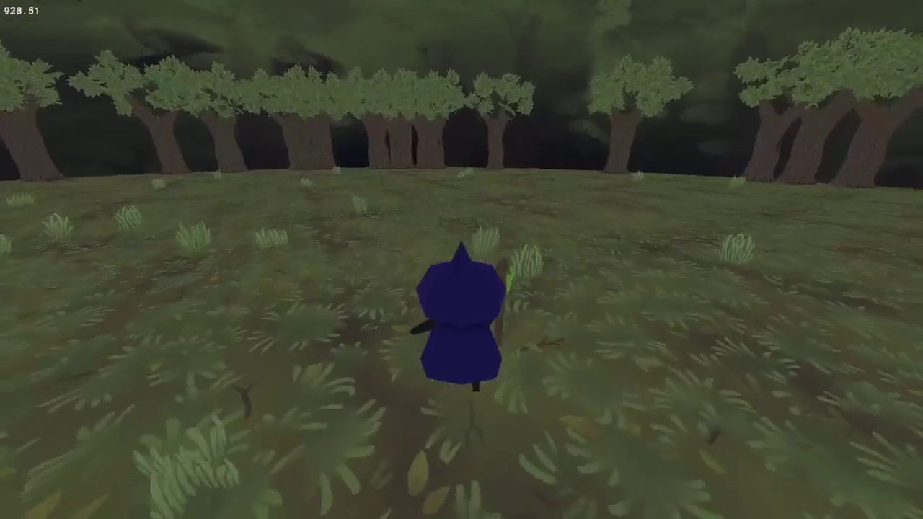
key(w)
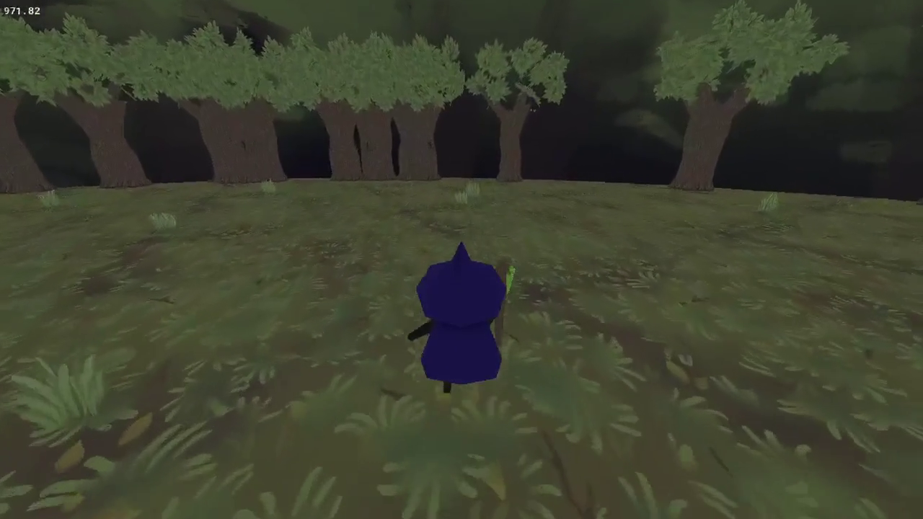
key(w)
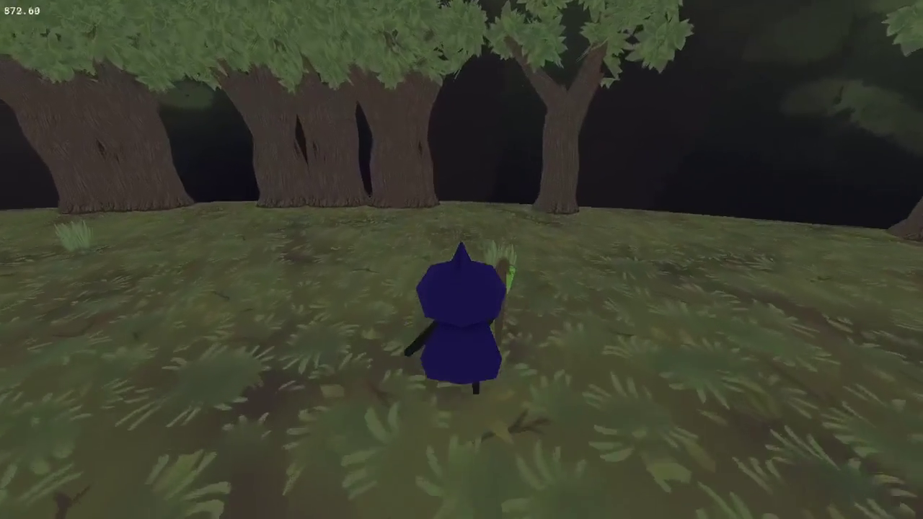
key(a)
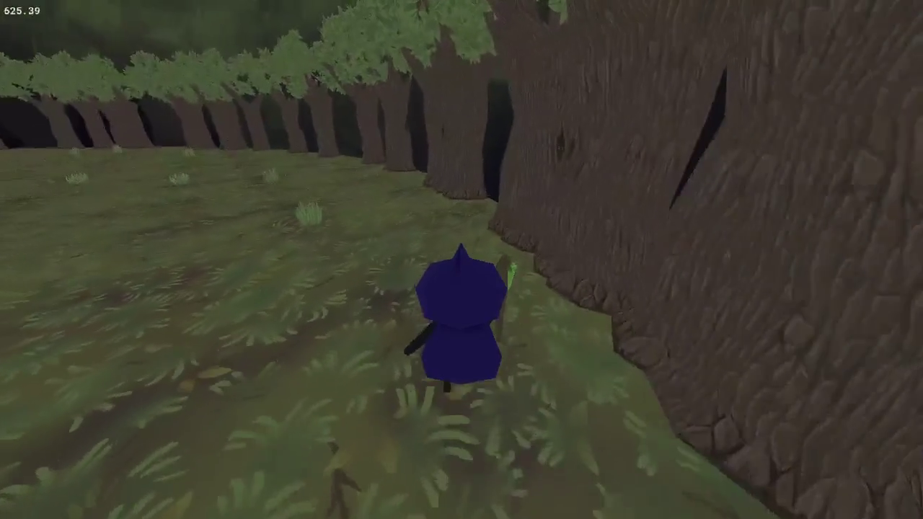
key(w)
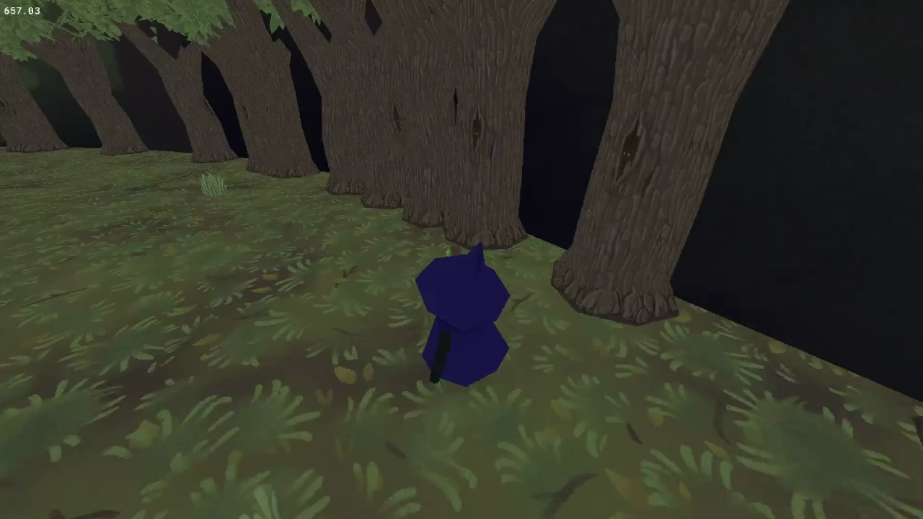
key(w)
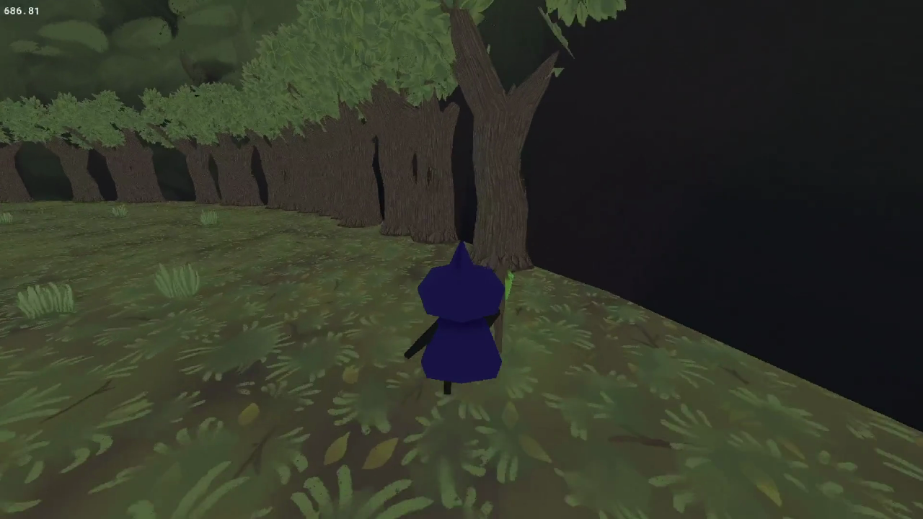
key(w)
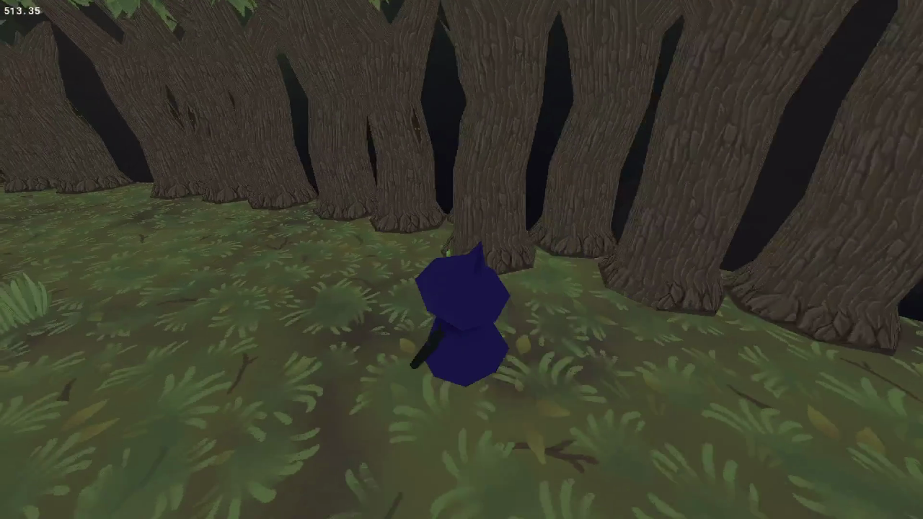
key(a)
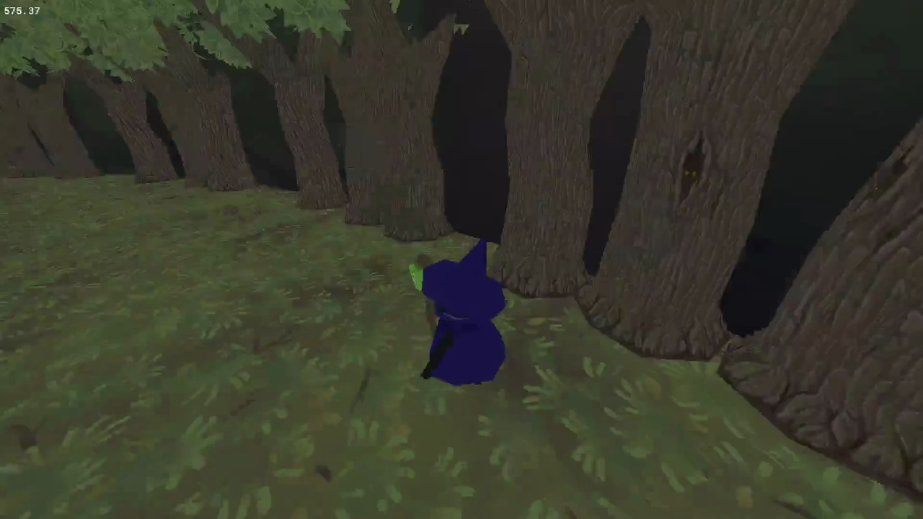
key(w)
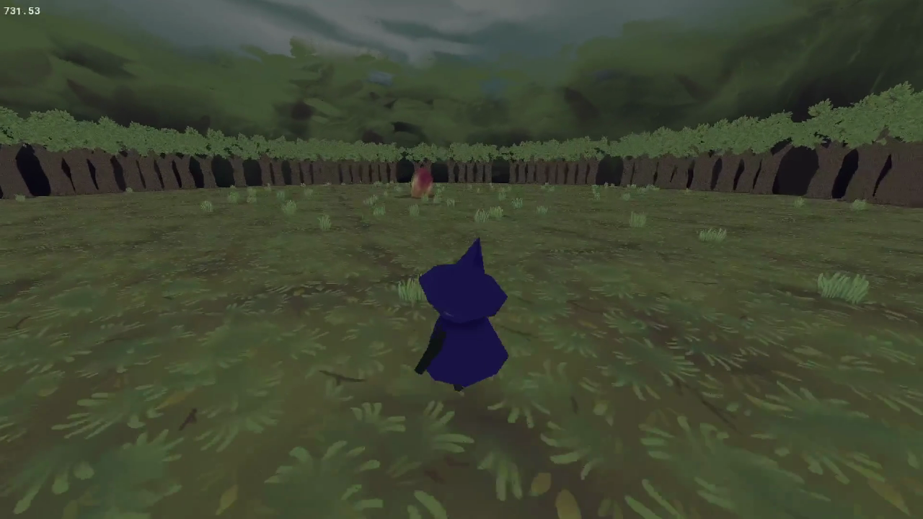
key(w)
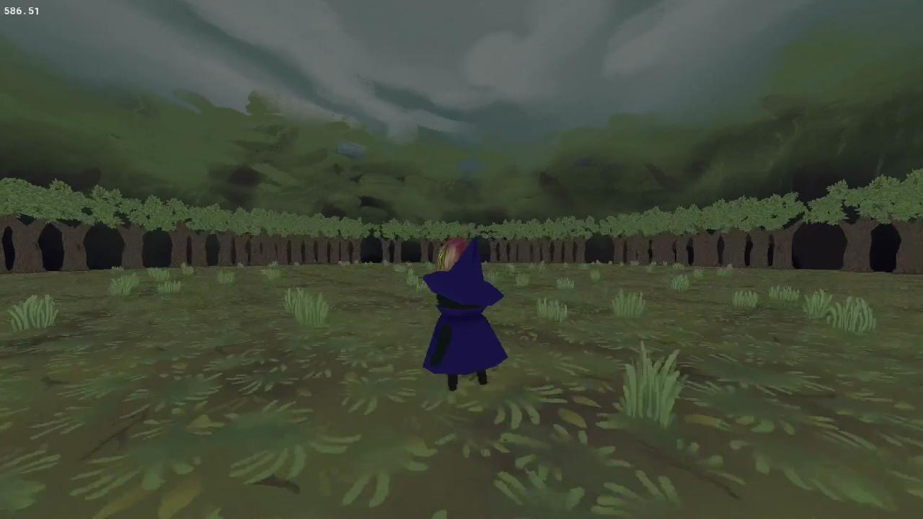
key(w)
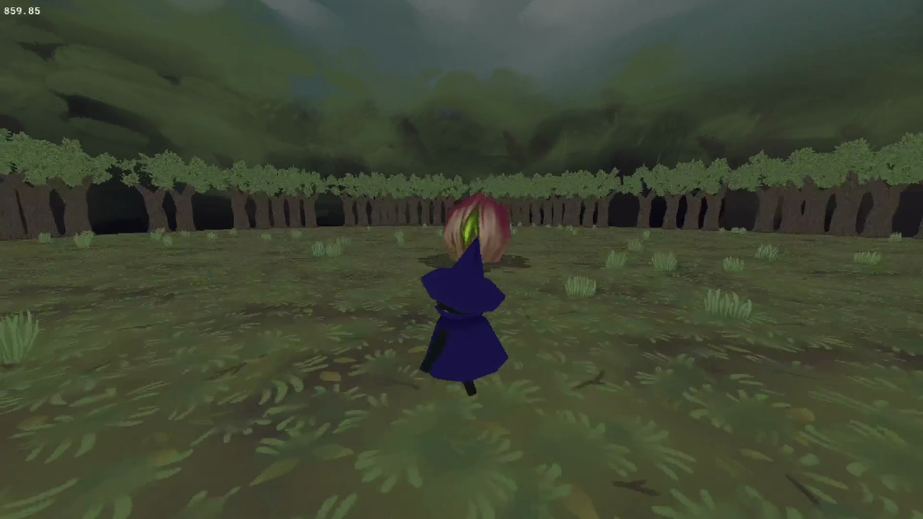
key(d)
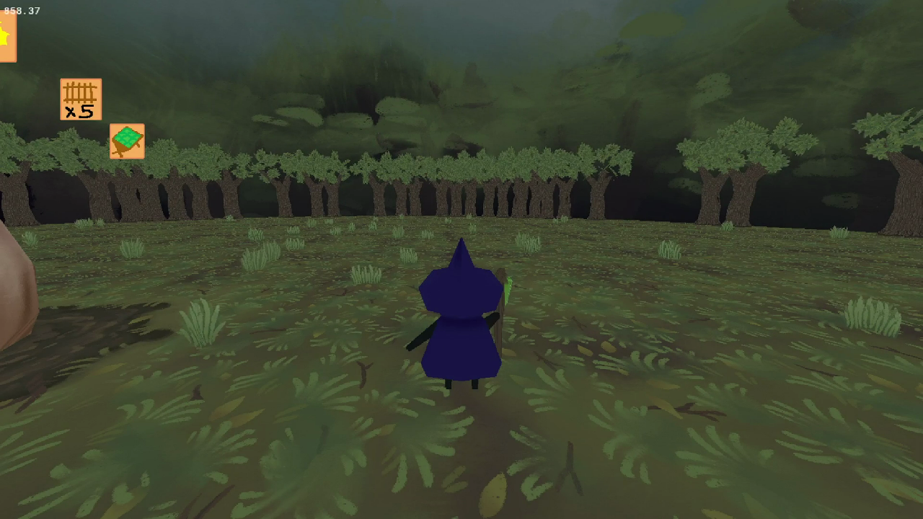
key(a)
key(Escape)
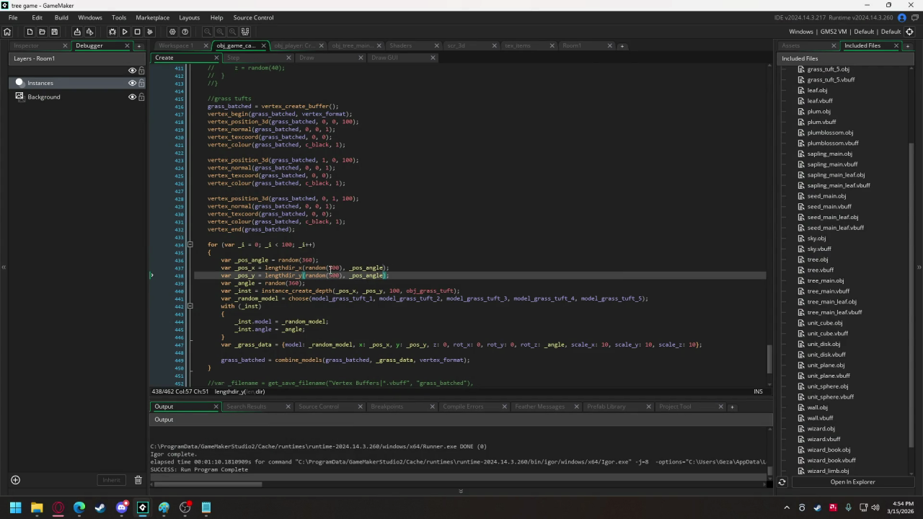
Replace the distance 500 on lines 392–393 with random_range(450, 490)
scroll(323, 249, up, 13)
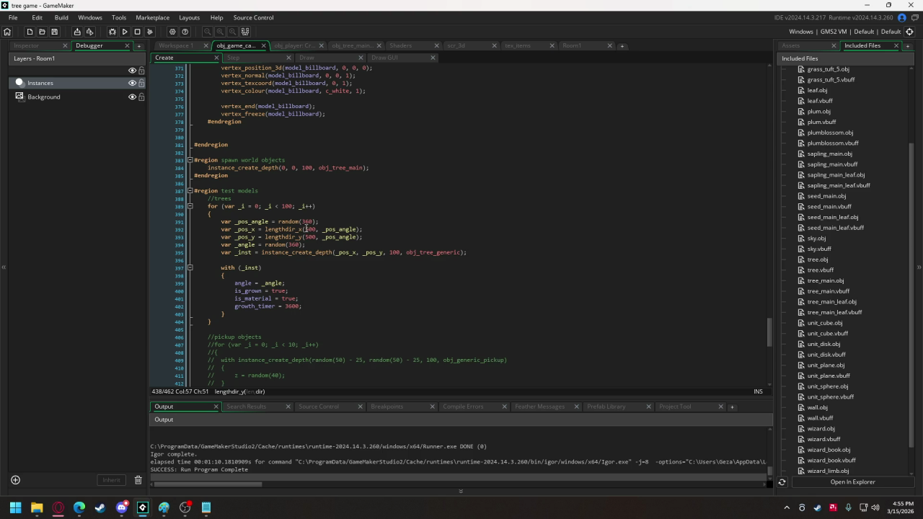
click(305, 229)
text(random_ran)
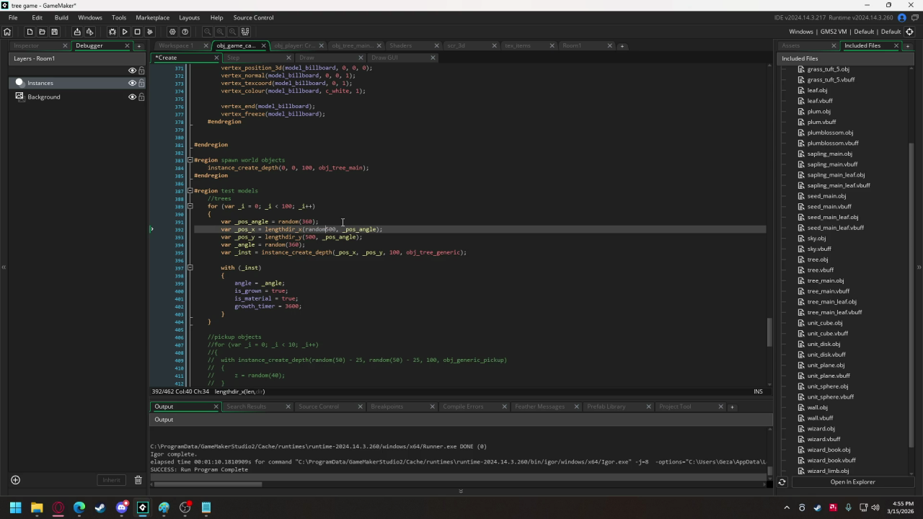
text(ge()
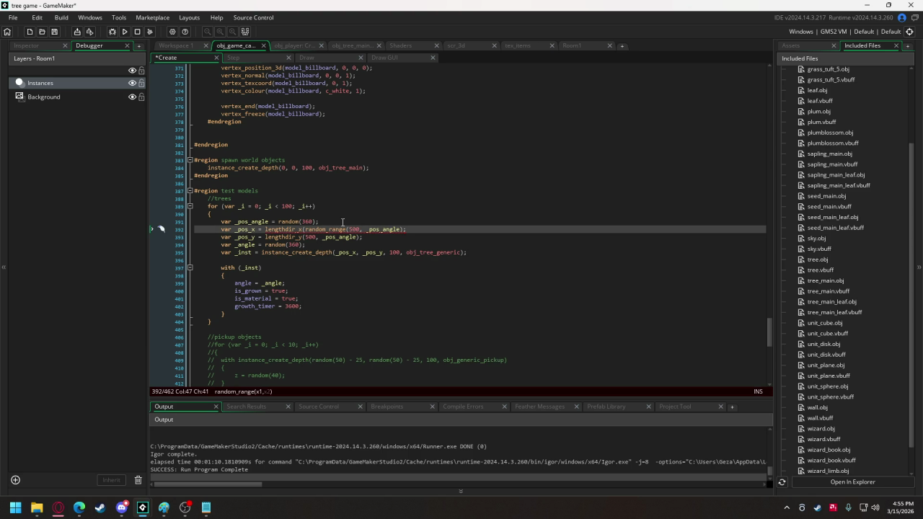
key(Delete)
key(Delete)
key(Delete)
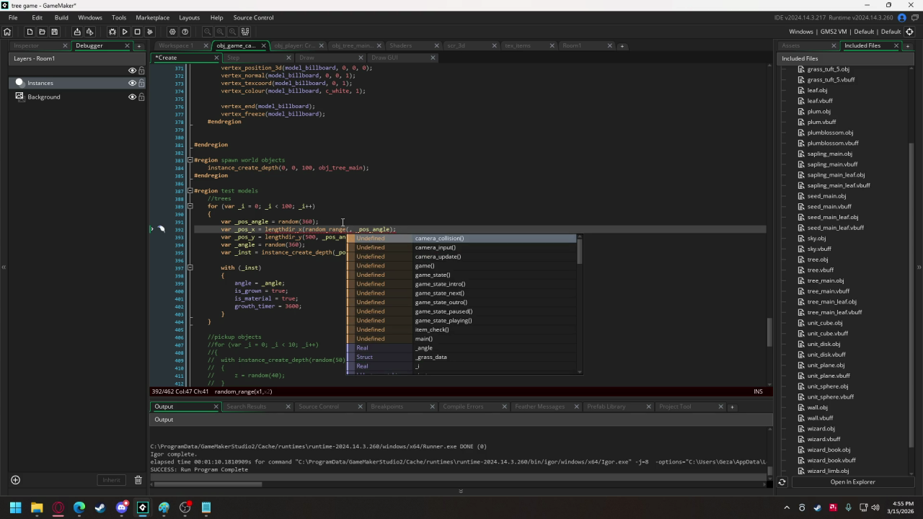
text(450, )
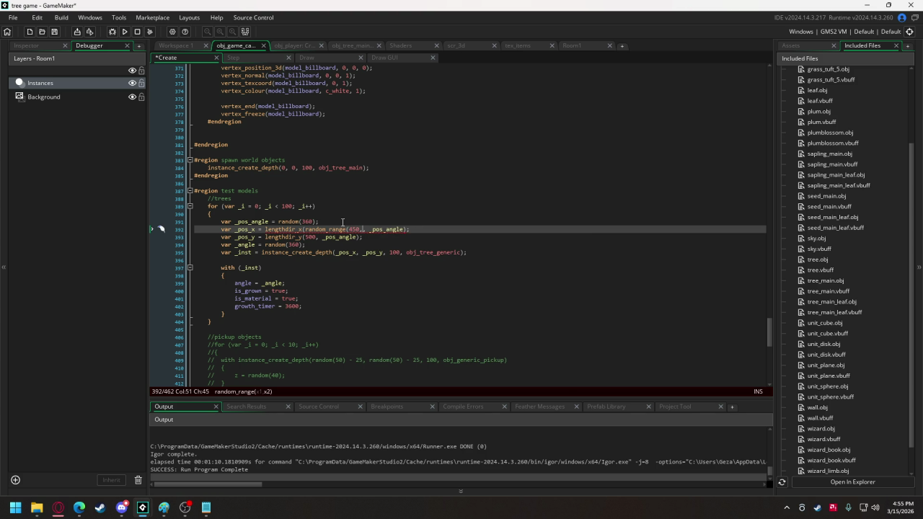
text(4)
text(90),)
mouse_move(322, 228)
drag(307, 228, 379, 230)
key(ctrl+c)
double_click(312, 237)
key(ctrl+v)
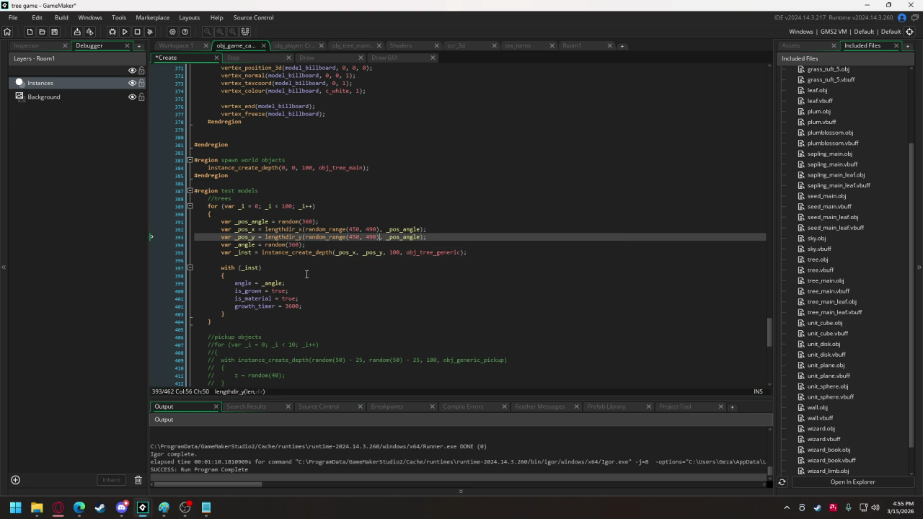
Add 'scale = random_range(9, 11)' below the growth_timer setting in the with block
click(478, 253)
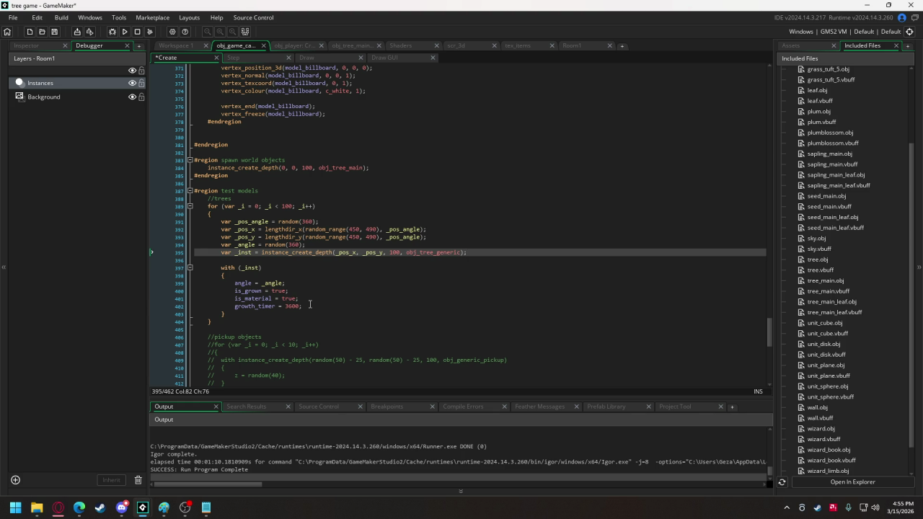
click(310, 304)
key(Return)
text(scale = )
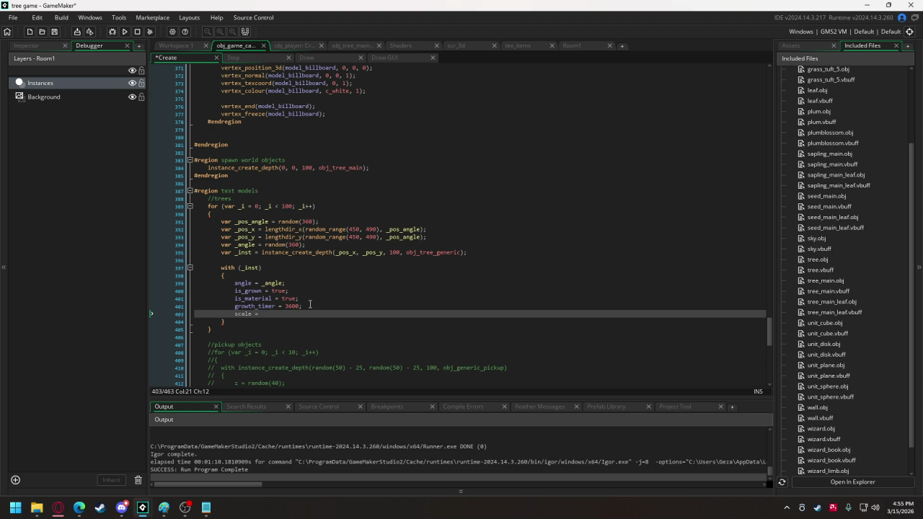
text(random_rang)
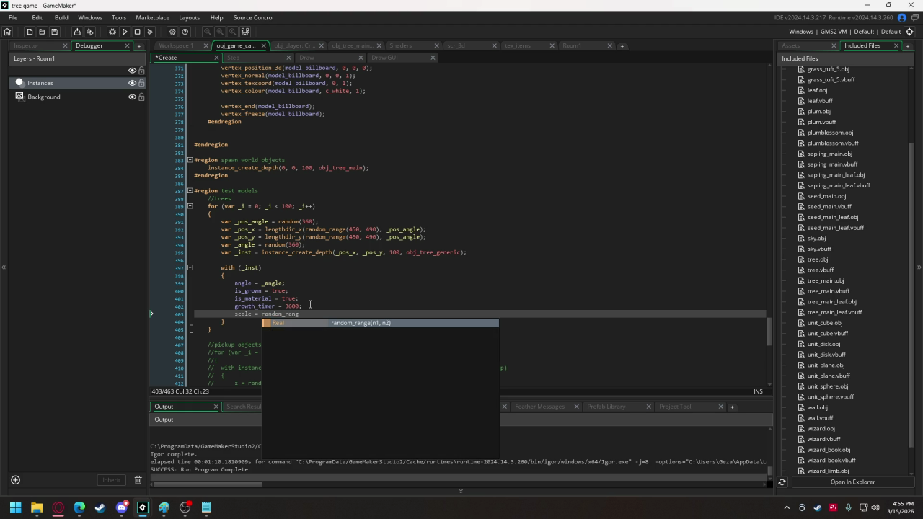
text(e()
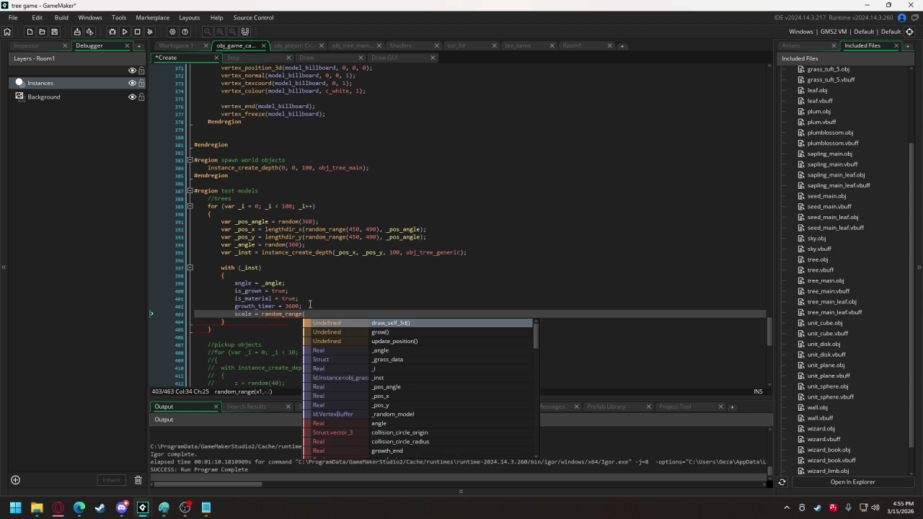
text(9, 11)
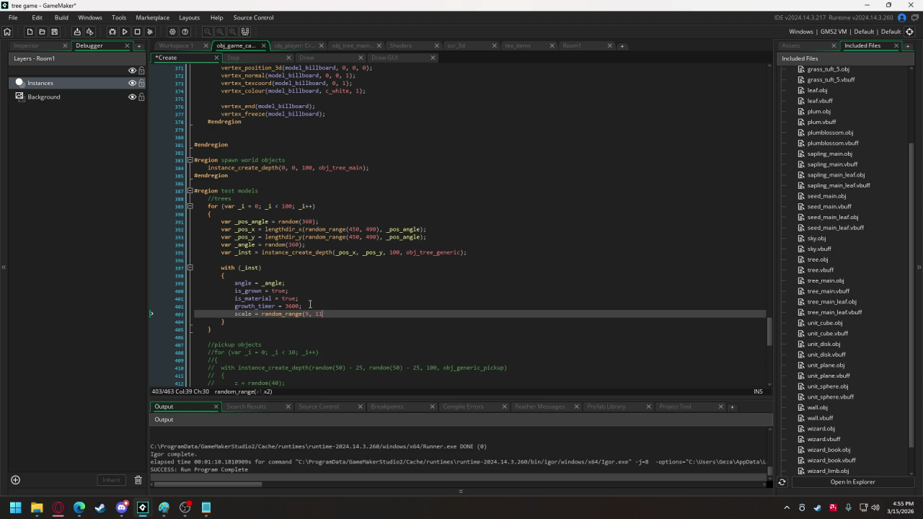
text();)
Open the obj_tree_generic object's code from the project's asset tree
double_click(241, 315)
click(175, 45)
scroll(382, 181, up, 1)
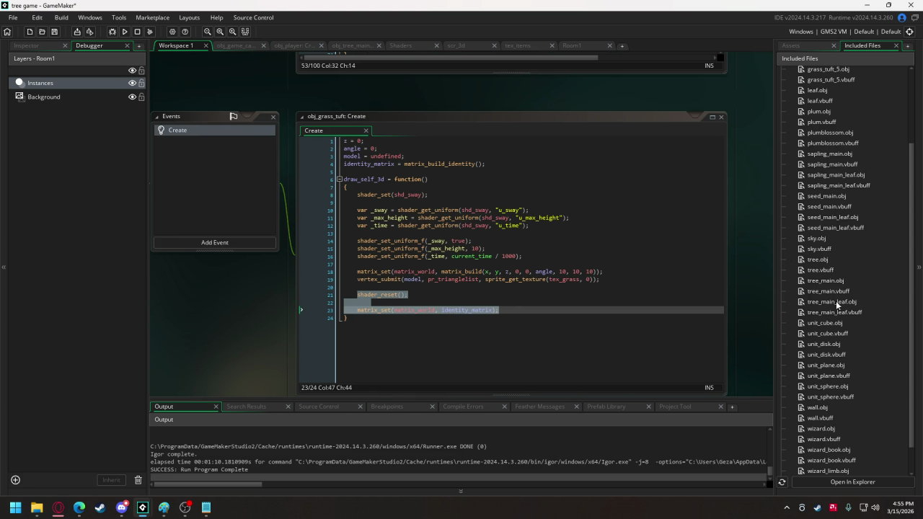
click(806, 47)
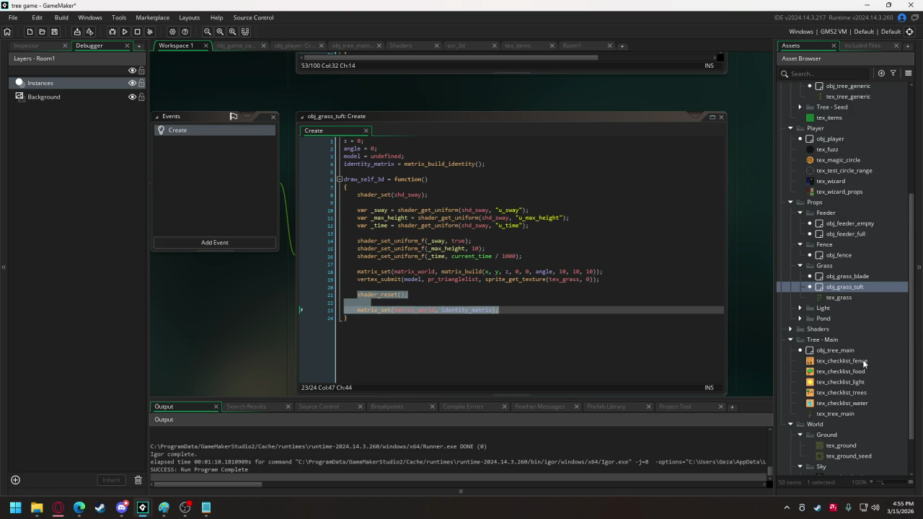
scroll(840, 422, down, 1)
scroll(840, 422, down, 2)
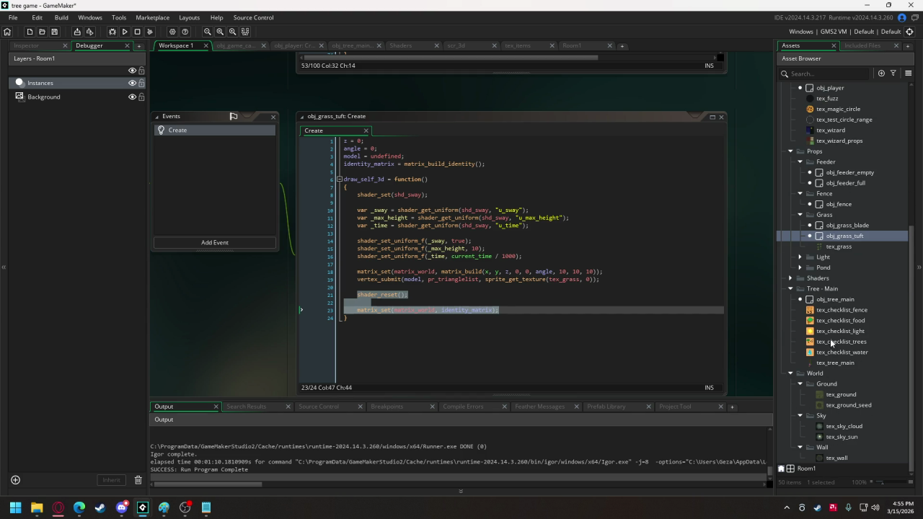
scroll(832, 343, up, 1)
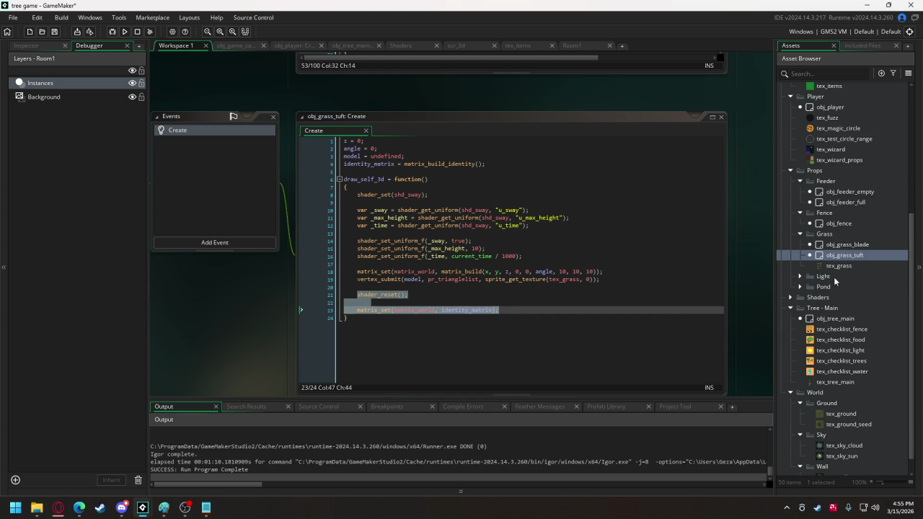
scroll(836, 271, up, 4)
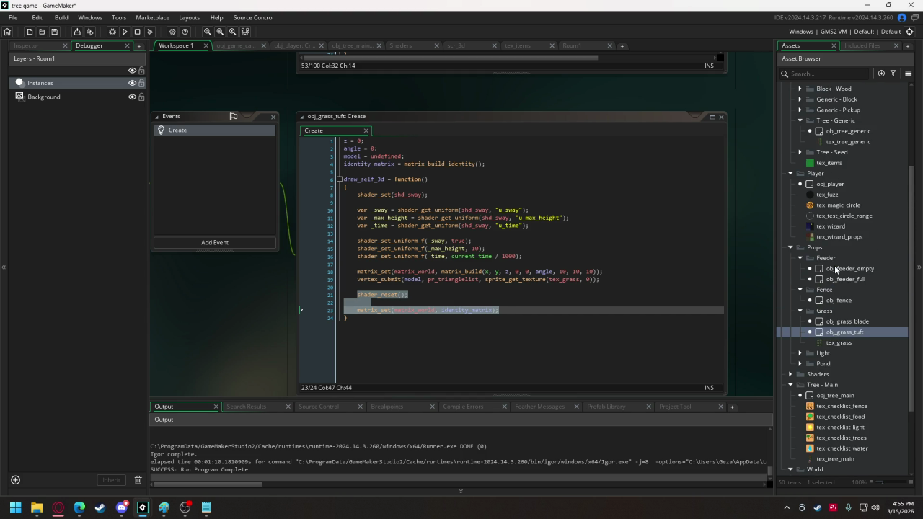
scroll(835, 269, up, 2)
double_click(844, 170)
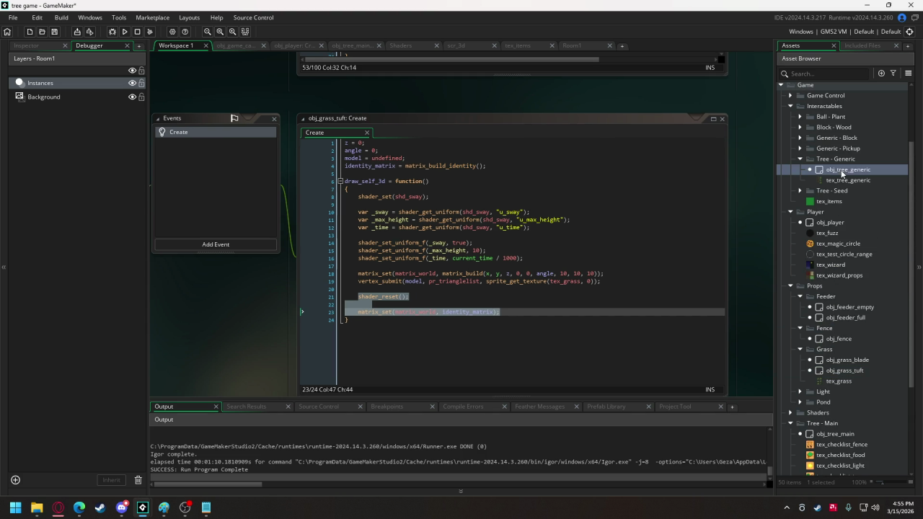
scroll(627, 187, up, 14)
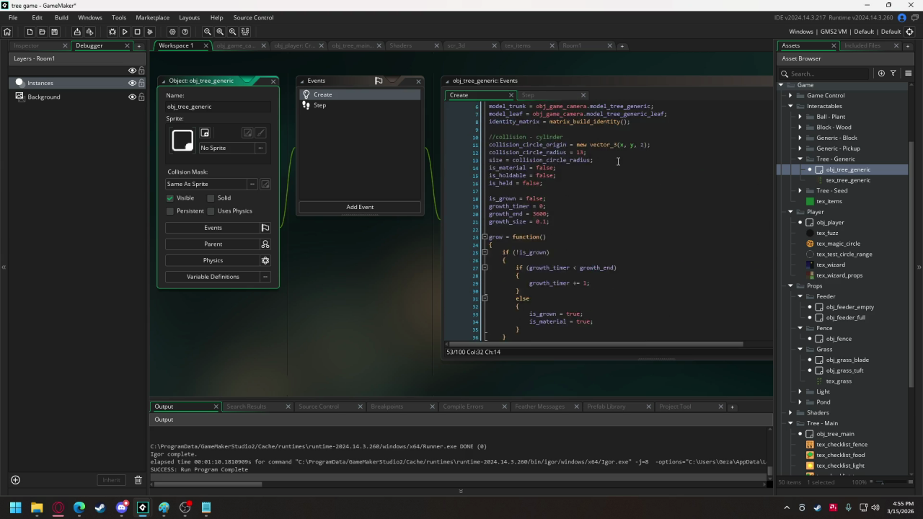
Add a 'scale = 10;' line right after 'angle = 0;'
click(549, 129)
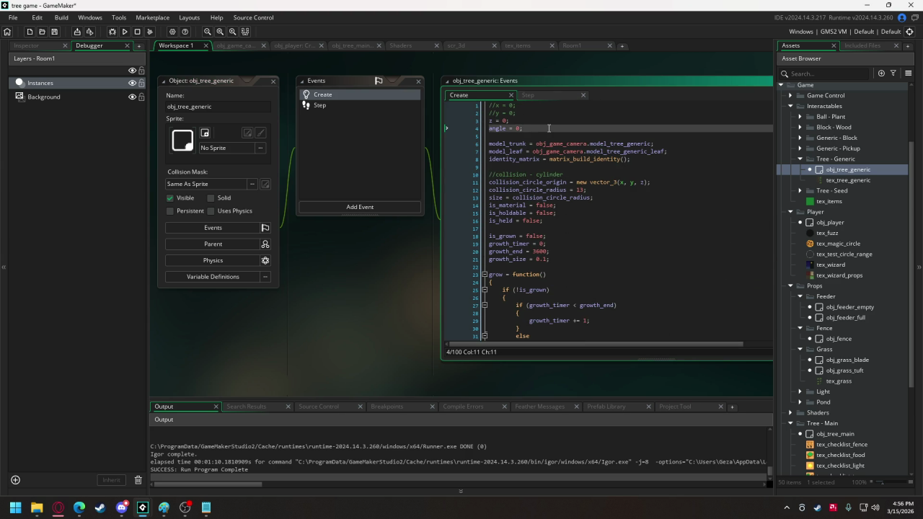
key(Return)
text(scale)
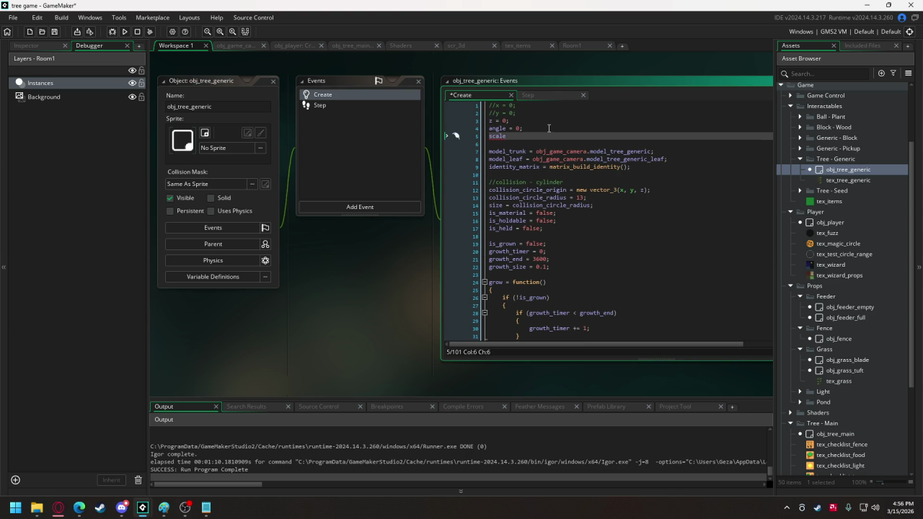
text( = 10)
text(;)
Try a 'scale *' prefix on growth_size, undo it, and select the 10 multiplier instead
double_click(497, 135)
scroll(602, 179, down, 7)
click(566, 202)
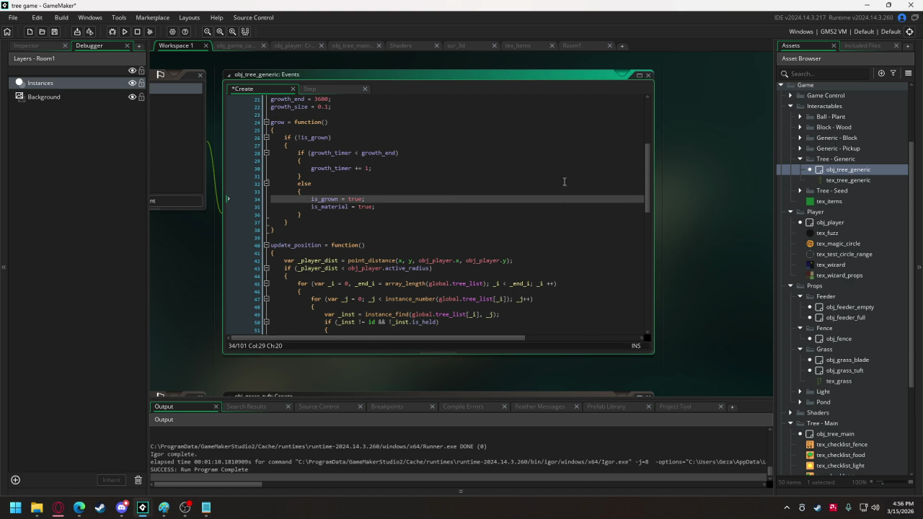
drag(649, 158, 659, 317)
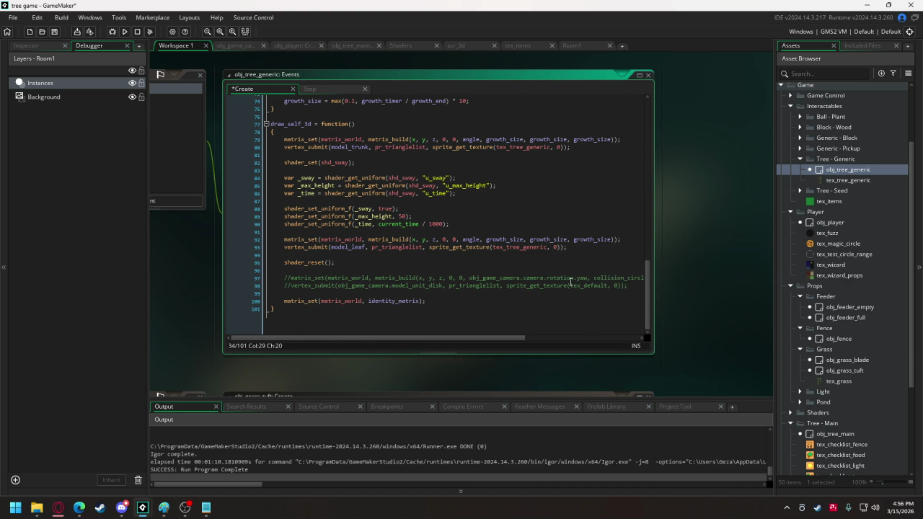
scroll(570, 284, up, 1)
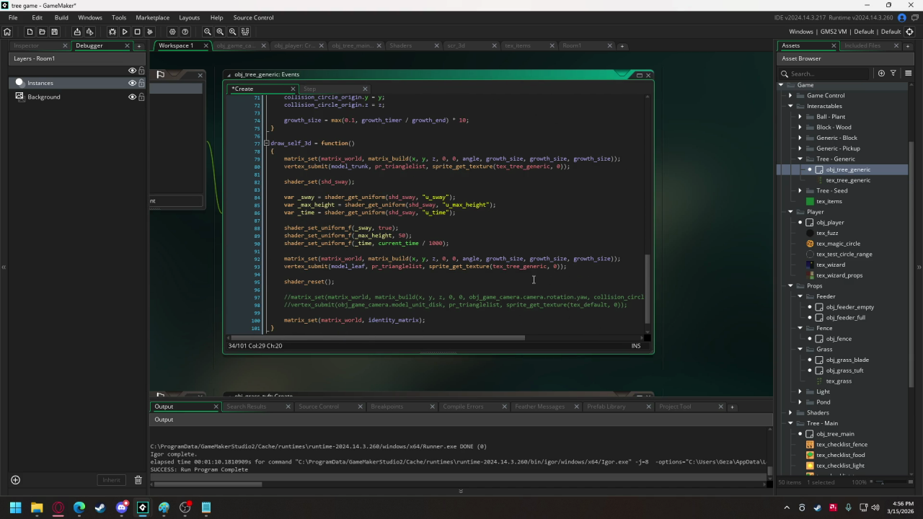
click(486, 159)
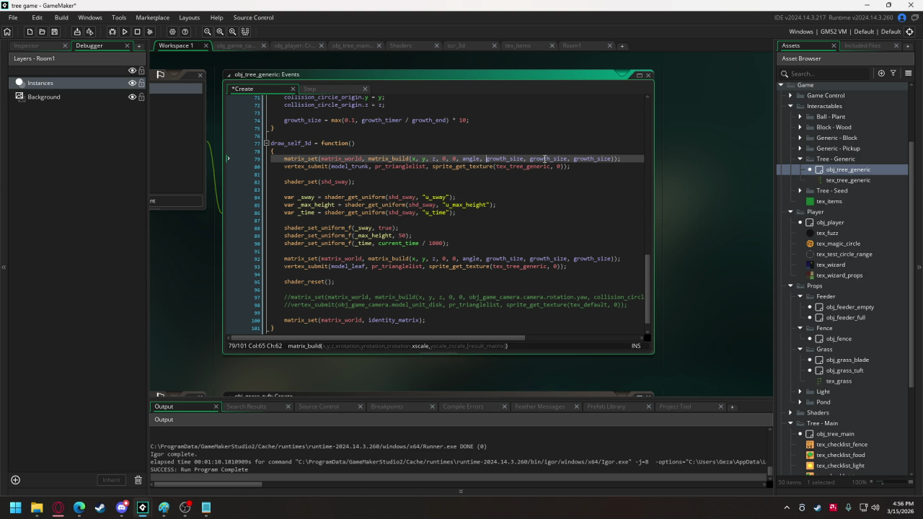
text(scale *)
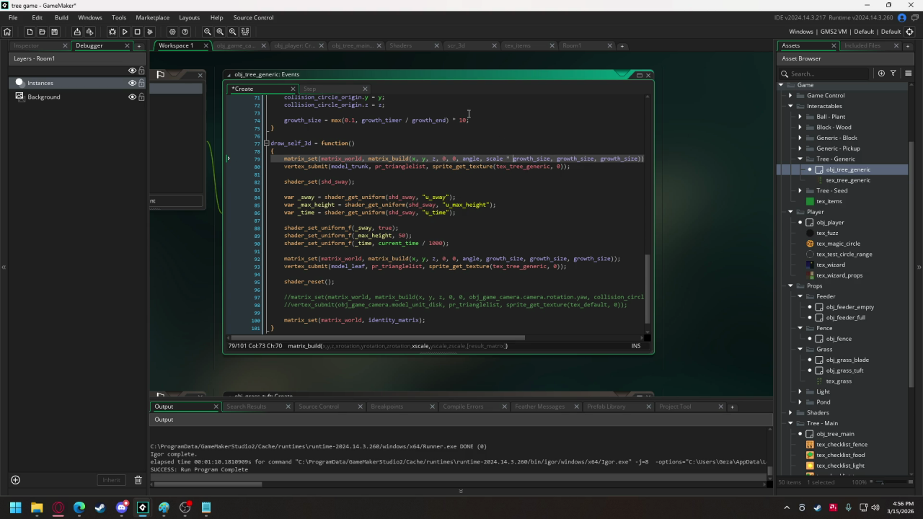
key(ctrl+z)
key(ctrl+z)
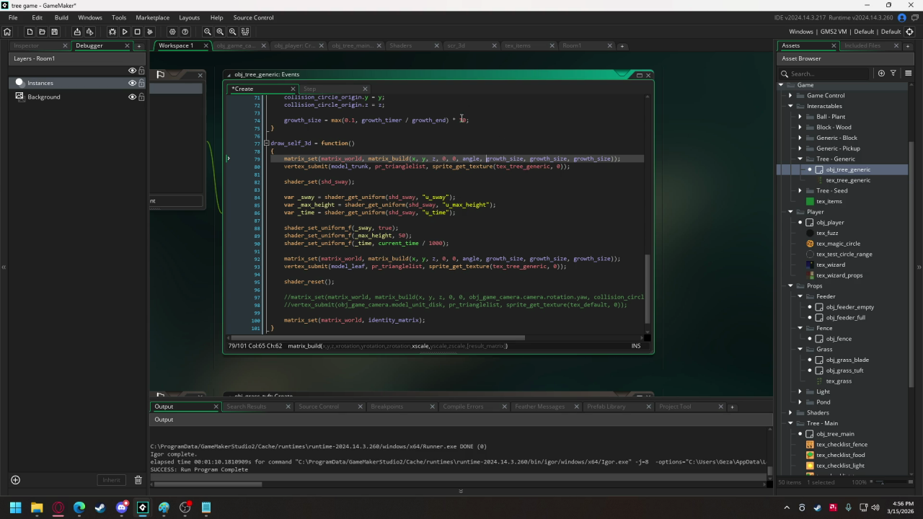
double_click(462, 120)
Replace the 10 with scale, save, run the game and start walking toward the trees
text(scale)
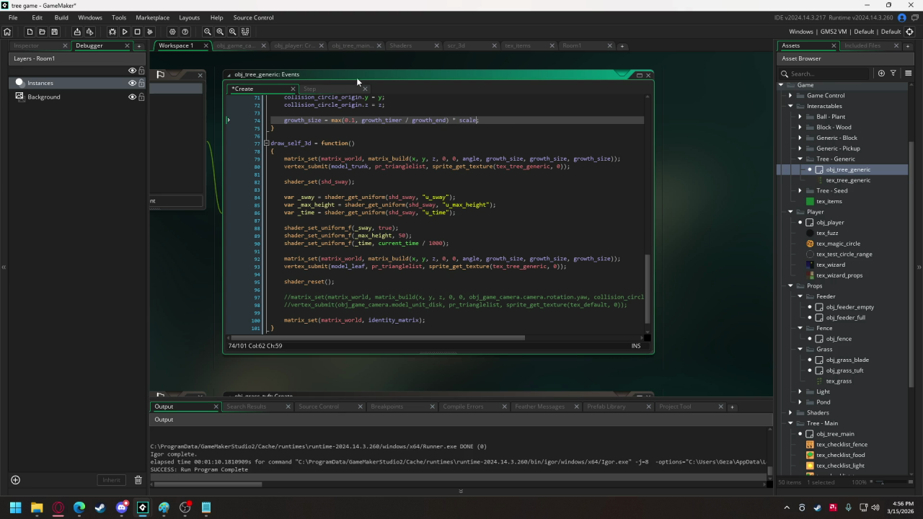
click(124, 32)
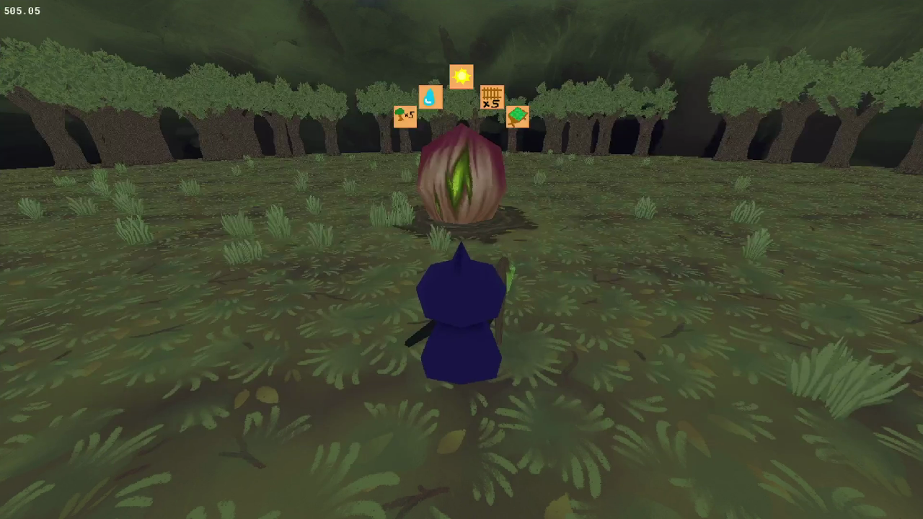
key(a)
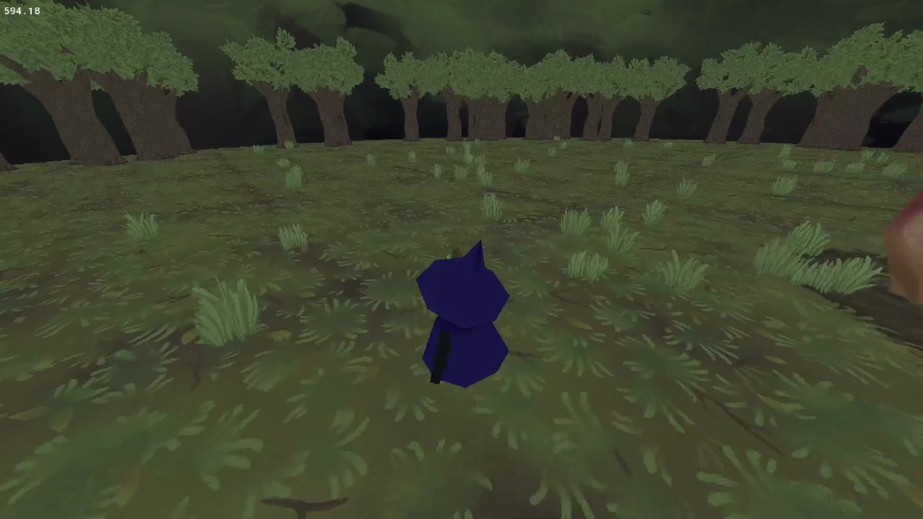
key(w)
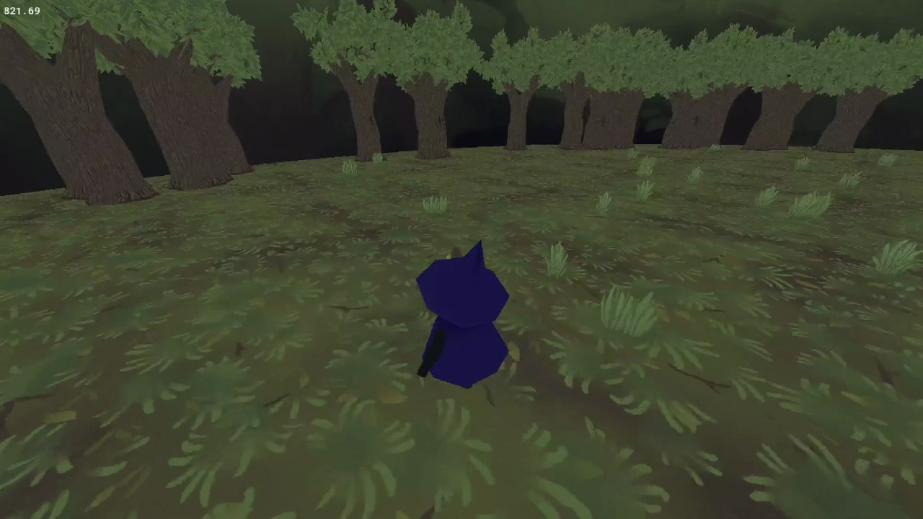
Walk the wizard along the tree line and into the clearing, then close the game
key(w)
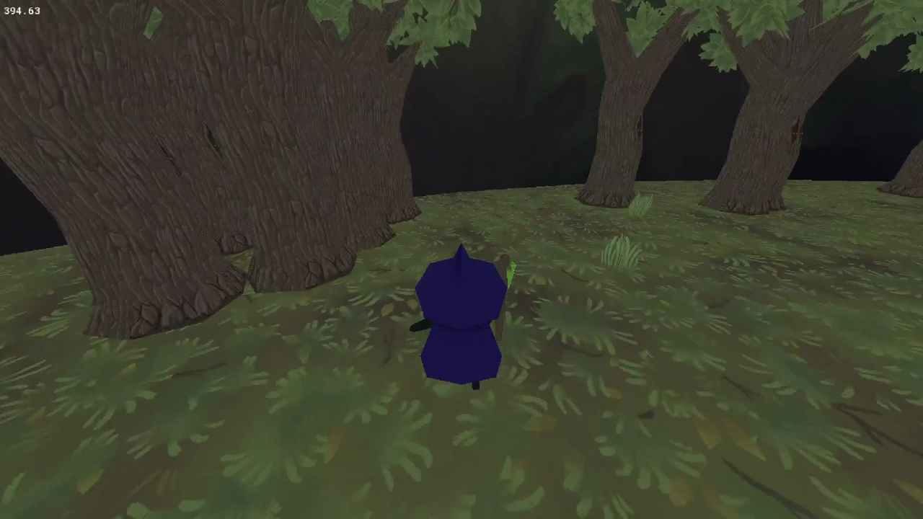
key(w)
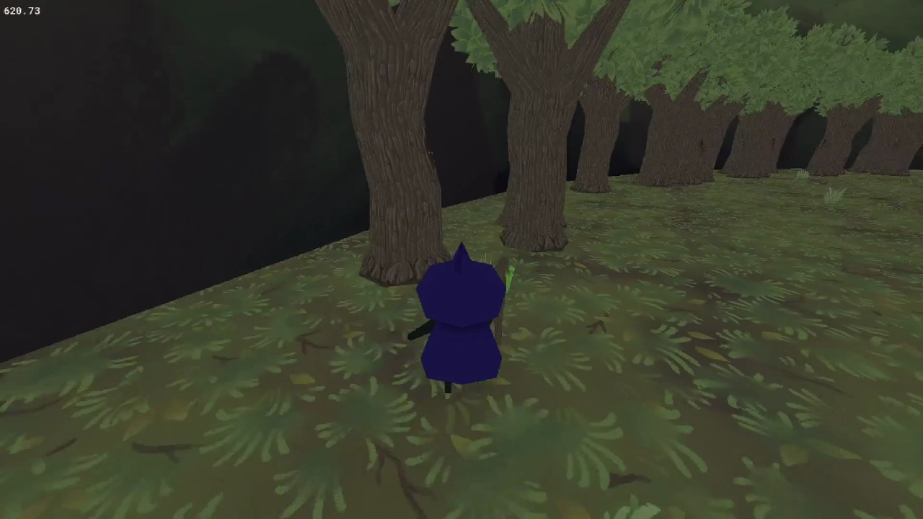
key(w)
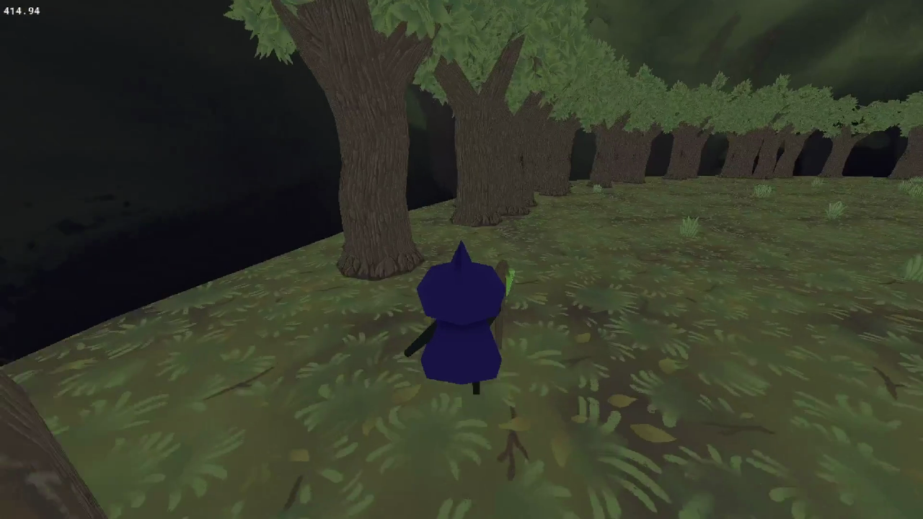
key(w)
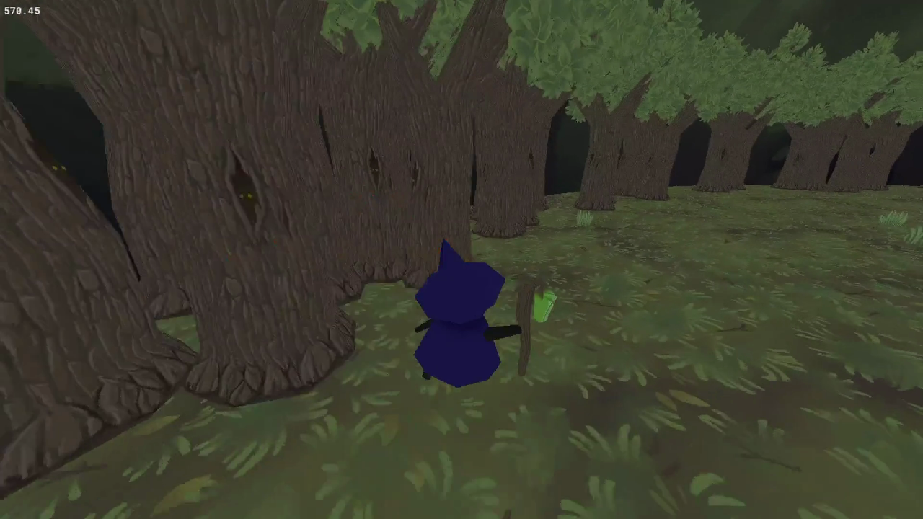
key(w)
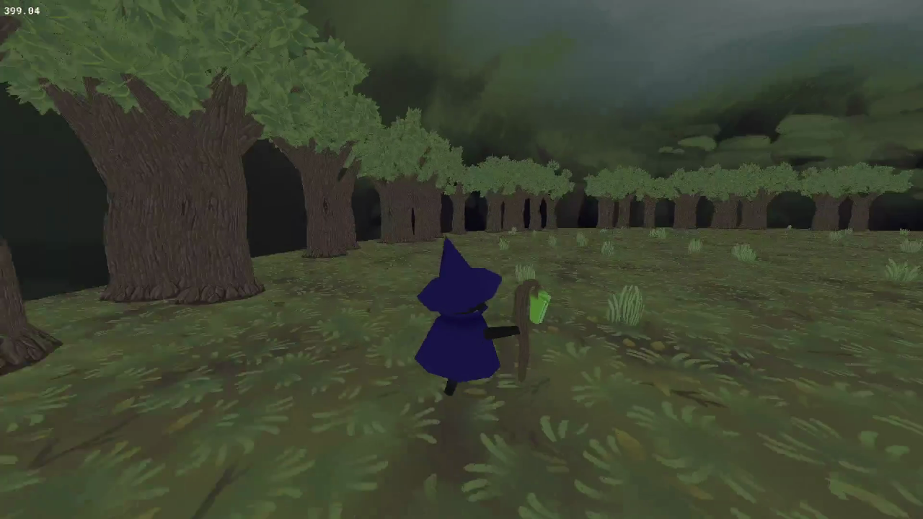
key(w)
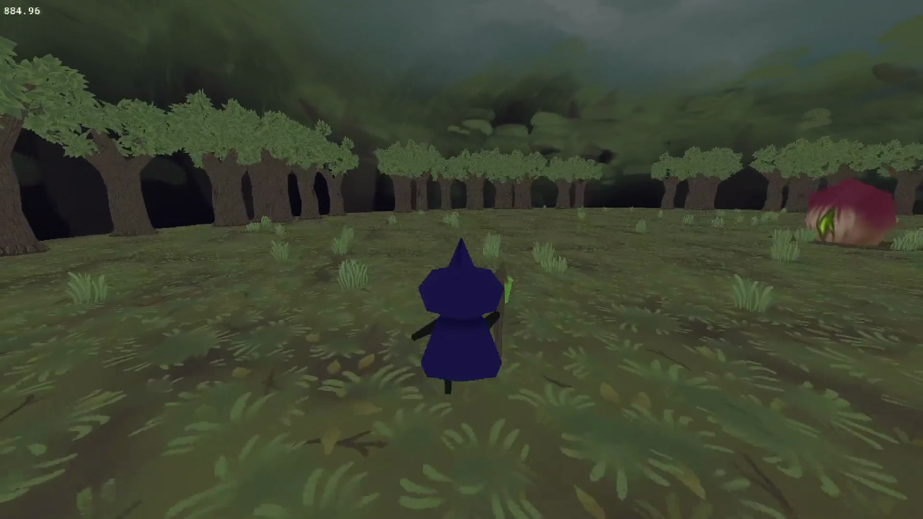
key(Escape)
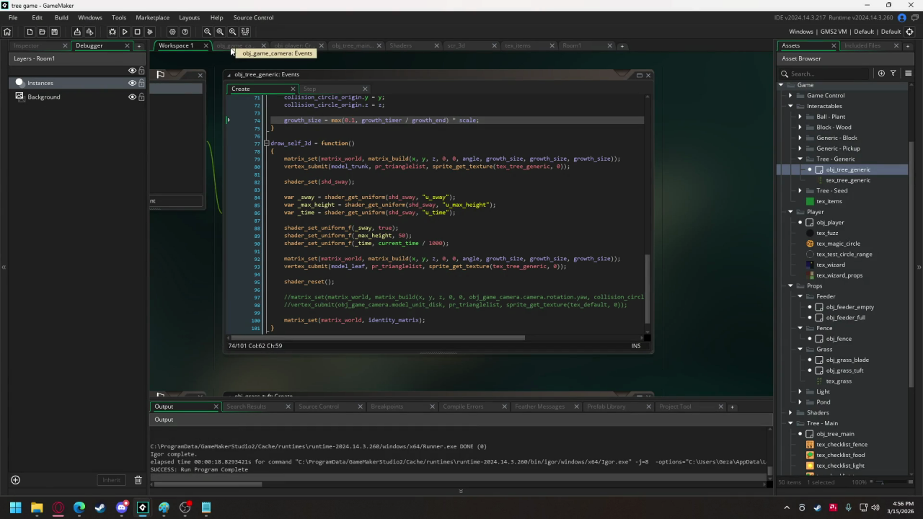
In obj_game_camera, change the tree scale range from random_range(9, 11) to random_range(8, 12), then rerun
click(234, 46)
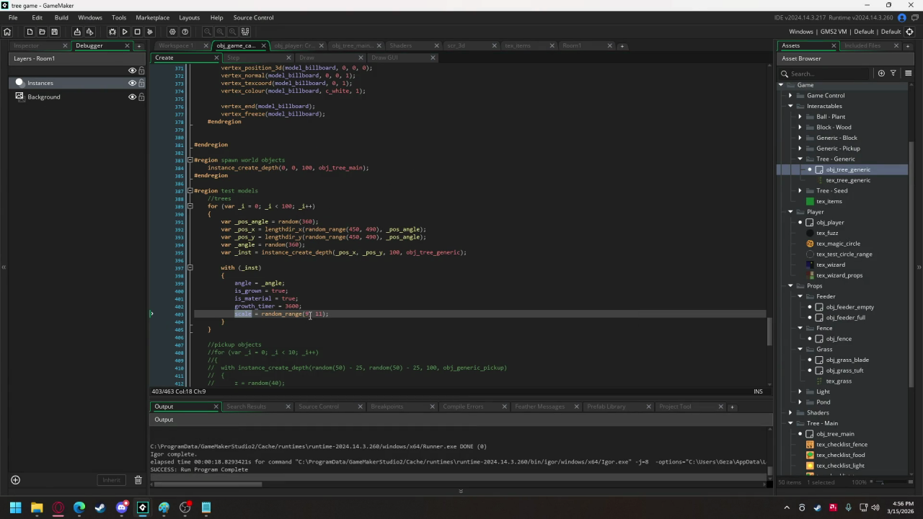
click(303, 316)
click(304, 317)
text(8)
click(323, 318)
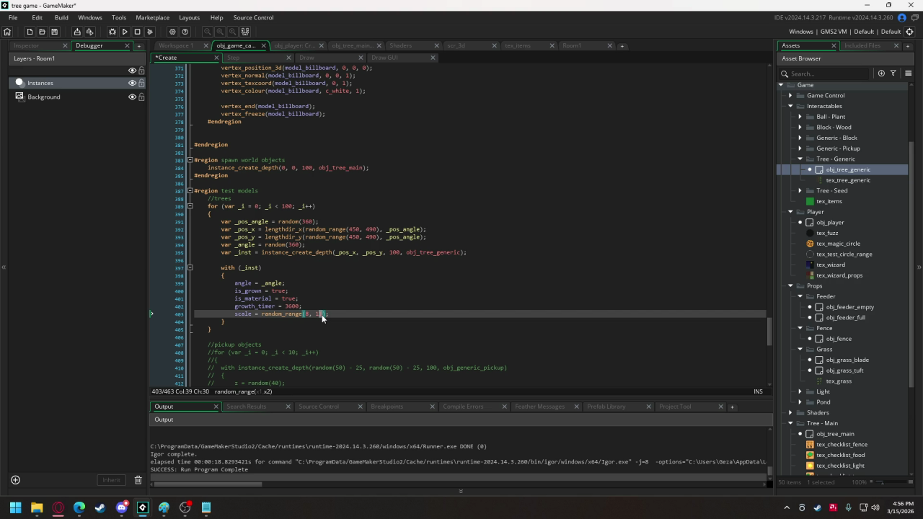
key(BackSpace)
text(2)
click(124, 31)
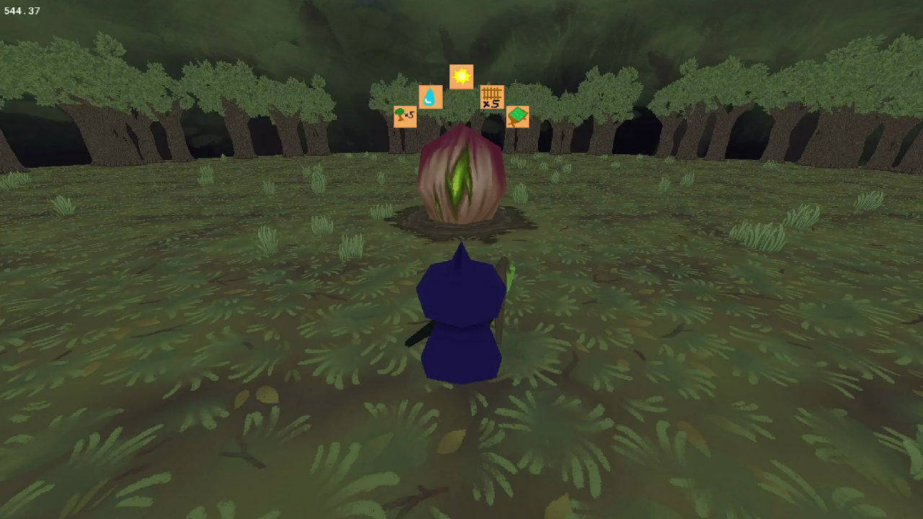
Walk the wizard around and swing the view to survey the 8–12 scaled trees
key(a)
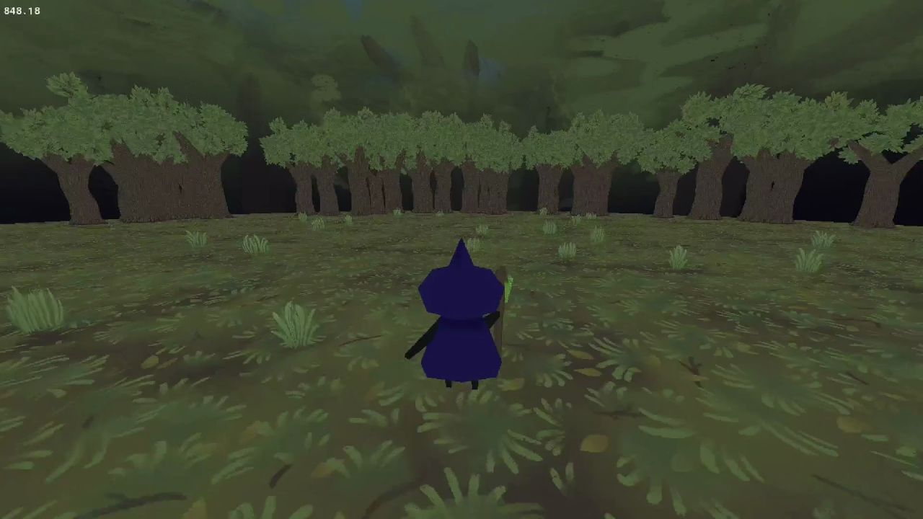
key(a)
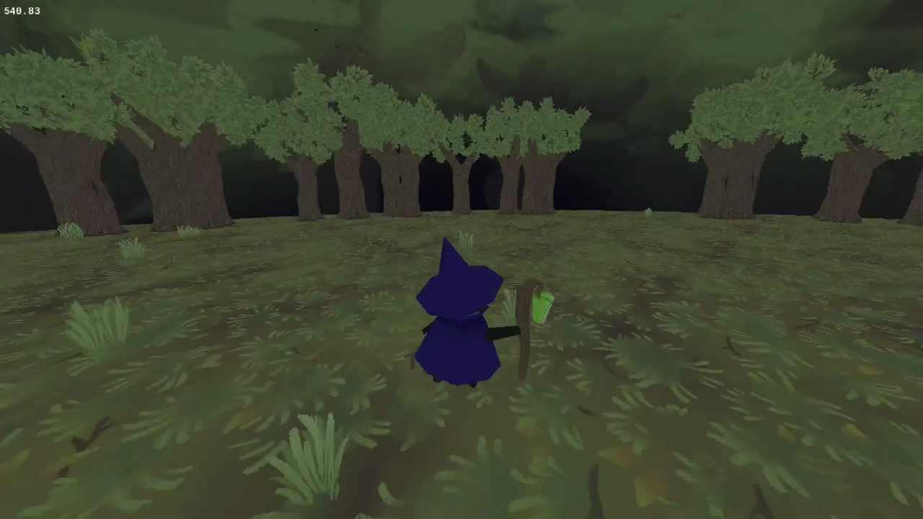
key(a)
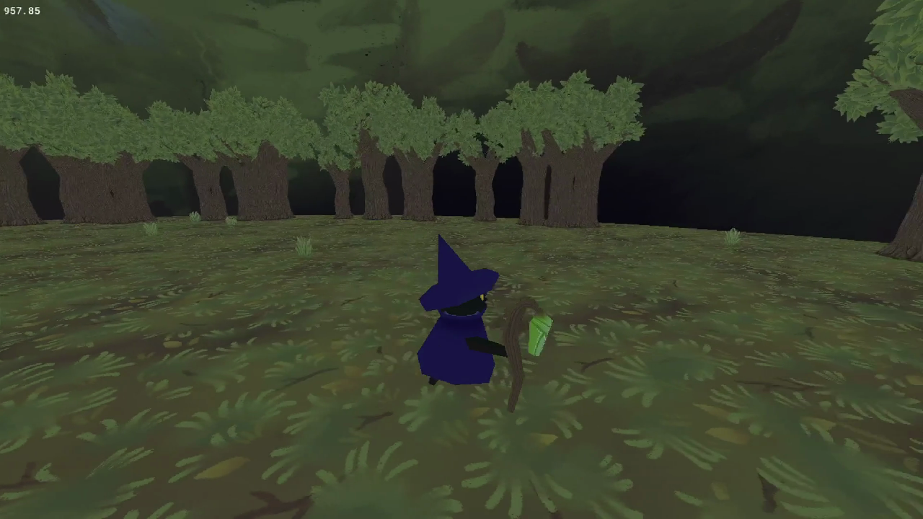
key(w)
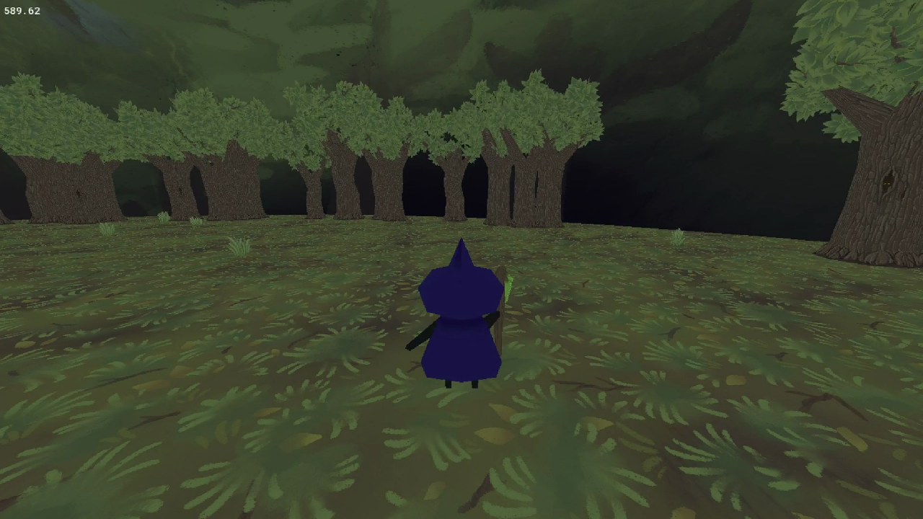
key(w)
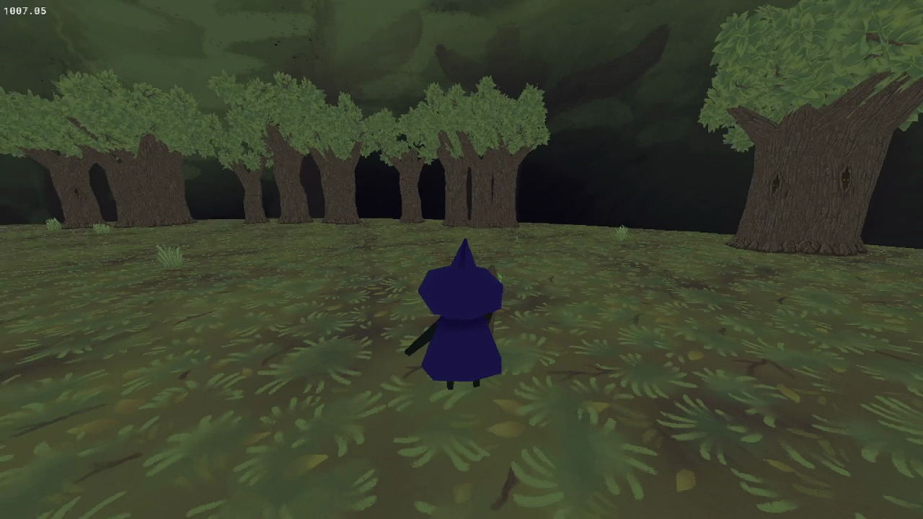
key(a)
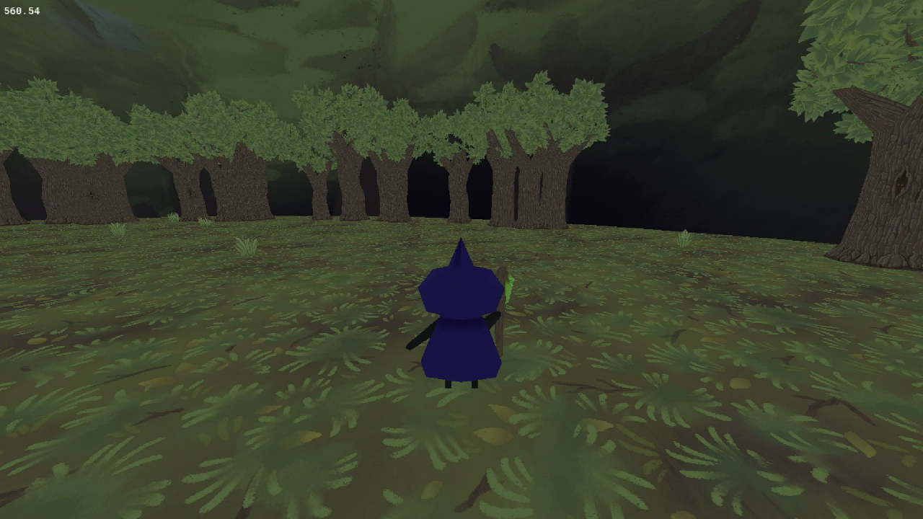
Approach the tree line, cast a spell at a trunk, close the game and relaunch it
key(w)
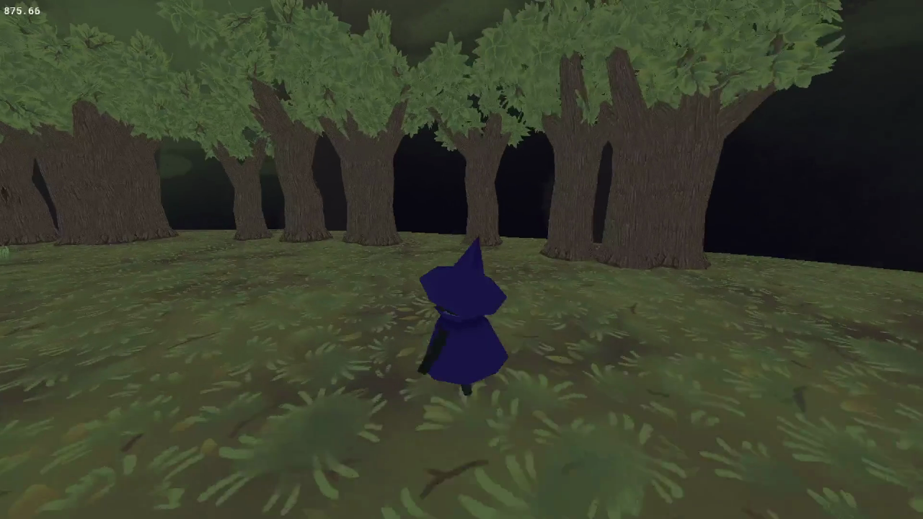
key(w)
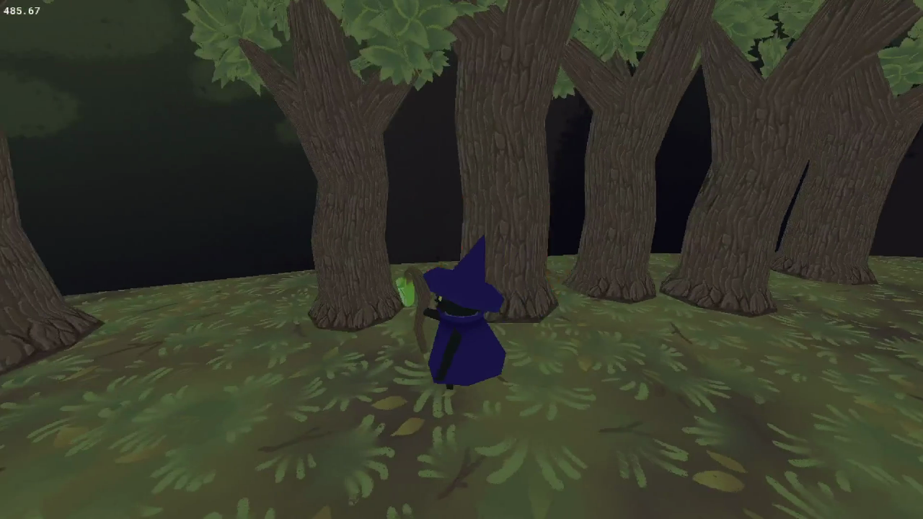
click(461, 260)
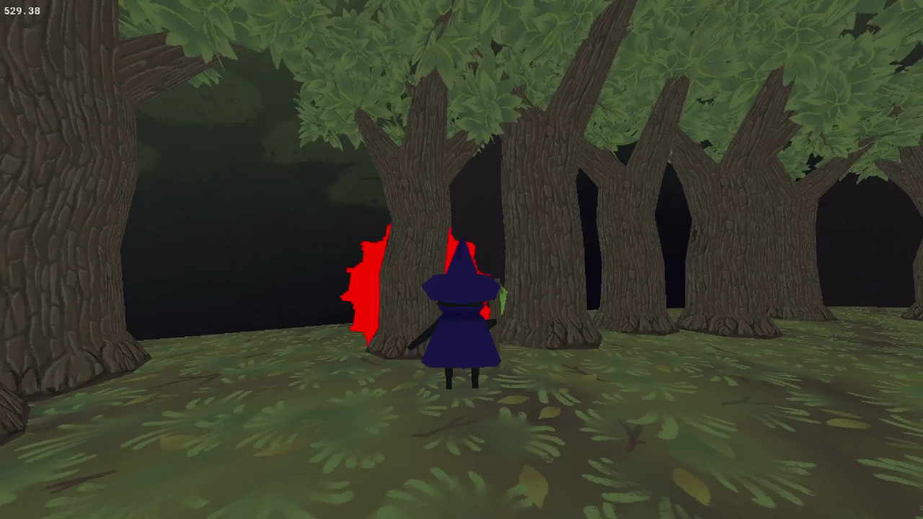
key(a)
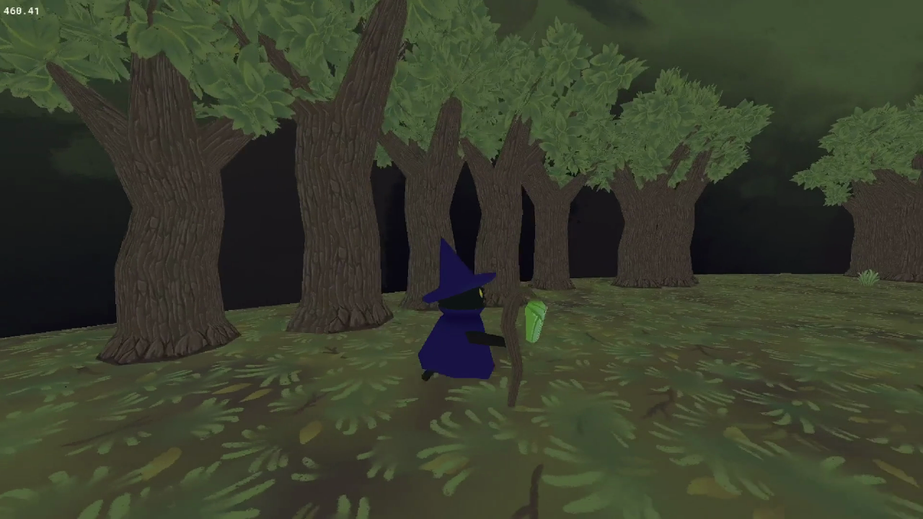
key(Escape)
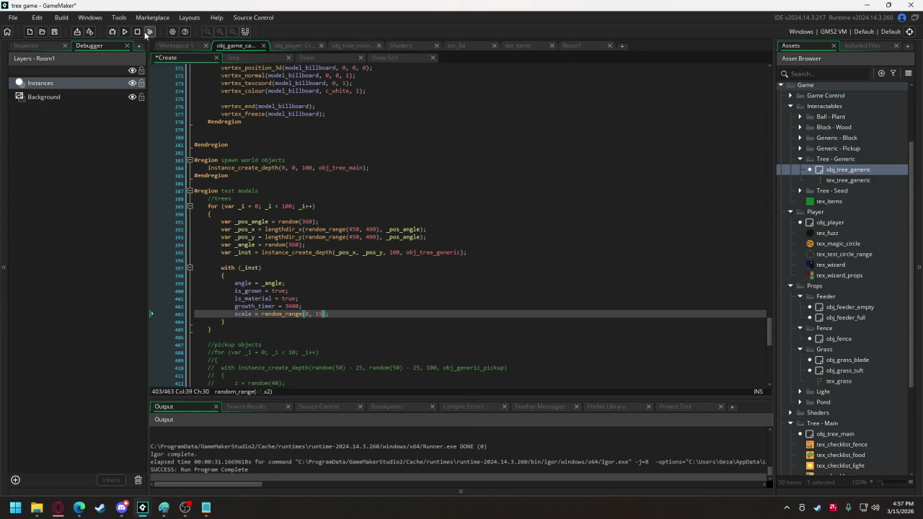
click(124, 31)
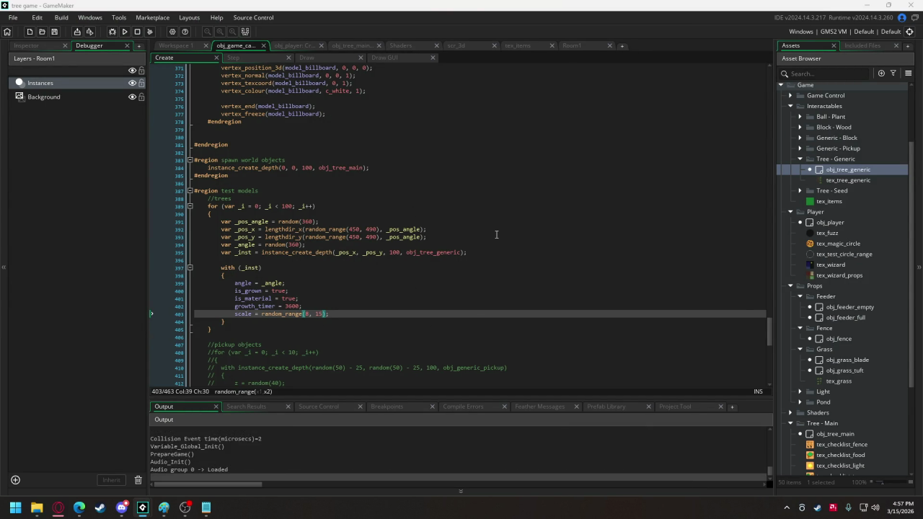
Walk and turn right through the forest to check the 8–15 tree sizes, then close the game
key(d)
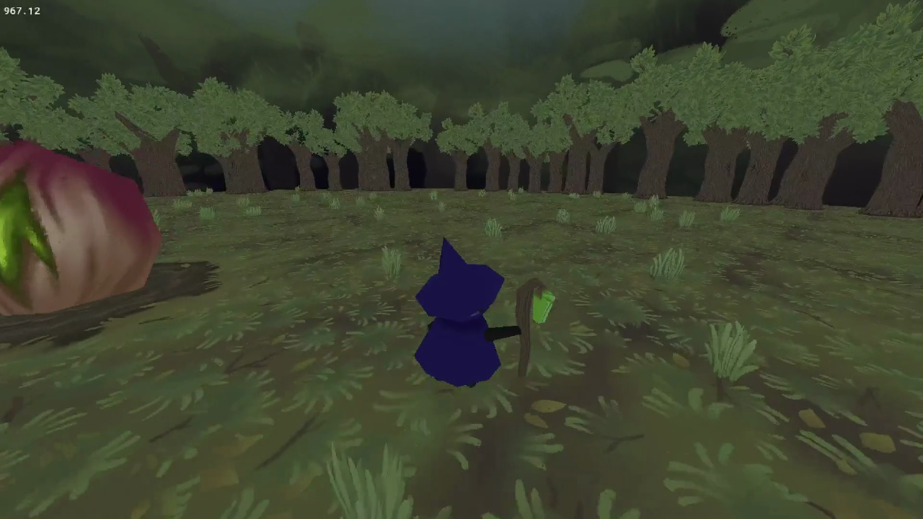
key(d)
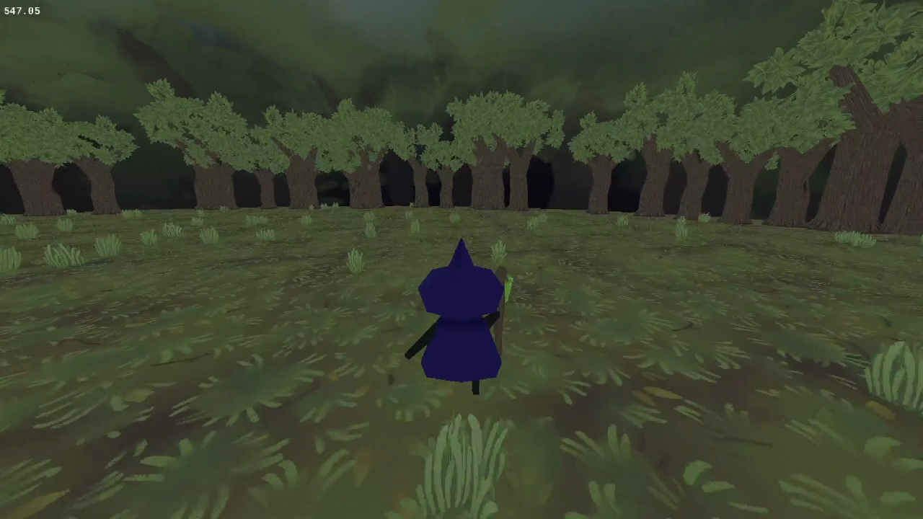
key(d)
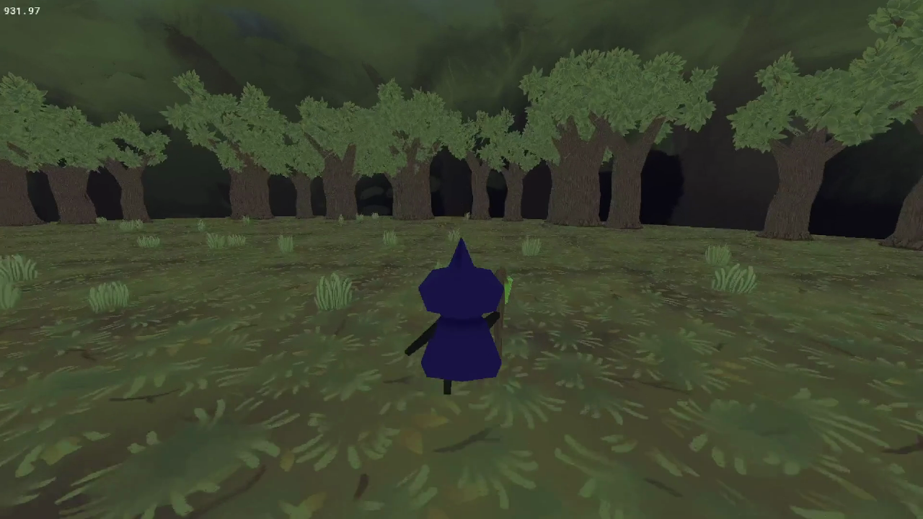
key(d)
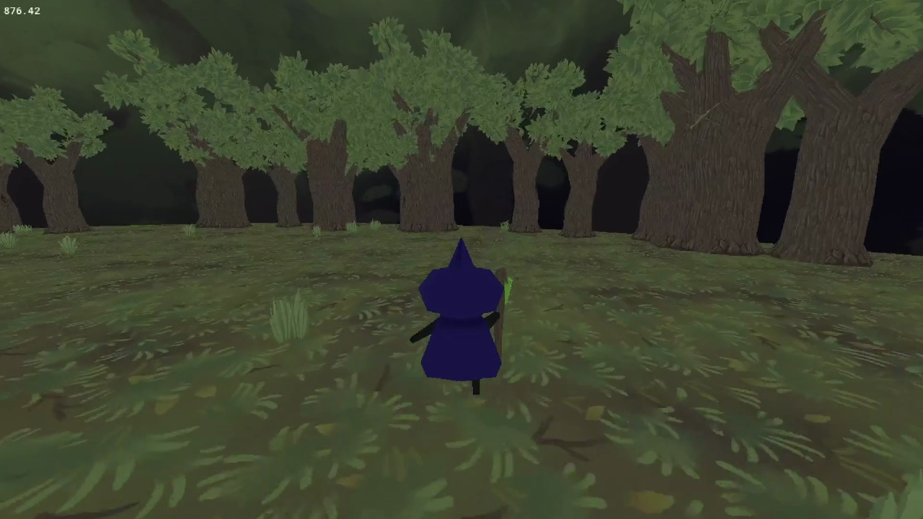
key(d)
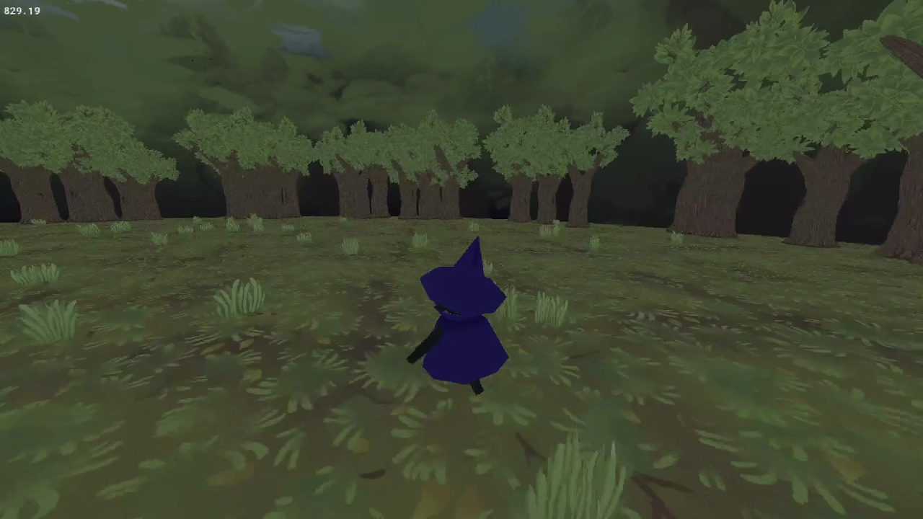
key(Escape)
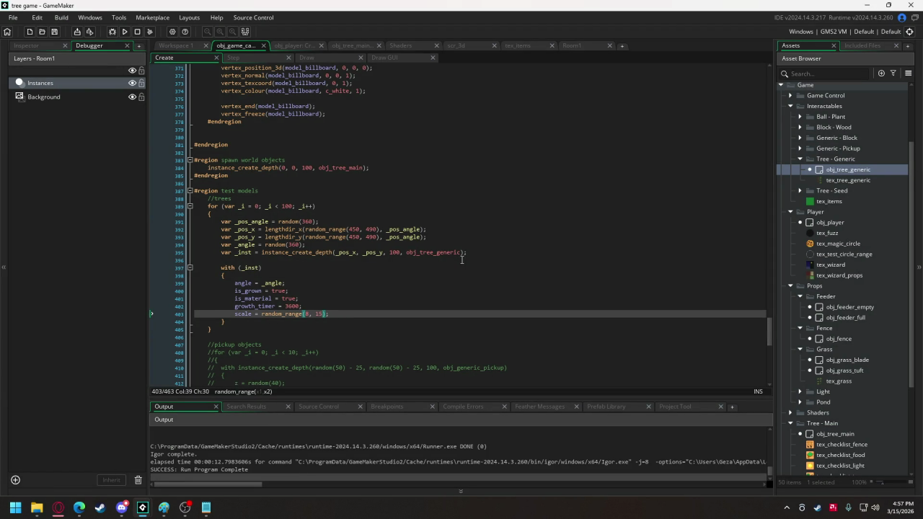
click(402, 47)
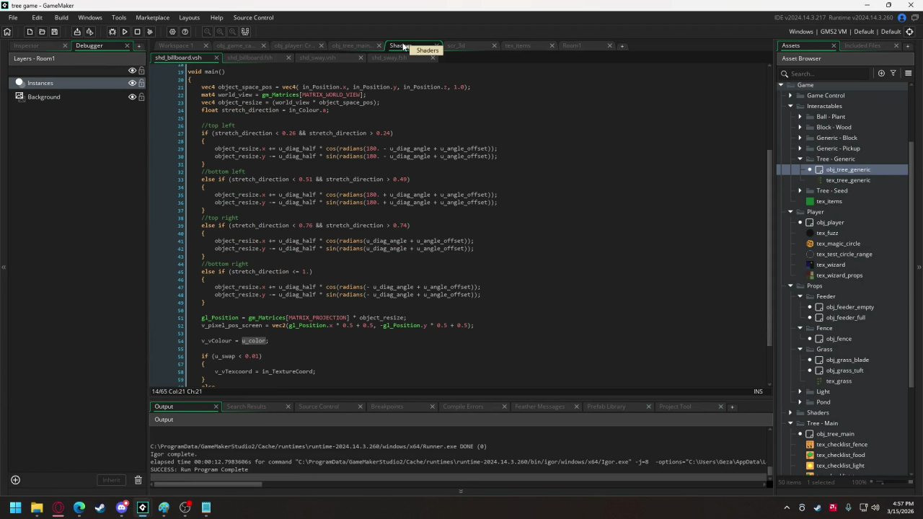
click(382, 58)
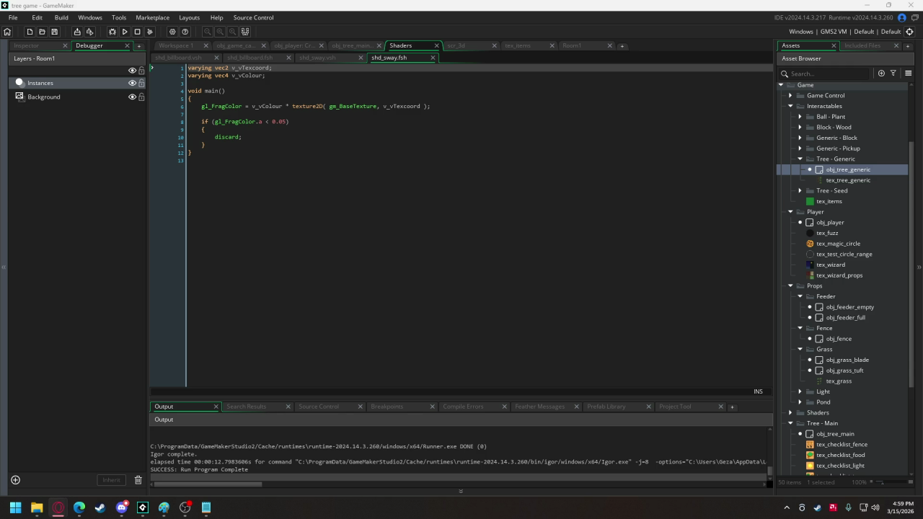
click(298, 113)
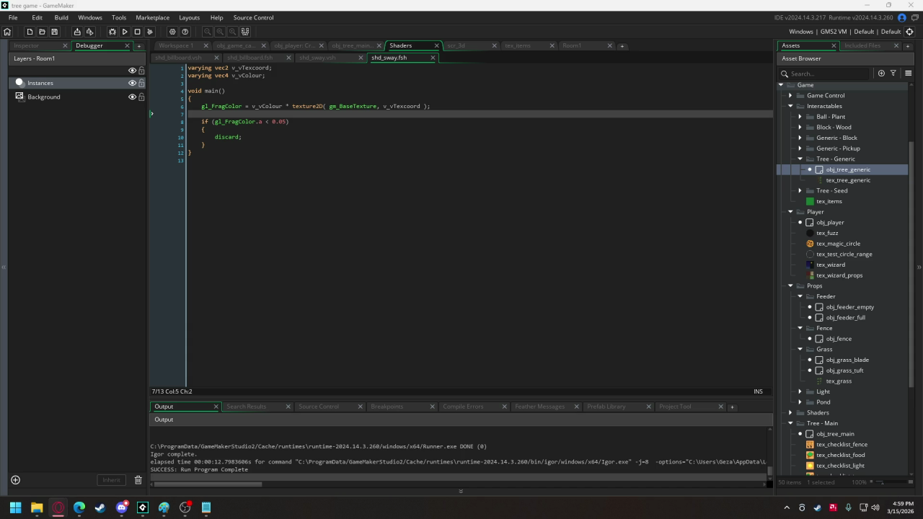
Read the random_range and lengthdir_x tooltips in the Create code, then bring up the Paint sketch
click(239, 46)
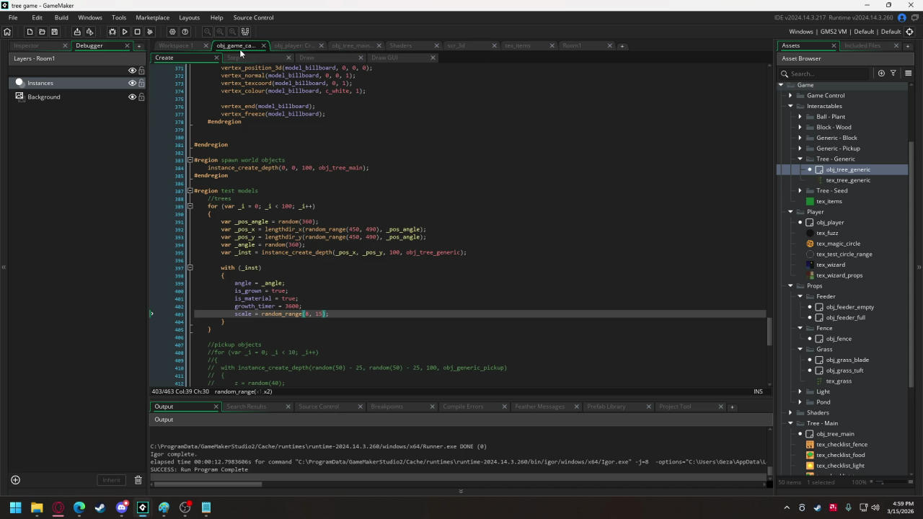
mouse_move(307, 237)
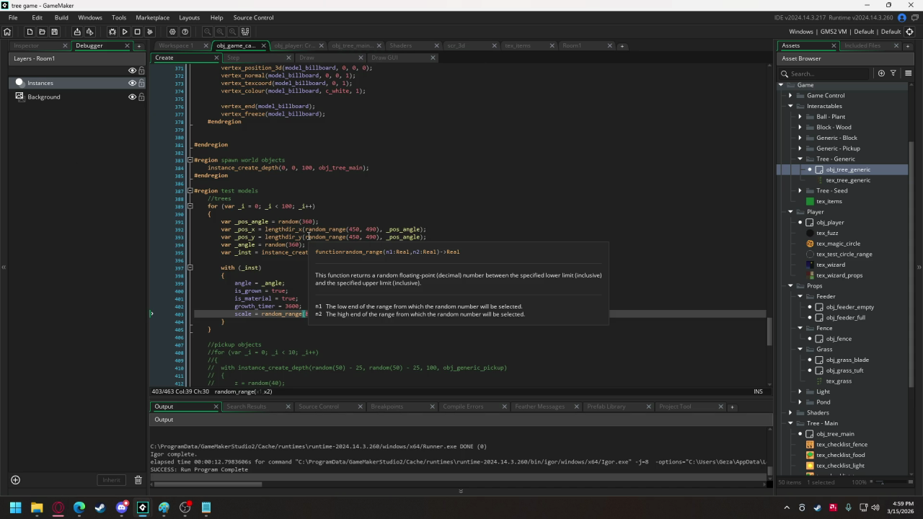
mouse_move(278, 229)
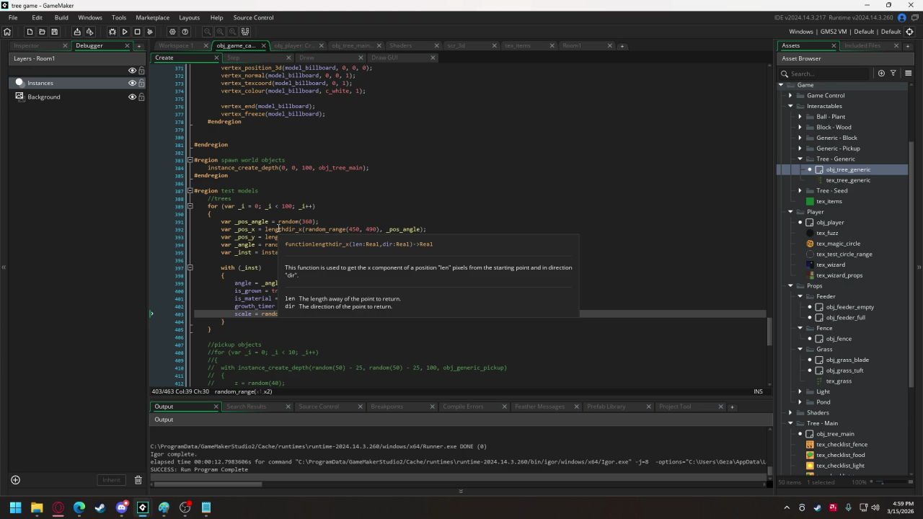
click(57, 508)
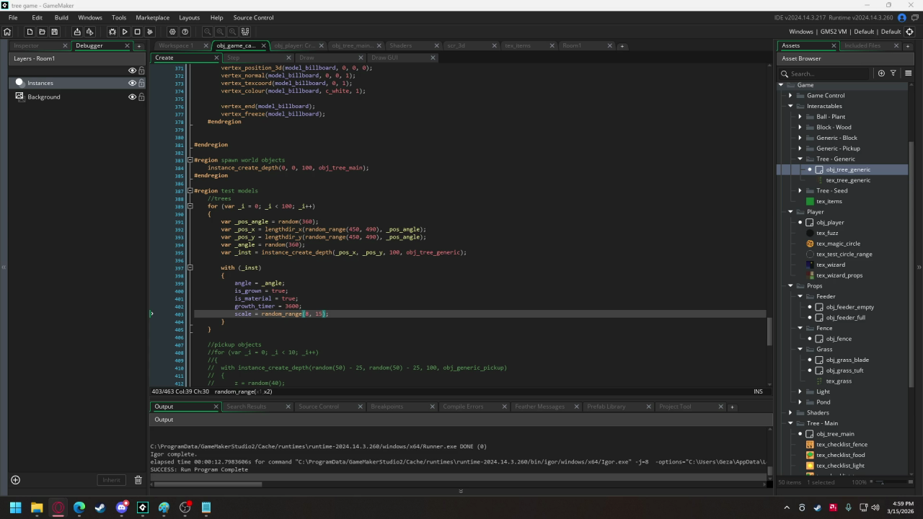
click(164, 507)
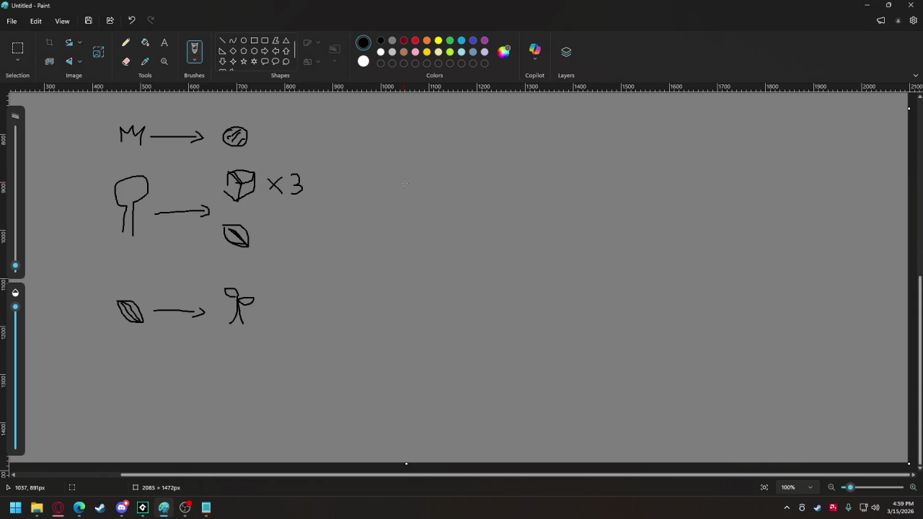
In the Notepad tree notes, start an items list: grass ball, wood block, tree seed
click(204, 509)
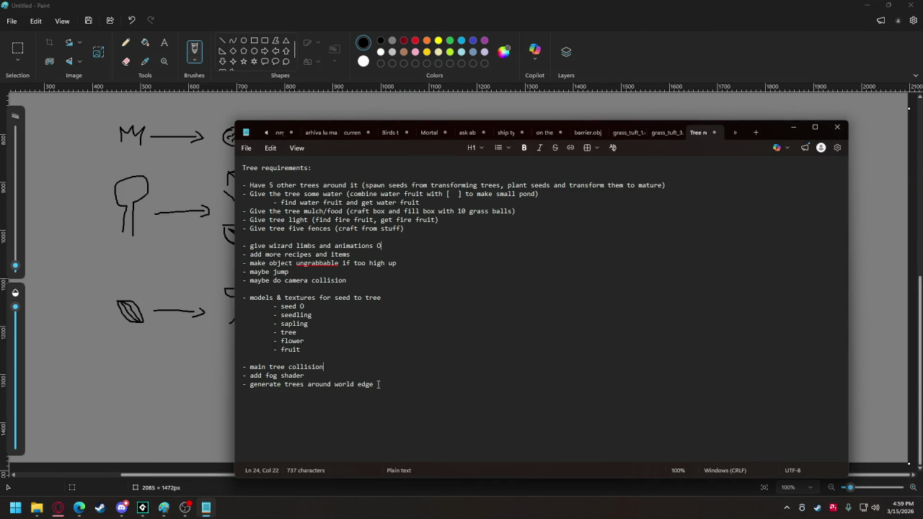
key(Return)
key(Return)
text(items - )
text(grass ball)
key(Return)
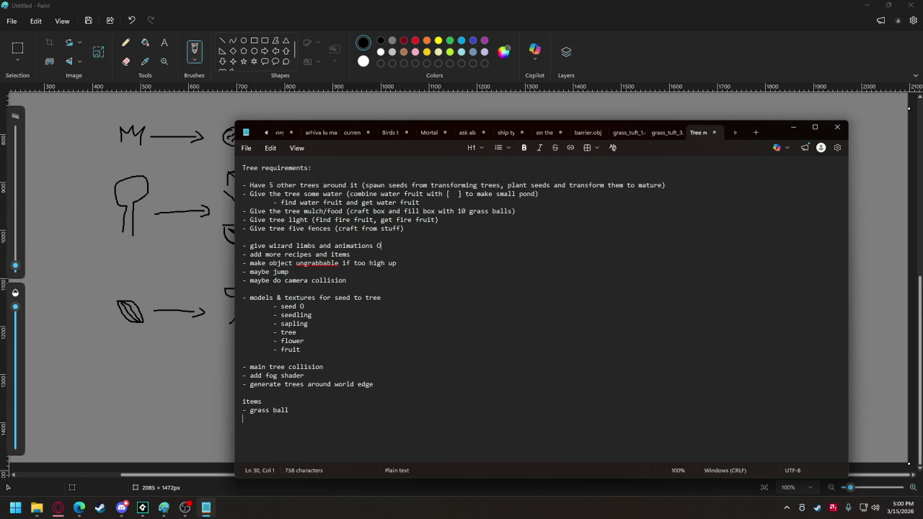
text(wp)
key(BackSpace)
text(ood )
text(block)
key(Return)
text(- tree seed)
key(Return)
Add water fruit, fire fruit, trough, fence and mini pond to the items list
text(- water fr)
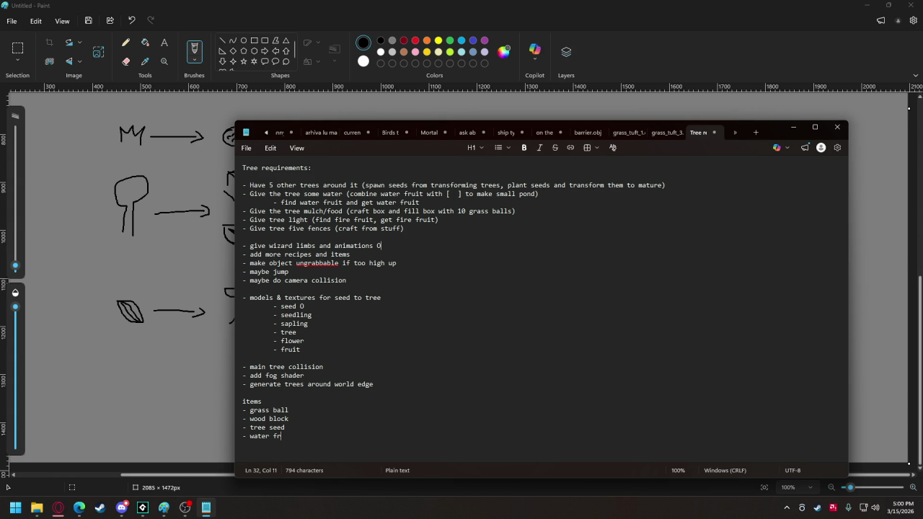
text(uit)
key(Return)
text(fire fruit)
key(Return)
text(trough)
key(Return)
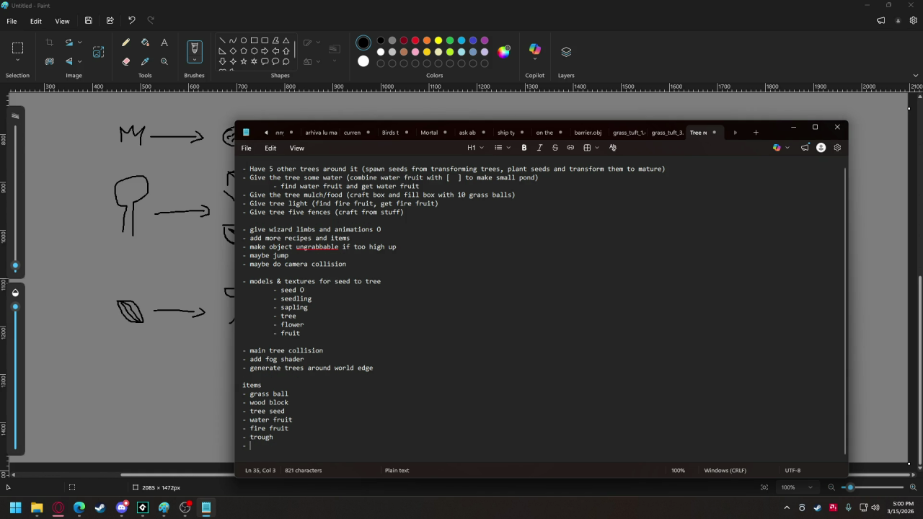
text(fence)
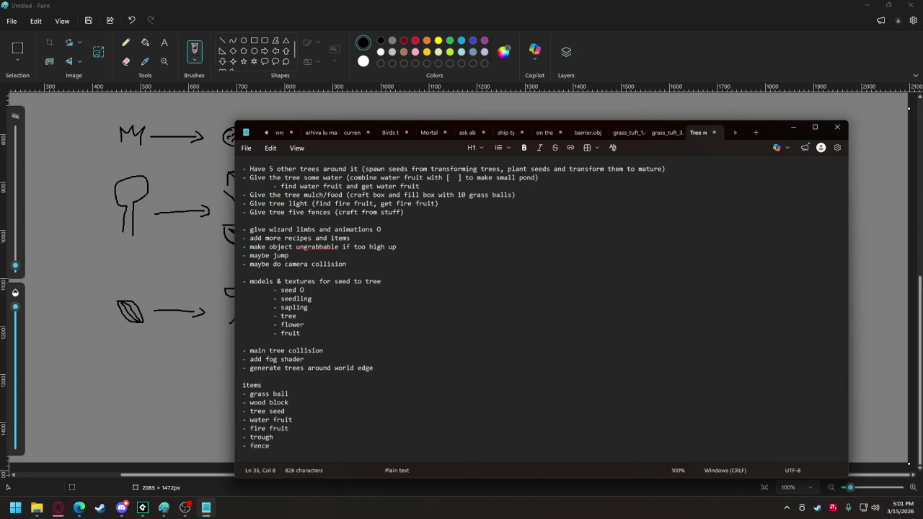
key(Return)
text(-mini pond)
click(246, 454)
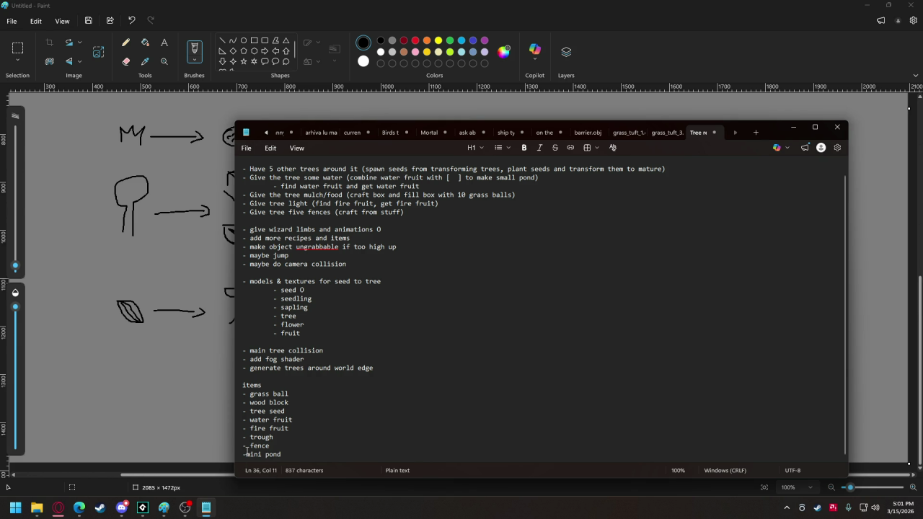
click(336, 432)
click(148, 510)
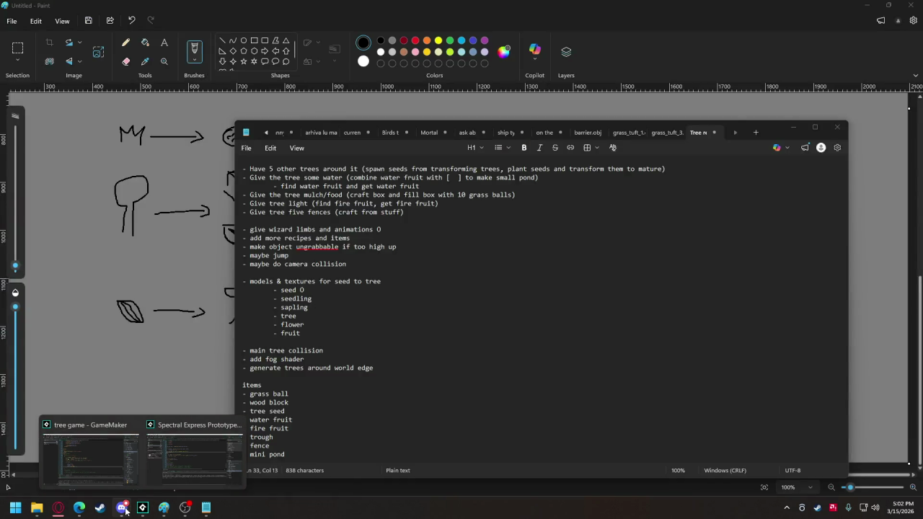
Open Discord's #art-assets channel and scroll through the leaf, swirl, star and crown emblem images
click(126, 510)
click(65, 142)
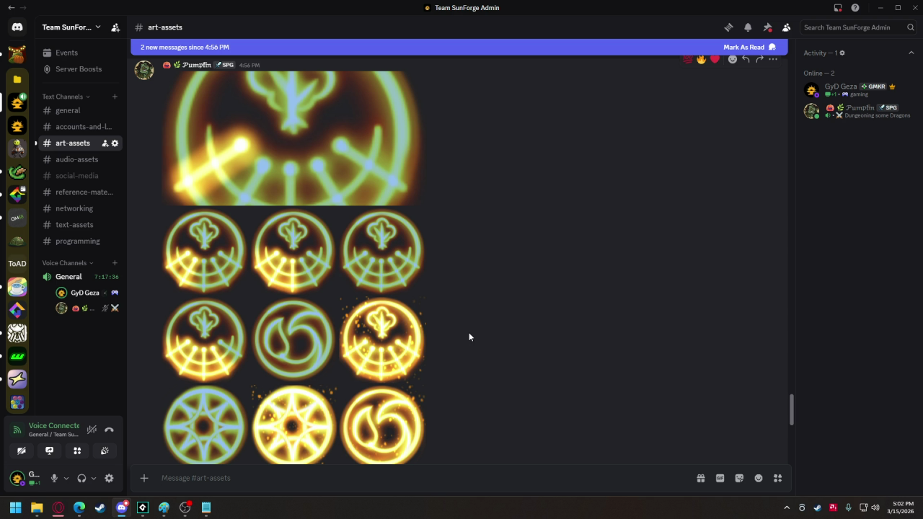
scroll(469, 333, down, 5)
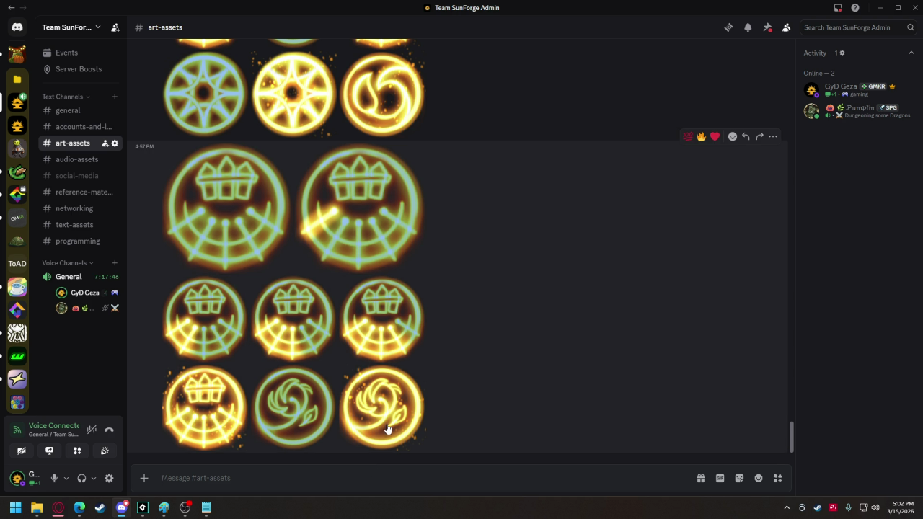
scroll(459, 353, up, 5)
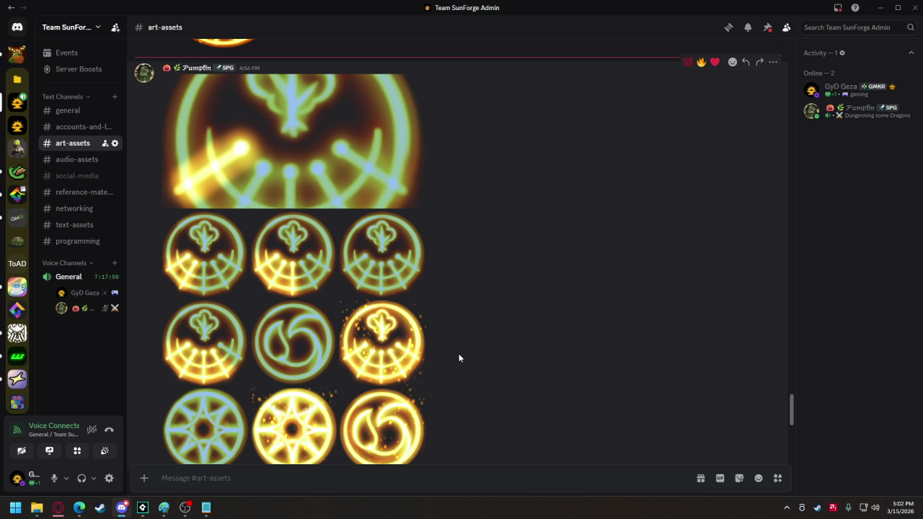
scroll(459, 353, down, 5)
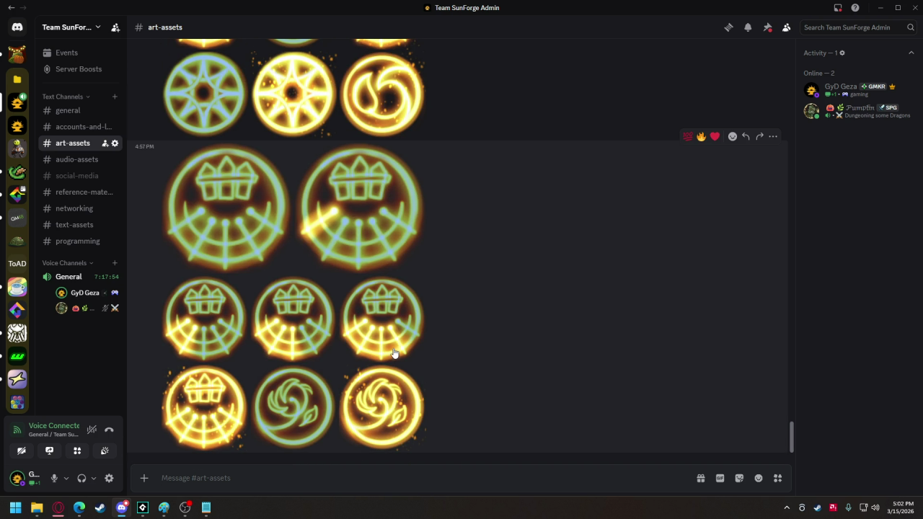
scroll(452, 397, up, 3)
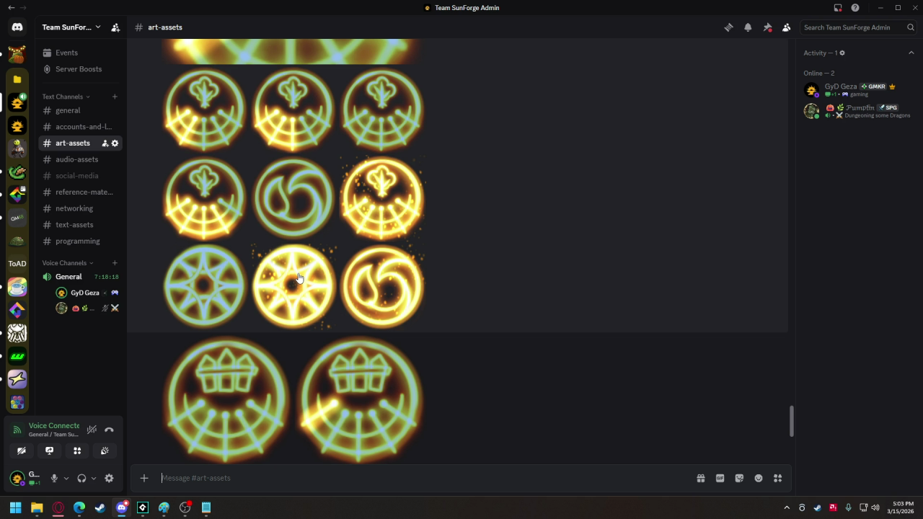
Scroll the art-assets channel to review the crown-topped emblems and plain and glowing leafy swirl glyphs
scroll(308, 273, up, 1)
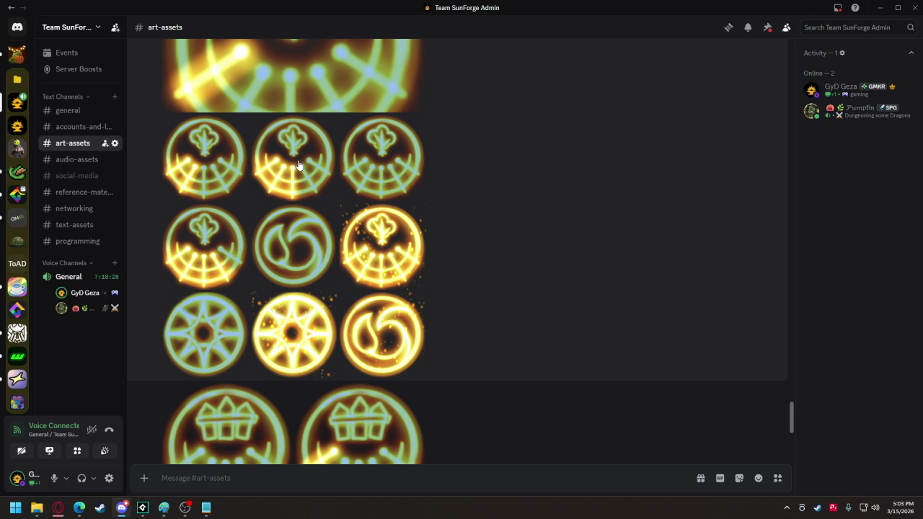
scroll(299, 165, down, 5)
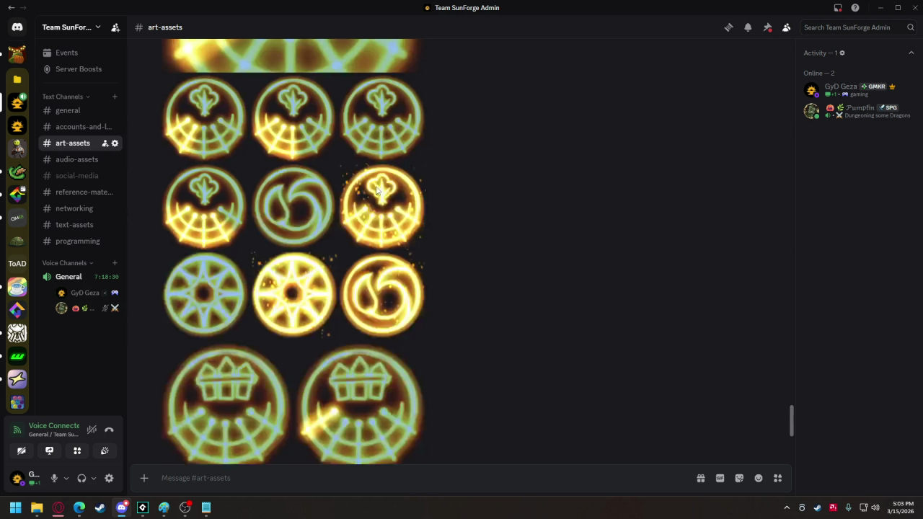
scroll(351, 261, up, 10)
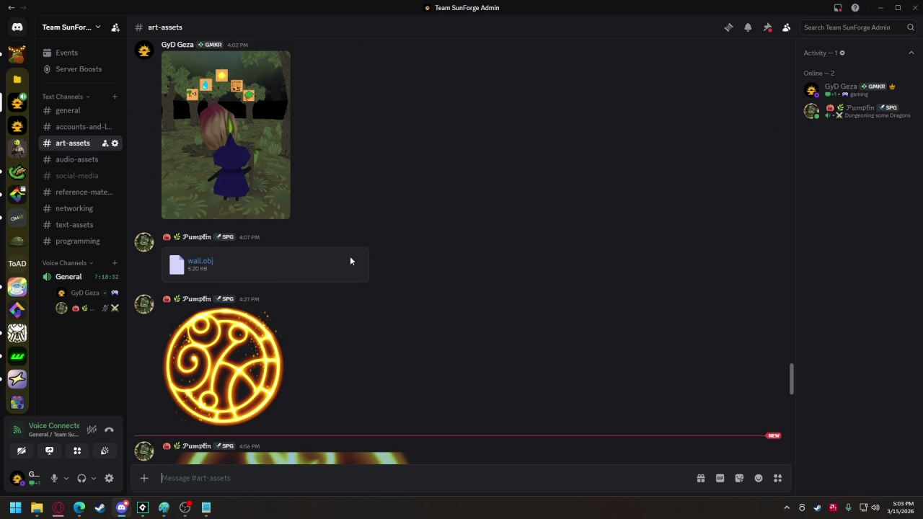
scroll(350, 260, down, 7)
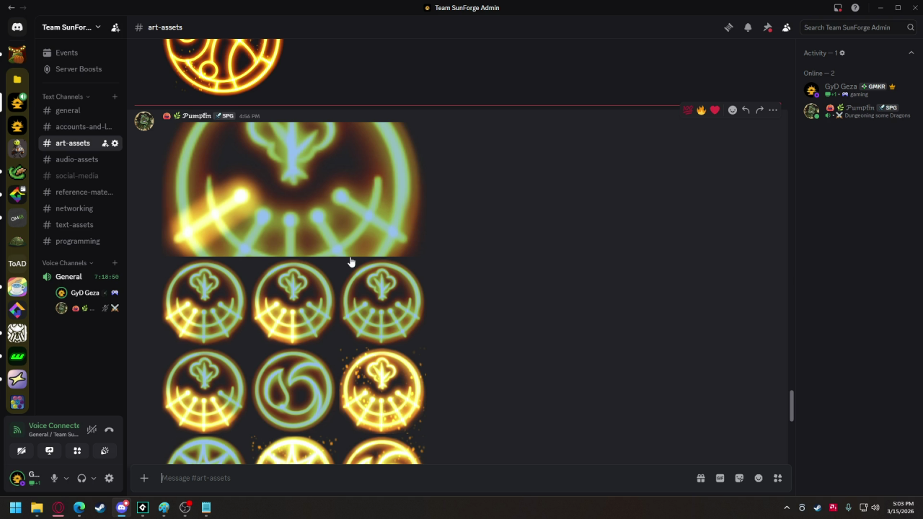
scroll(350, 262, down, 3)
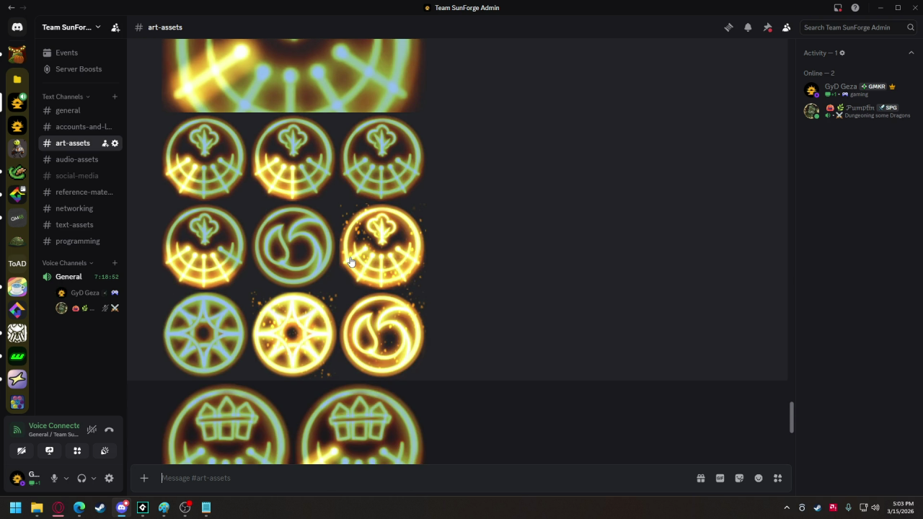
scroll(351, 262, down, 5)
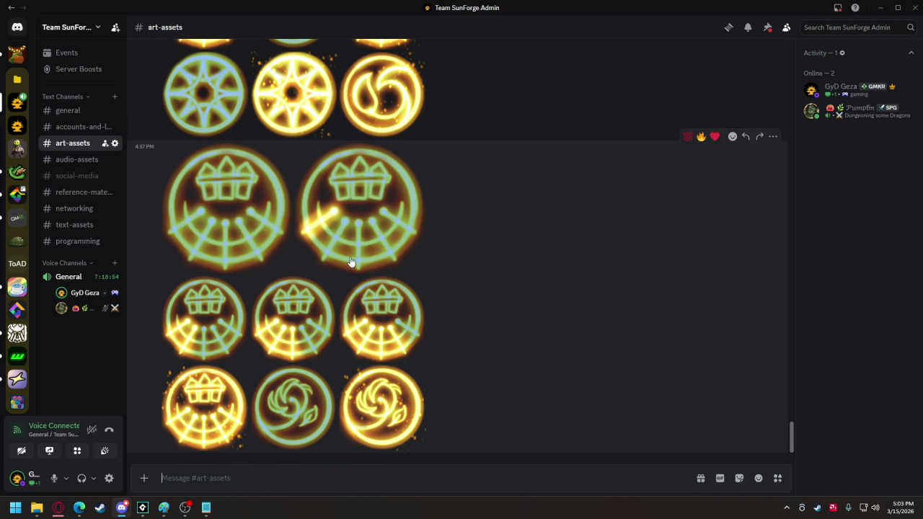
Select the whole items list, from grass ball through mini pond, in the tree to-do notes
click(206, 508)
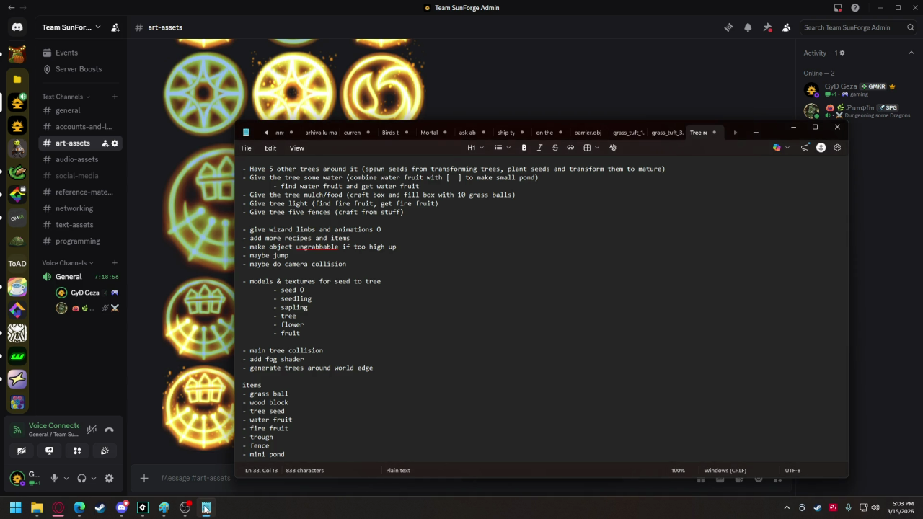
scroll(253, 414, up, 1)
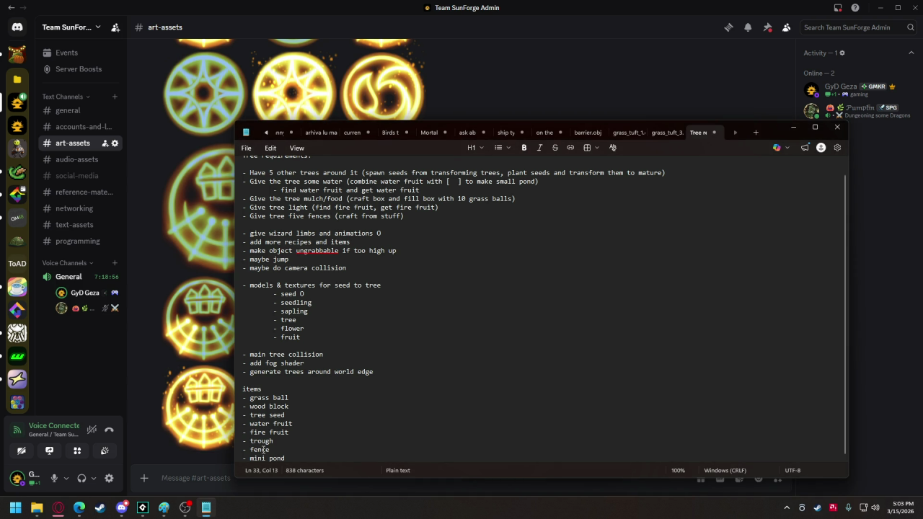
click(295, 424)
mouse_move(286, 458)
mouse_down()
mouse_move(235, 382)
mouse_move(237, 389)
mouse_up()
key(ctrl+c)
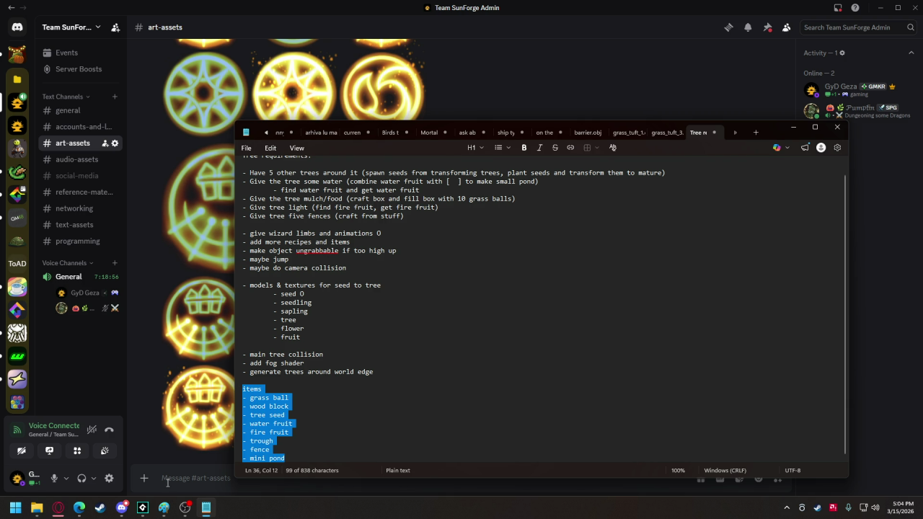
Paste and send the items list in #art-assets, then scroll up to the earlier icons
click(121, 507)
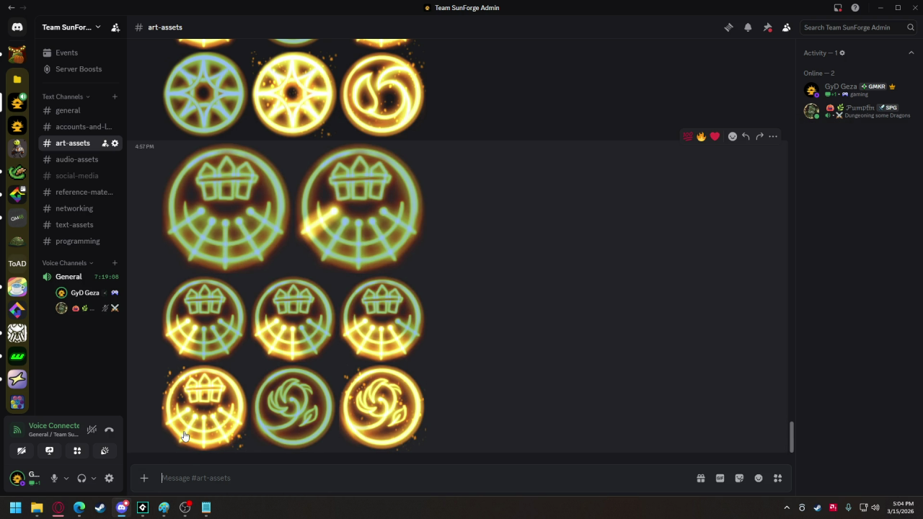
key(ctrl+v)
key(Return)
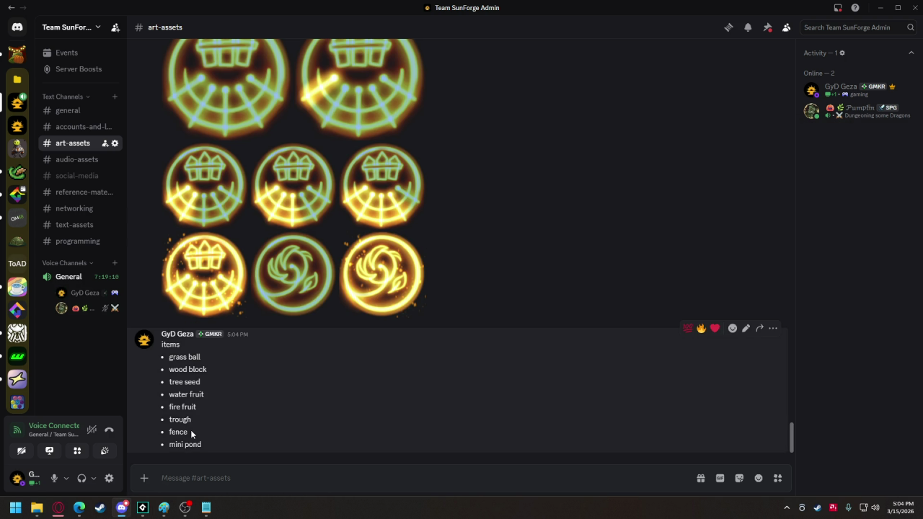
scroll(311, 328, up, 5)
scroll(311, 326, up, 2)
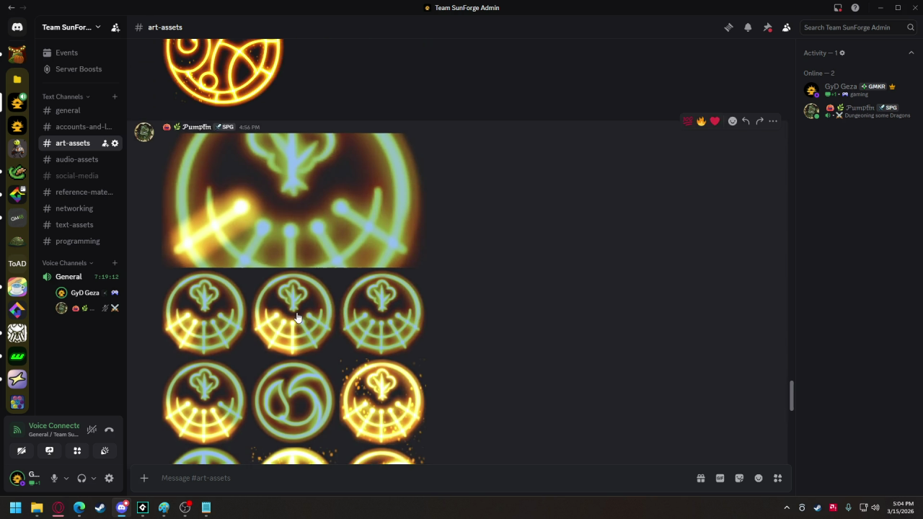
Save the blue swirl icon as tex_checklist_water_0
scroll(300, 106, up, 3)
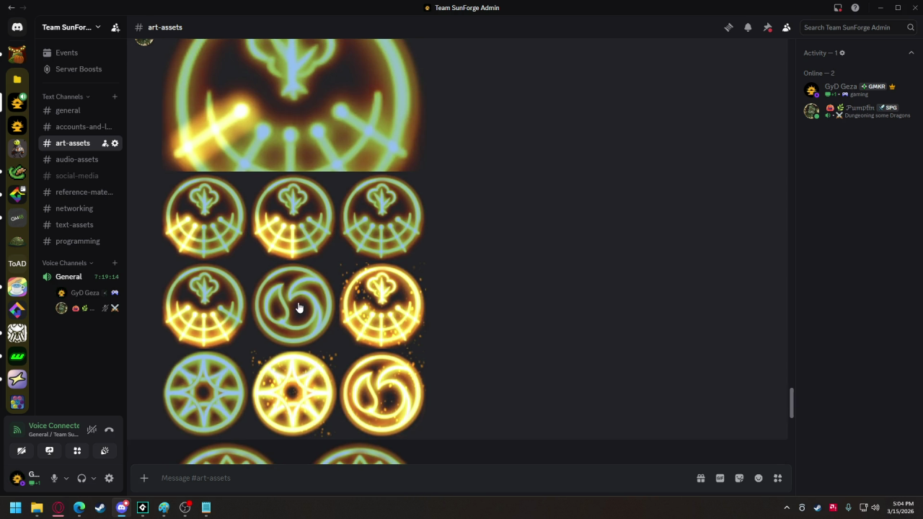
click(298, 302)
right_click(467, 253)
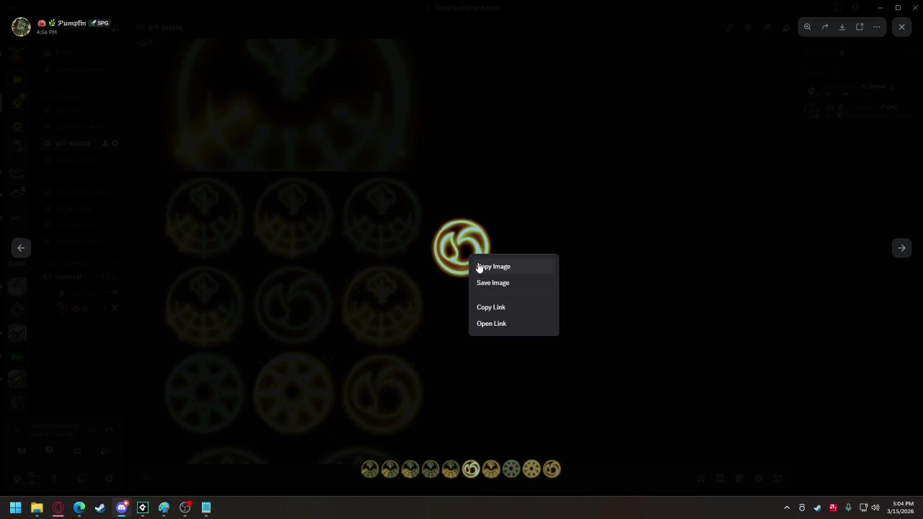
click(487, 282)
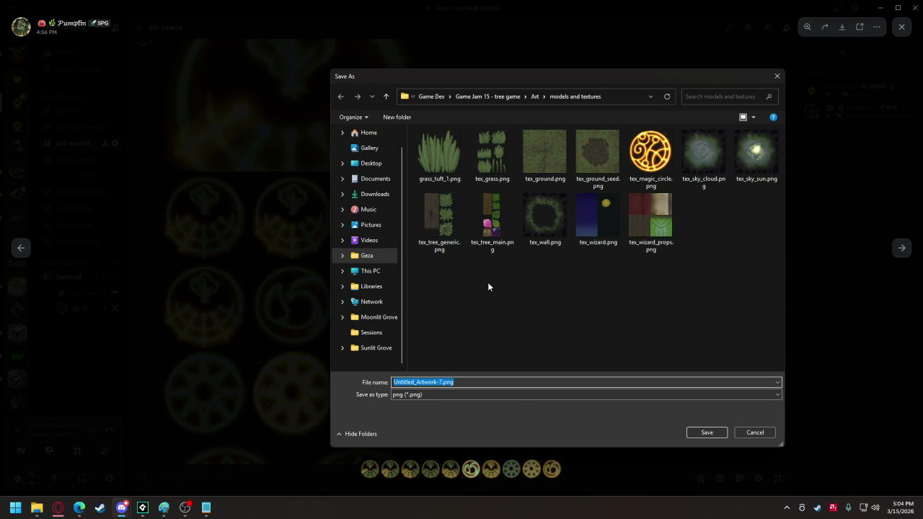
text(tex_checklist_)
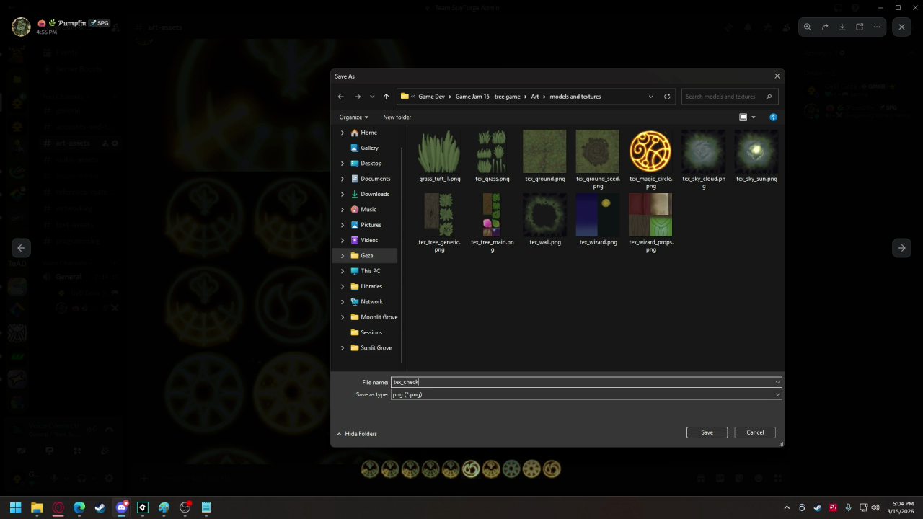
text(water_0)
key(Return)
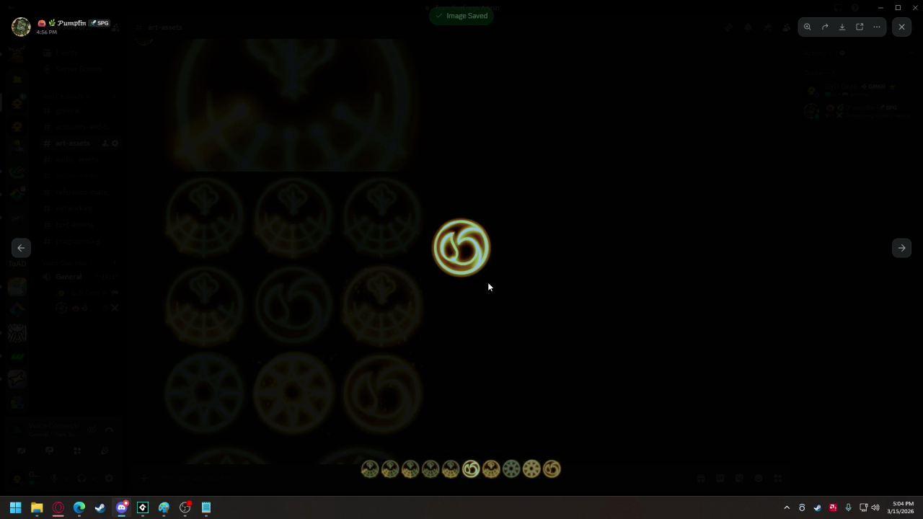
click(649, 292)
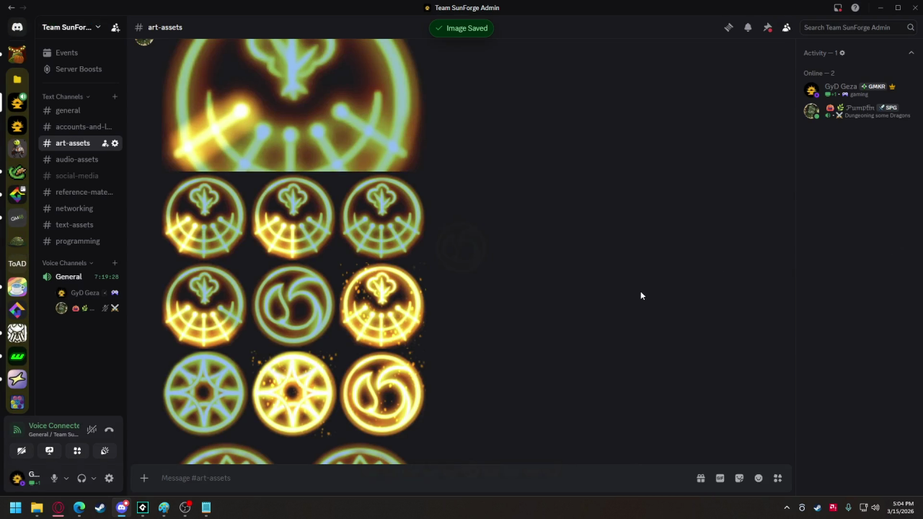
Save the golden swirl icon as tex_checklist_water_1
click(407, 389)
right_click(454, 275)
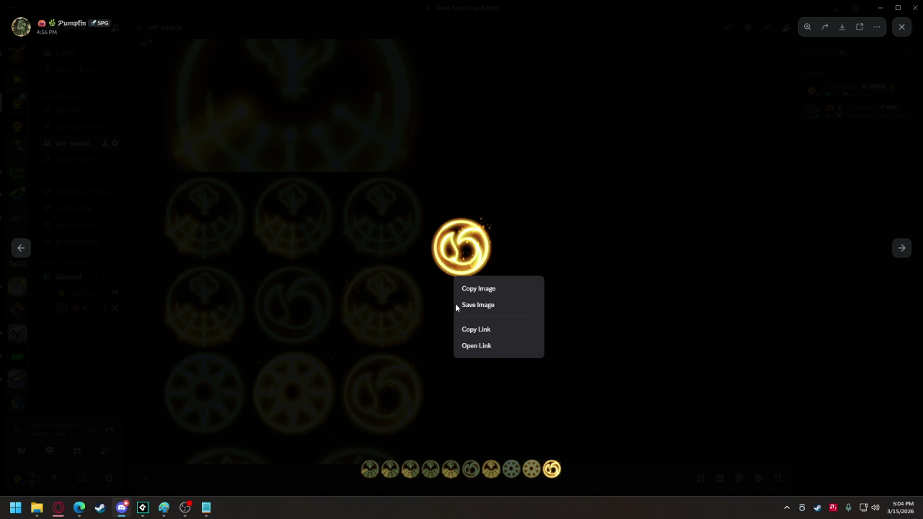
click(477, 306)
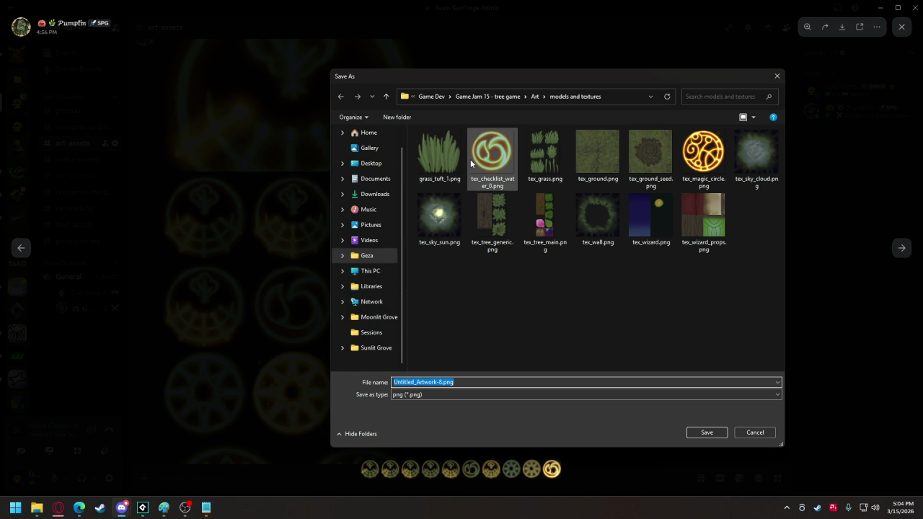
click(493, 155)
click(446, 382)
click(447, 382)
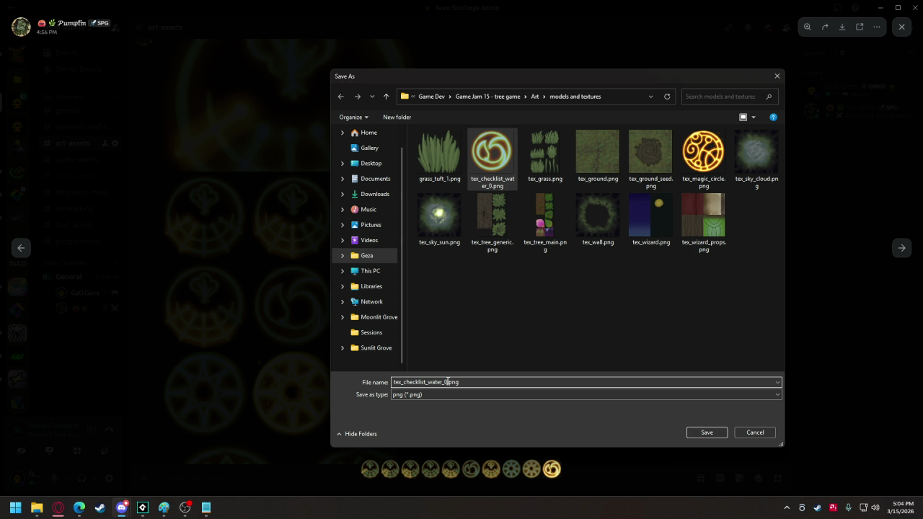
text(1)
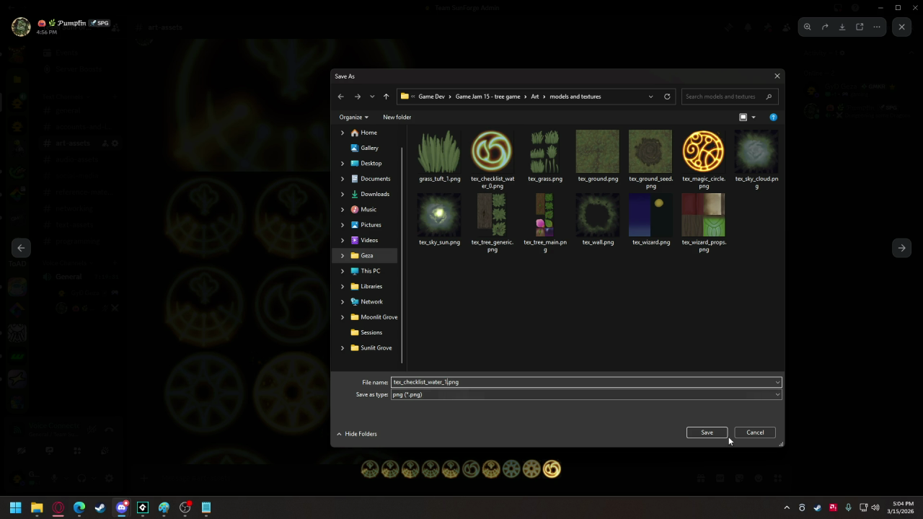
click(707, 433)
click(480, 343)
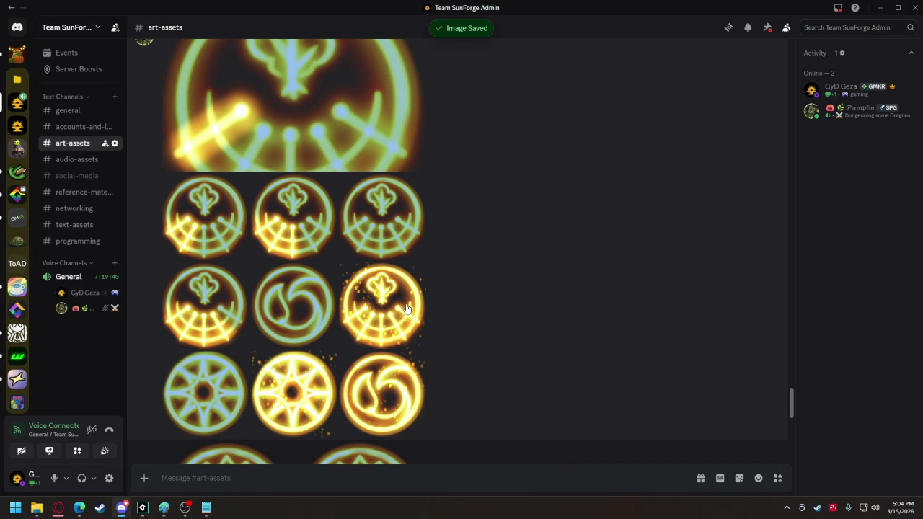
Save the blue star icon as tex_checklist_light_0
click(206, 389)
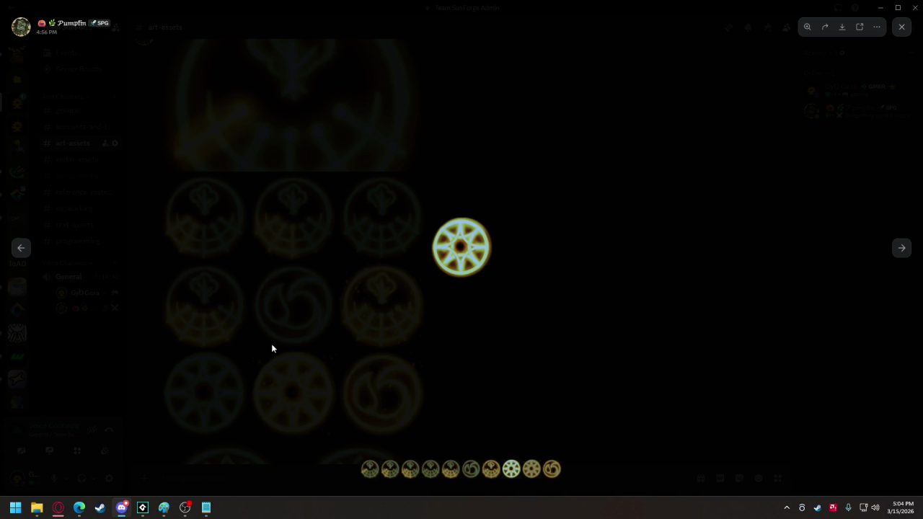
right_click(451, 254)
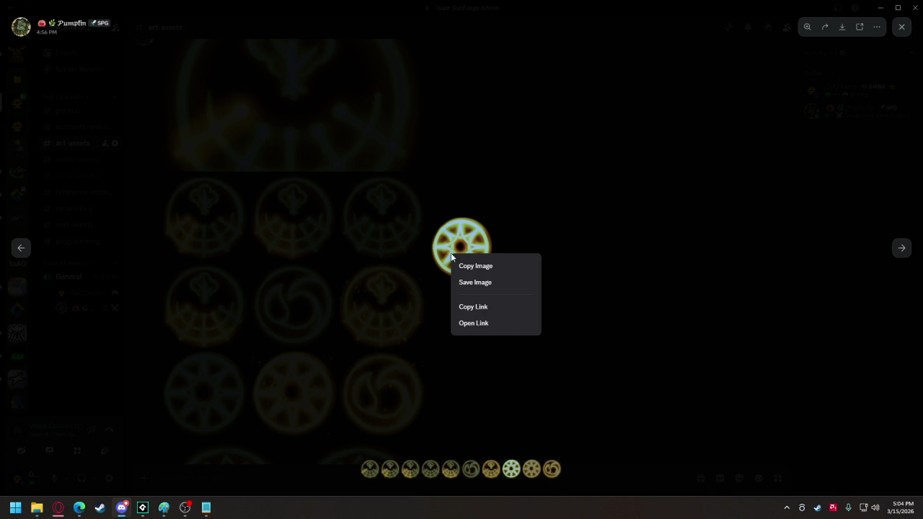
click(483, 283)
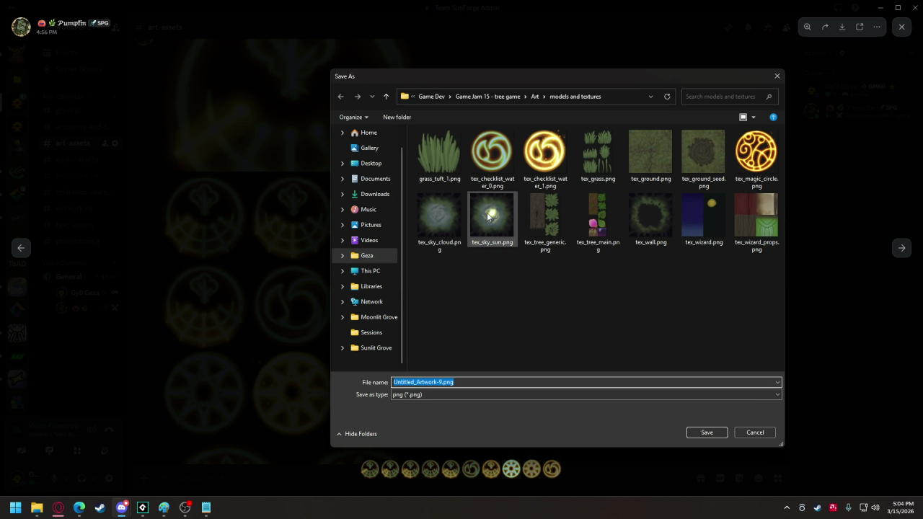
click(492, 153)
click(426, 382)
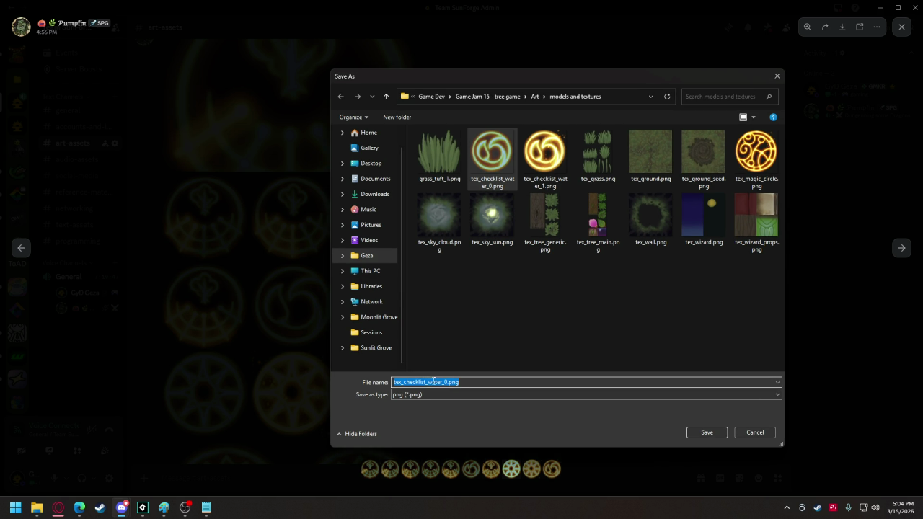
click(427, 382)
drag(427, 382, 443, 382)
text(light)
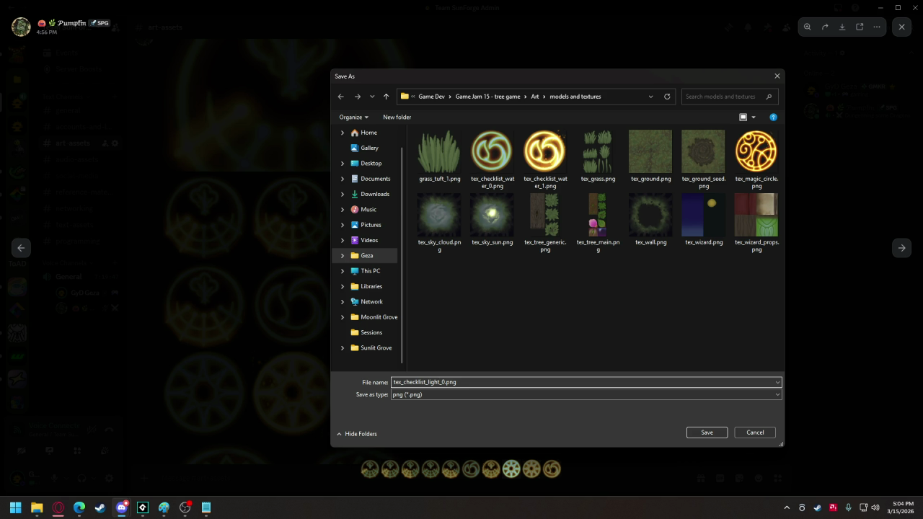
key(Return)
Save the golden wheel icon as tex_checklist_light_1
key(Right)
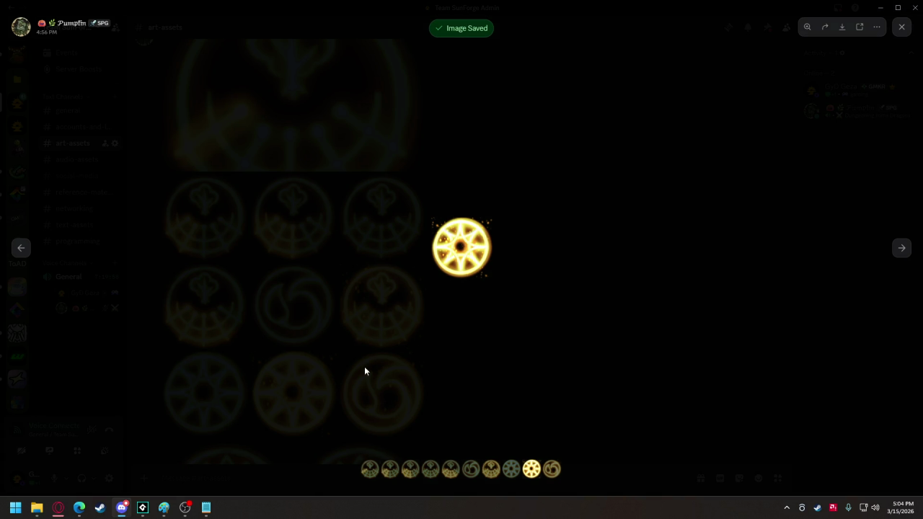
right_click(462, 269)
click(476, 298)
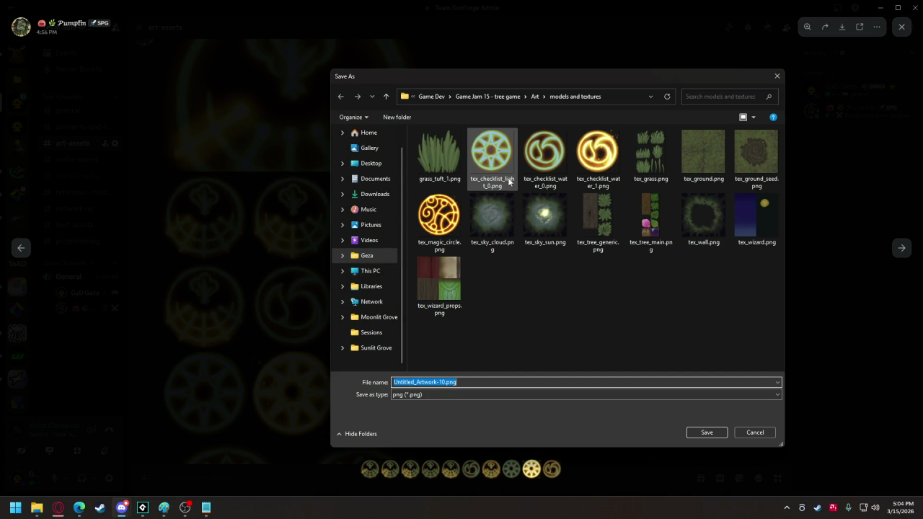
click(493, 158)
click(444, 382)
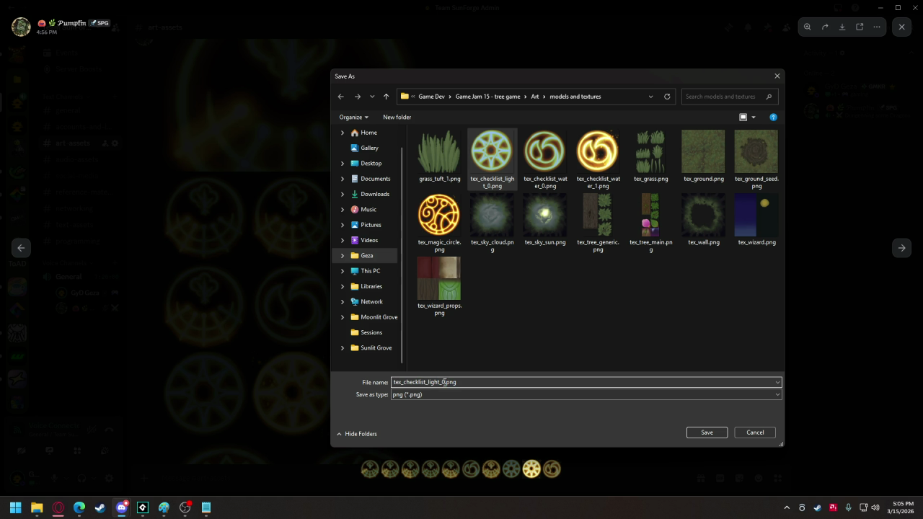
click(705, 432)
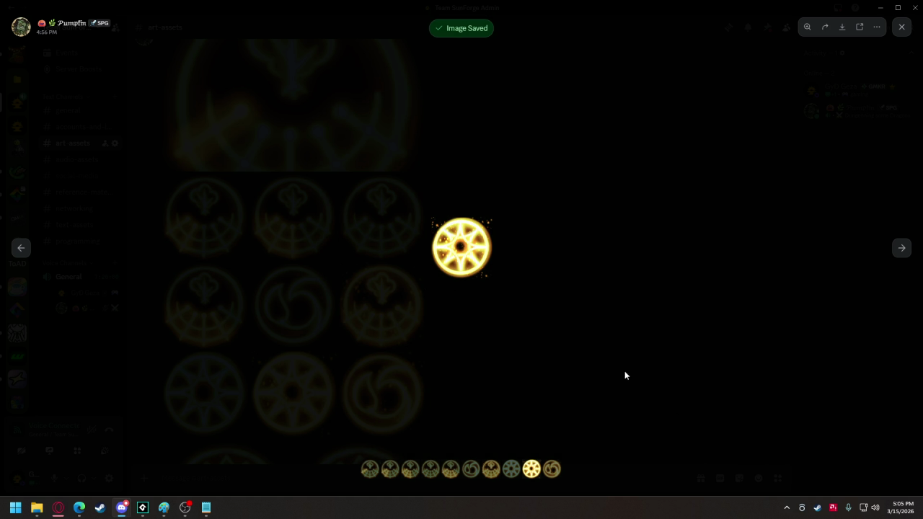
click(422, 353)
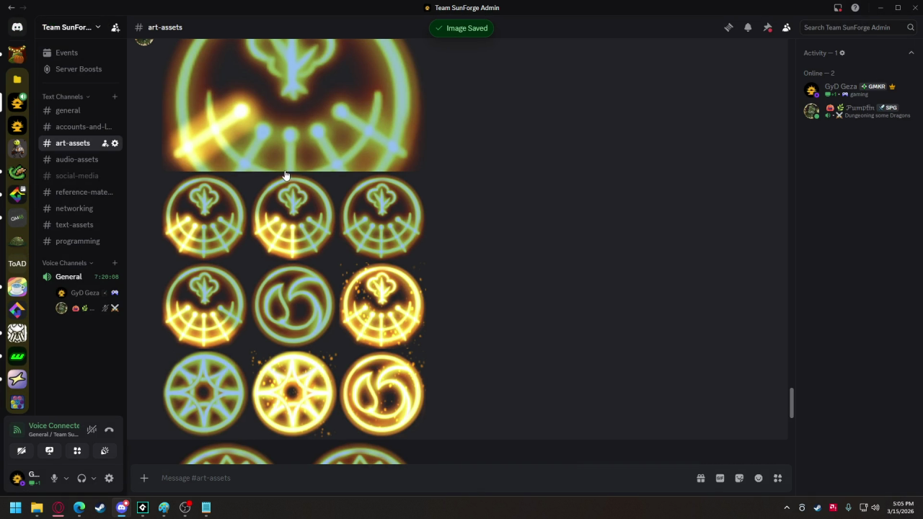
Save the green tree icon as tex_checklist_tree_0
click(368, 219)
right_click(462, 253)
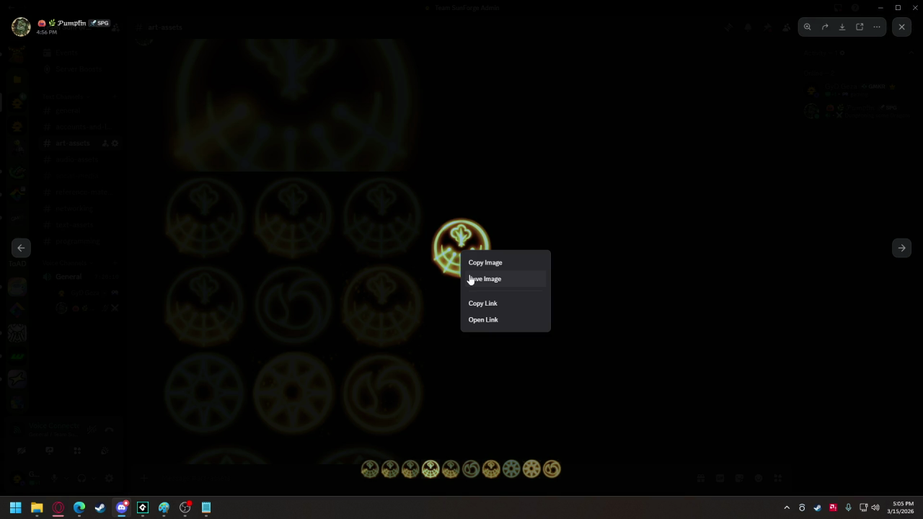
click(470, 280)
click(484, 148)
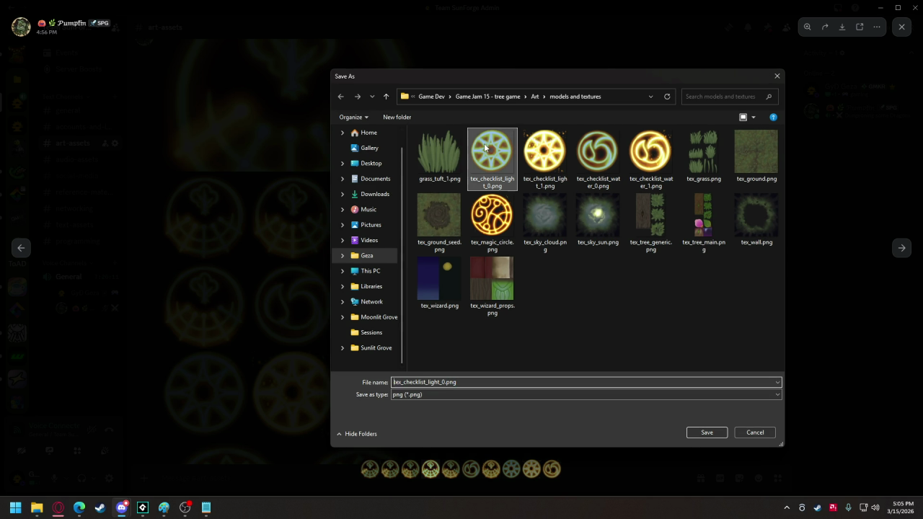
double_click(430, 383)
drag(428, 383, 440, 383)
text(tree)
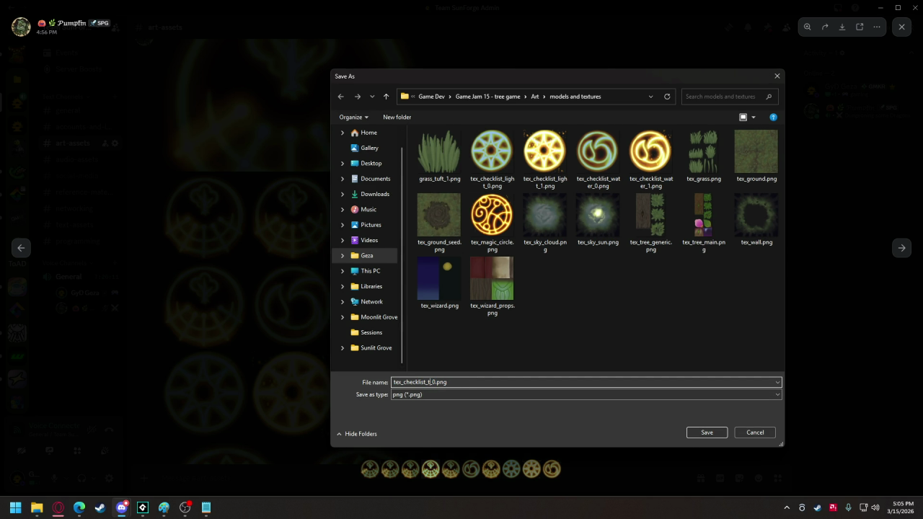
click(703, 432)
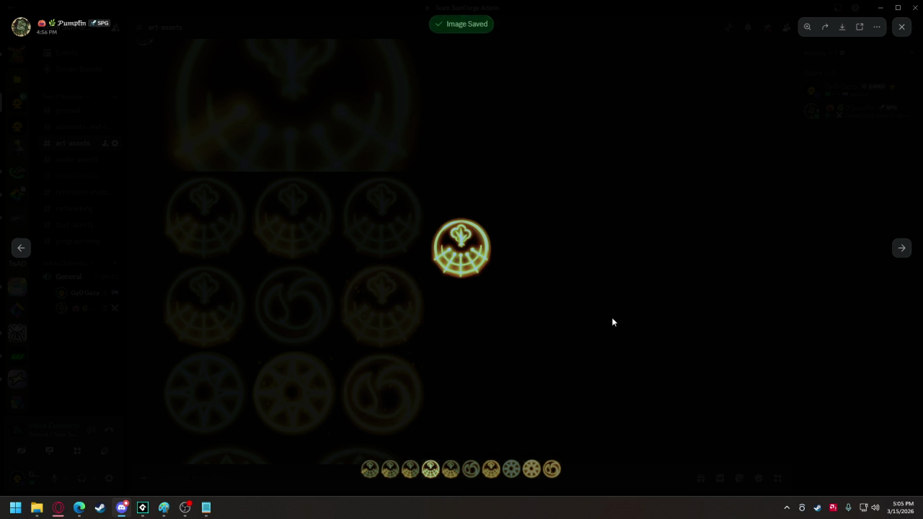
click(462, 337)
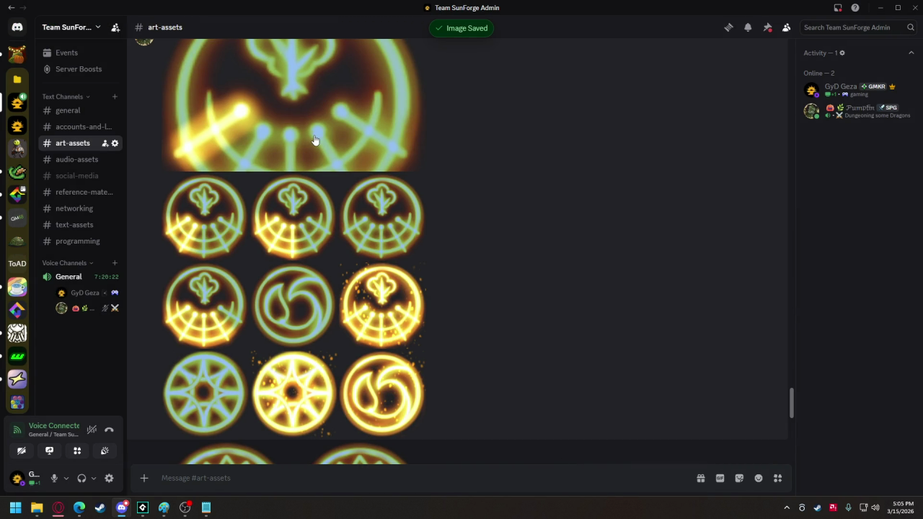
click(314, 138)
Save the first tree emblem as tex_checklist_tree_1.png
right_click(467, 247)
click(487, 277)
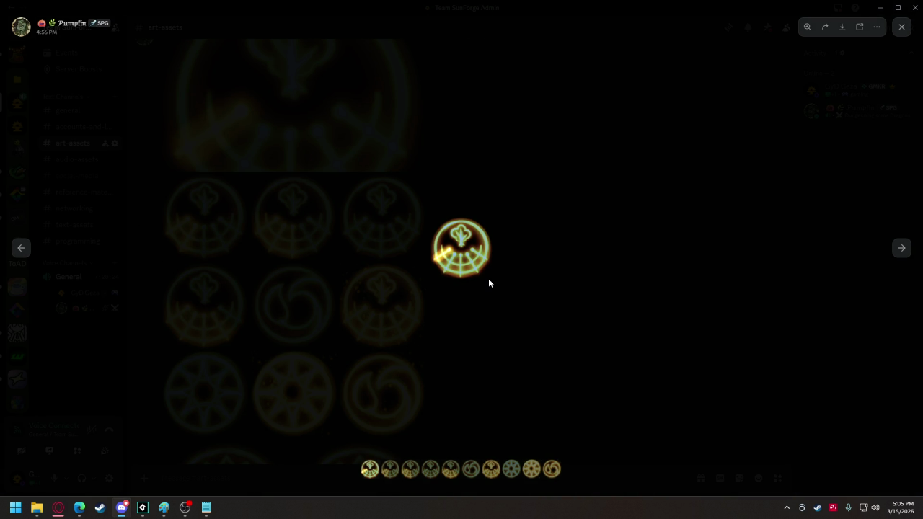
click(597, 155)
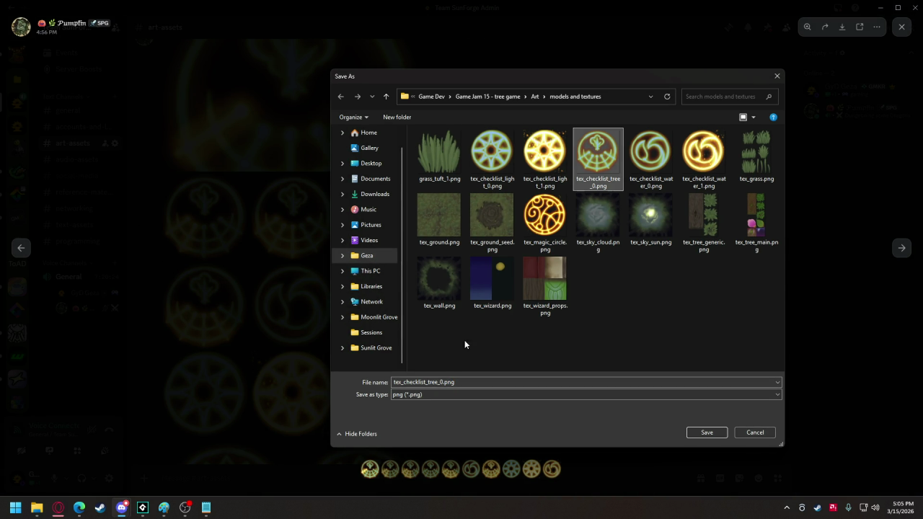
click(443, 382)
click(442, 383)
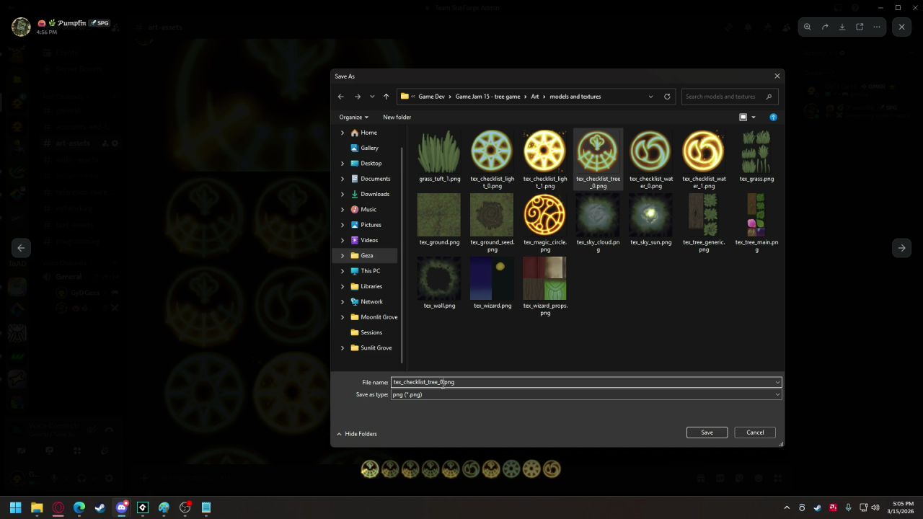
text(1)
click(703, 433)
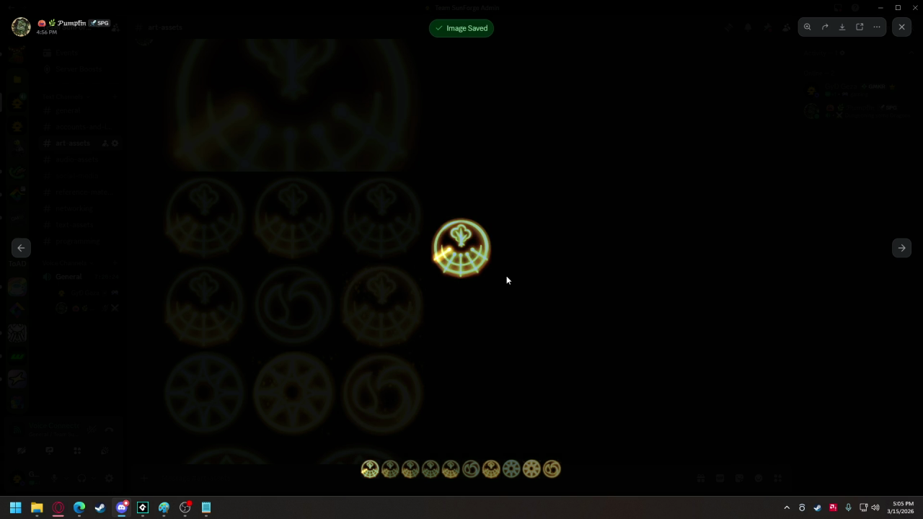
click(909, 252)
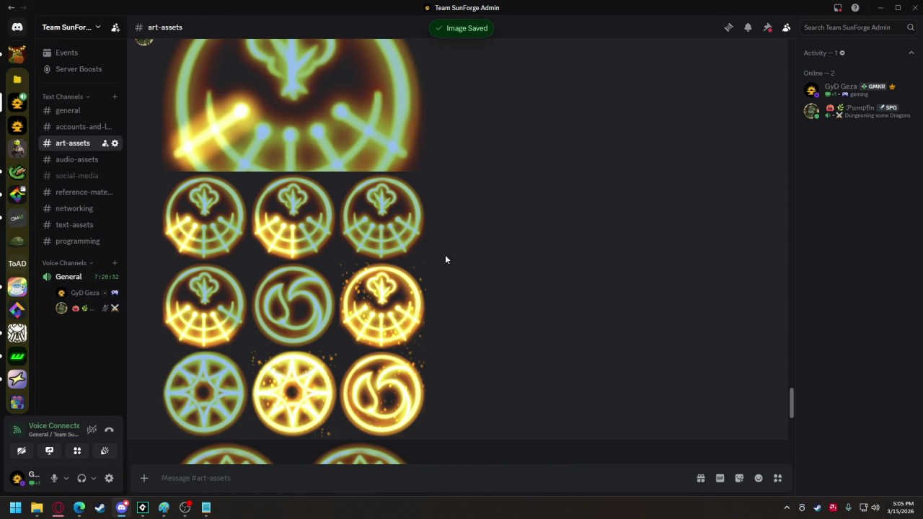
Save the next tree icon as tex_checklist_tree_2.png
click(207, 230)
right_click(463, 249)
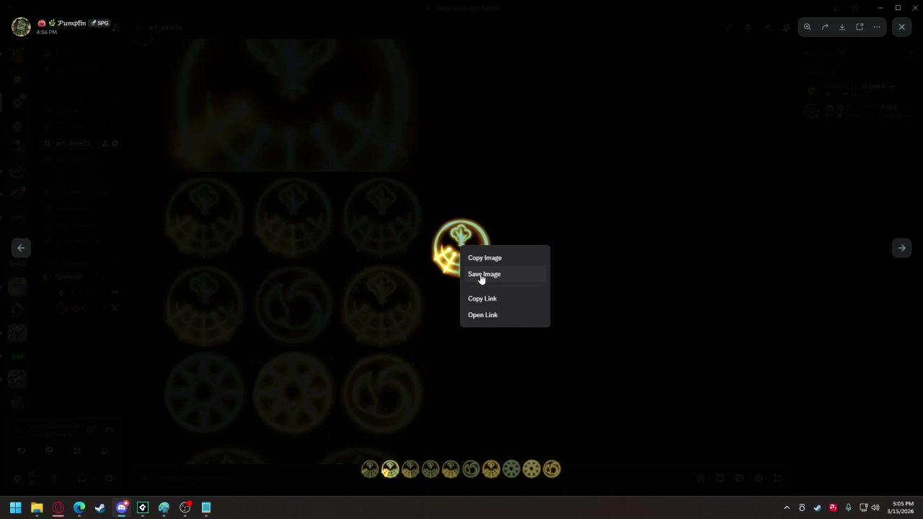
click(478, 276)
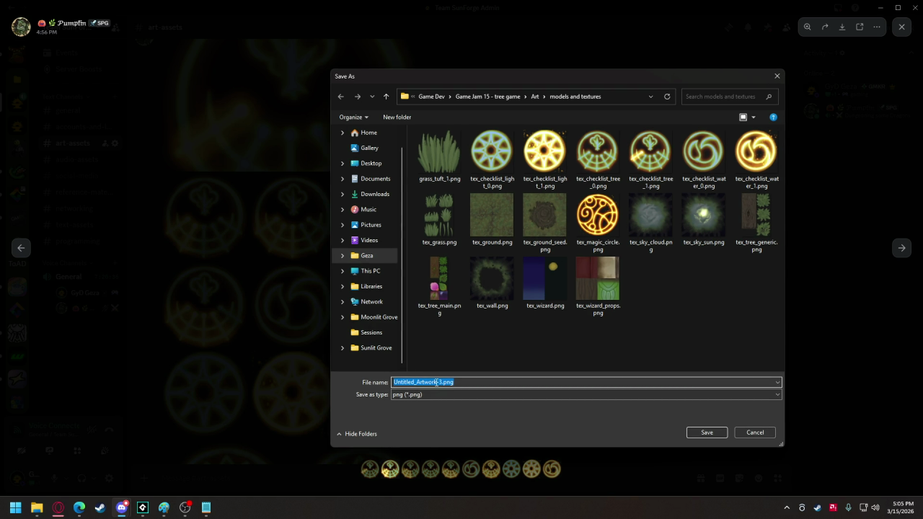
click(653, 153)
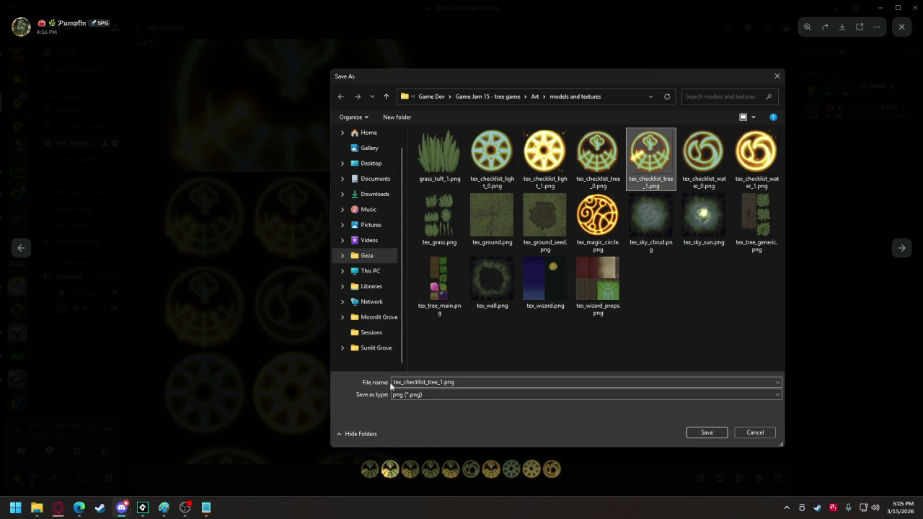
click(443, 382)
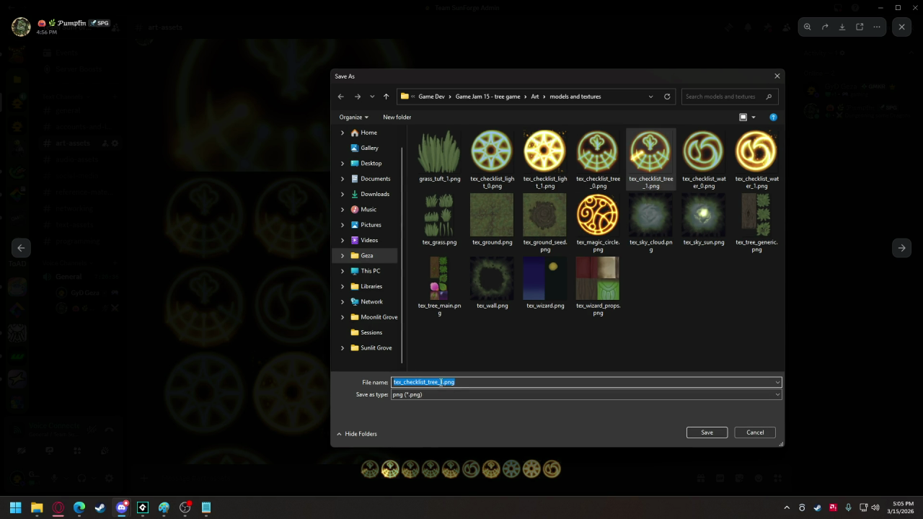
click(442, 382)
text(2)
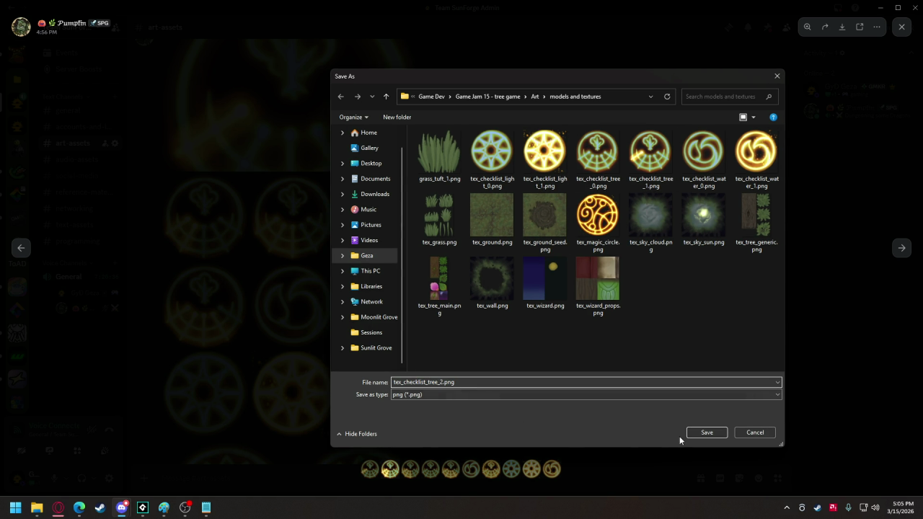
click(700, 433)
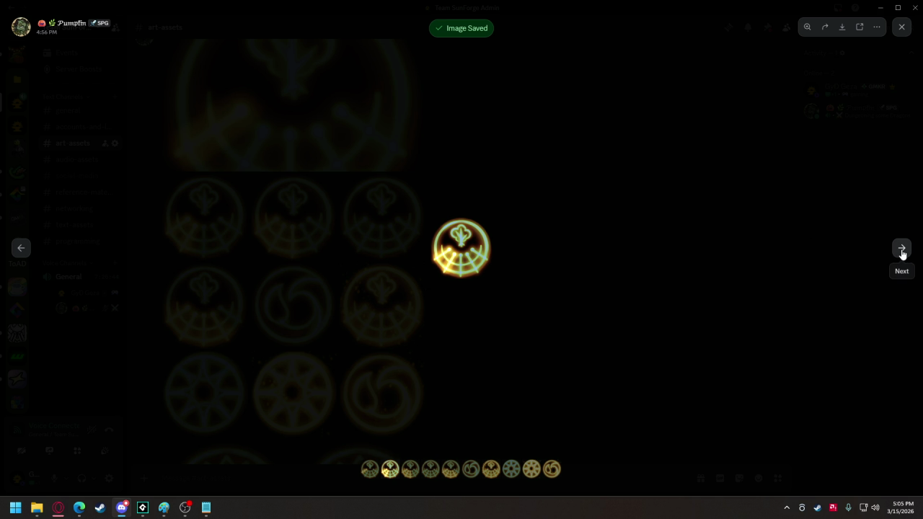
Save the following tree icon as tex_checklist_tree_3.png
click(901, 248)
right_click(456, 248)
click(472, 277)
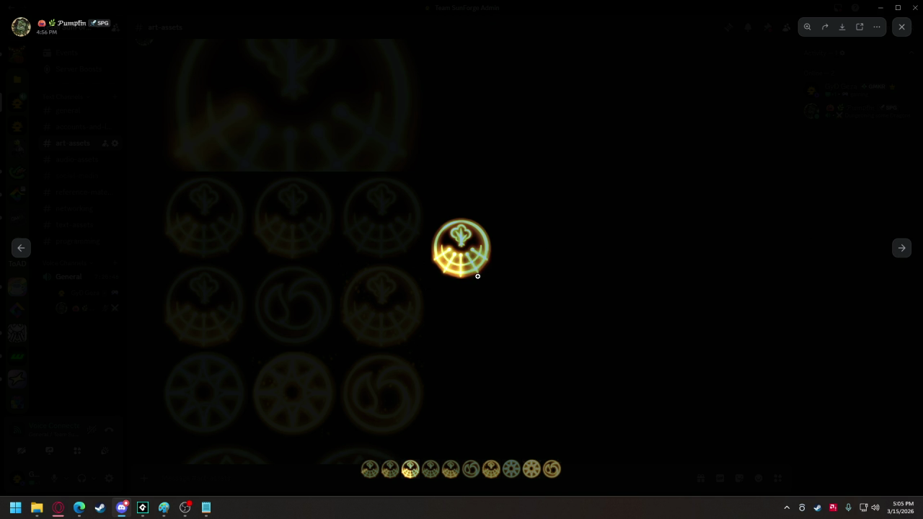
click(701, 157)
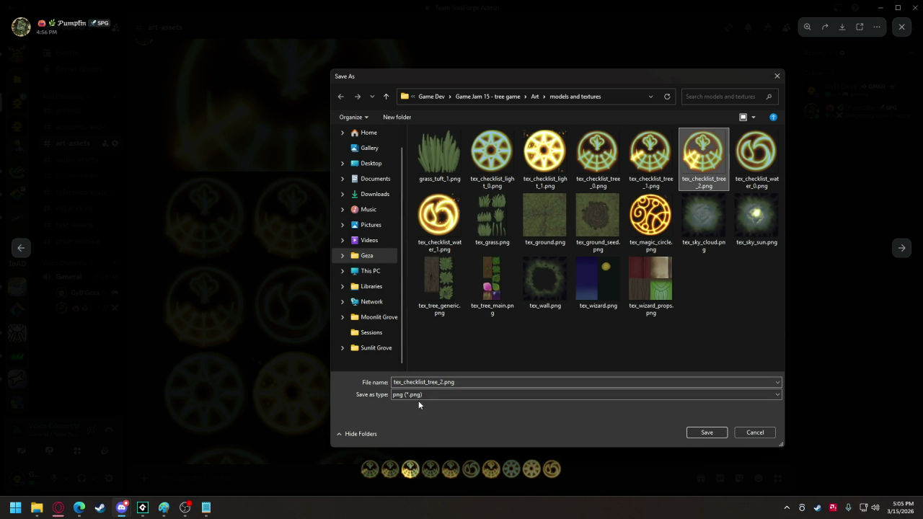
click(432, 382)
click(441, 383)
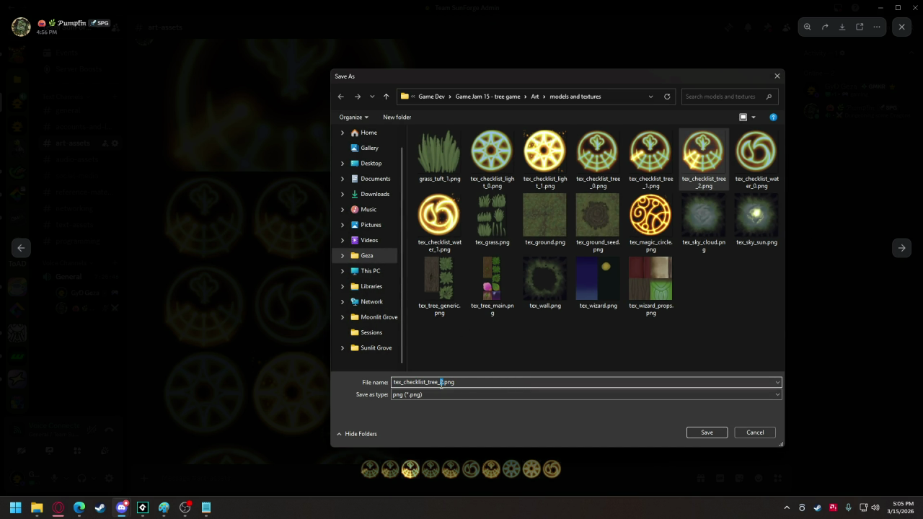
text(3)
click(707, 432)
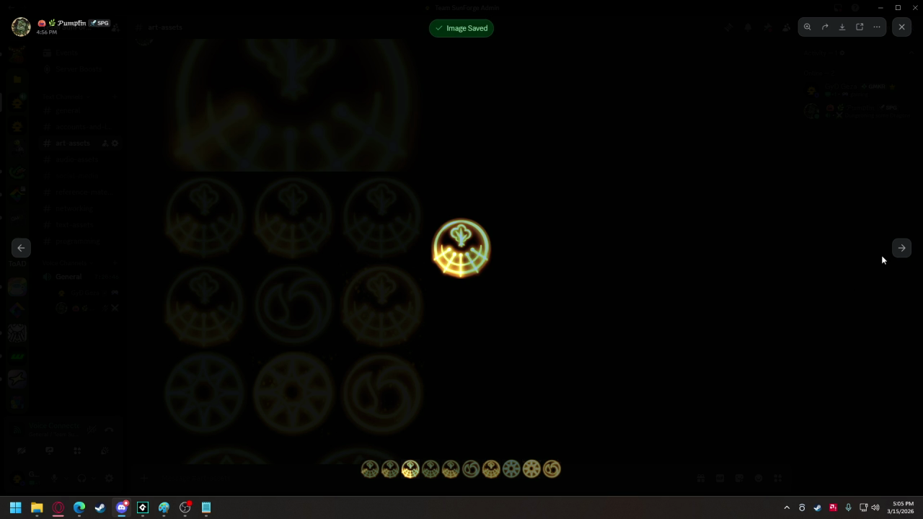
Save the fifth icon as tex_checklist_tree_4.png
click(901, 248)
click(901, 248)
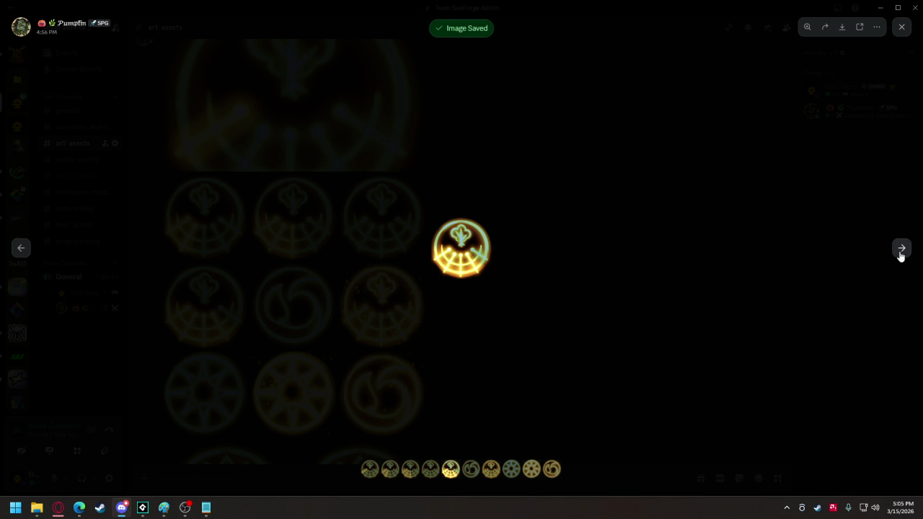
right_click(448, 252)
click(474, 279)
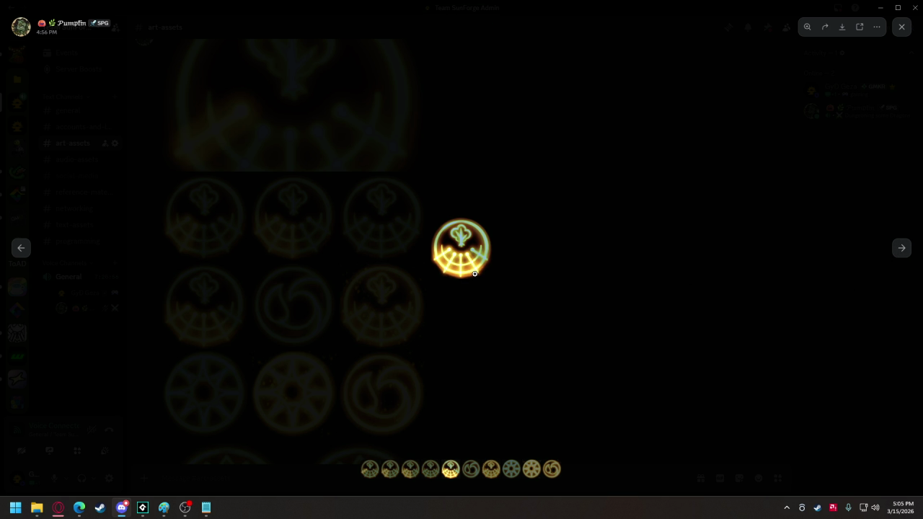
click(756, 153)
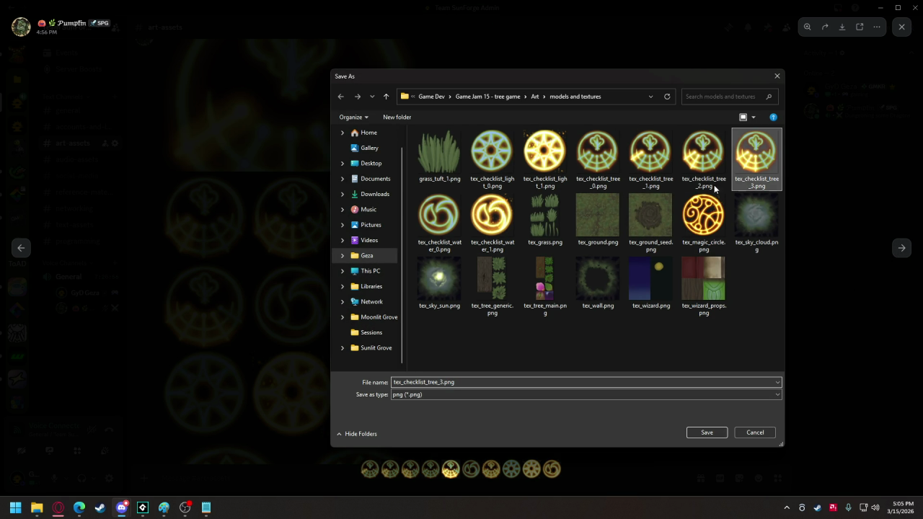
click(442, 383)
click(442, 383)
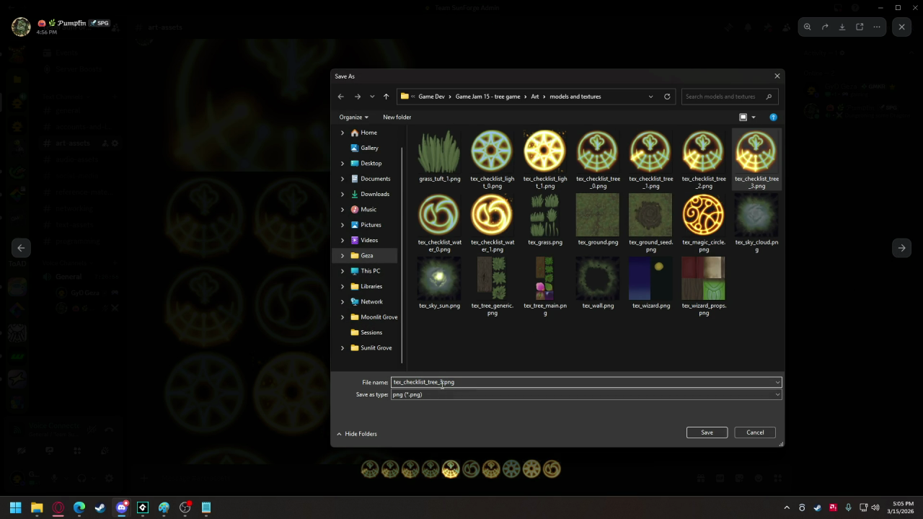
text(4)
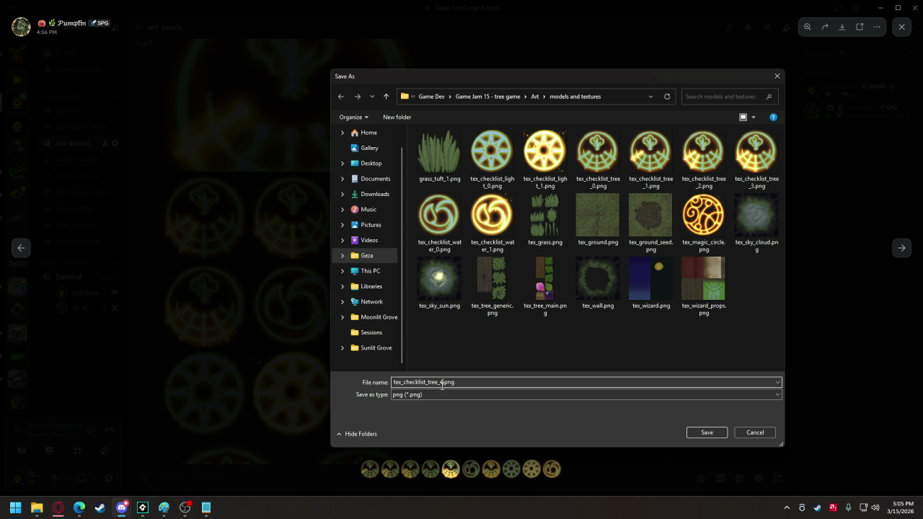
click(705, 434)
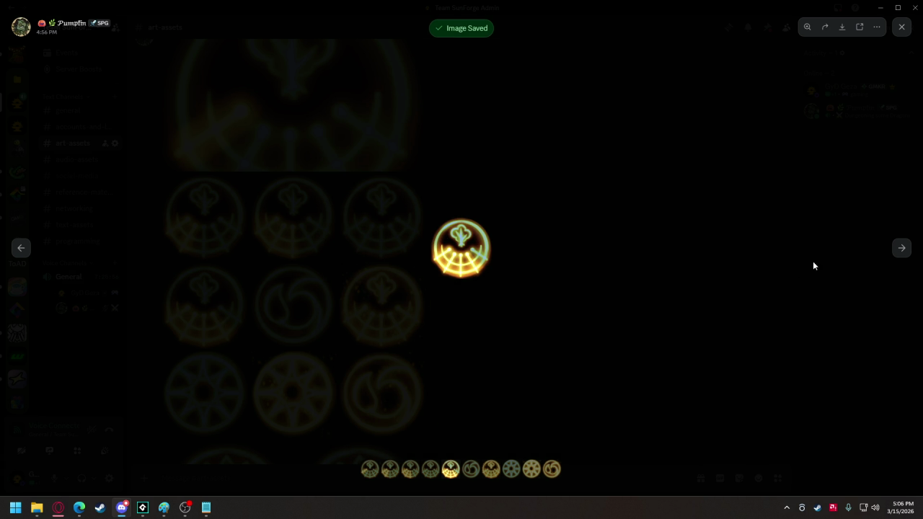
Save the seventh icon as tex_checklist_tree_5.png and return to the channel
click(902, 247)
click(901, 247)
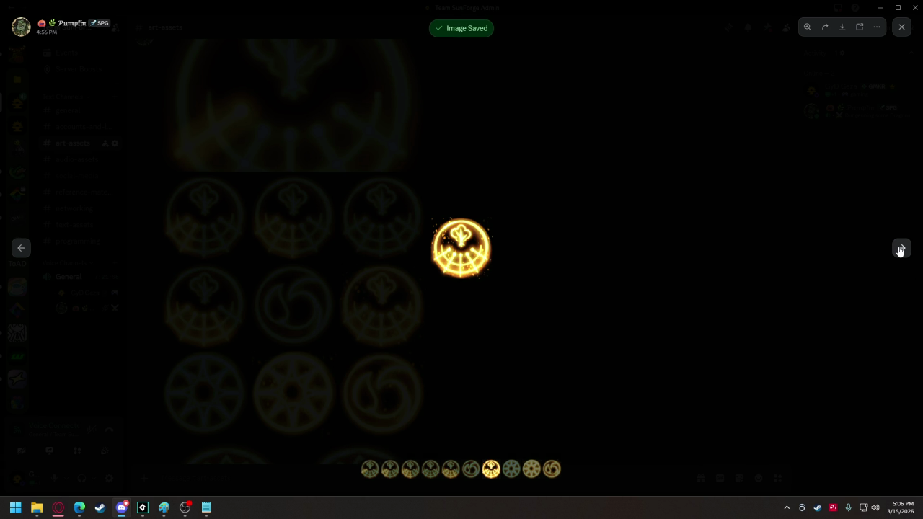
right_click(463, 252)
click(474, 281)
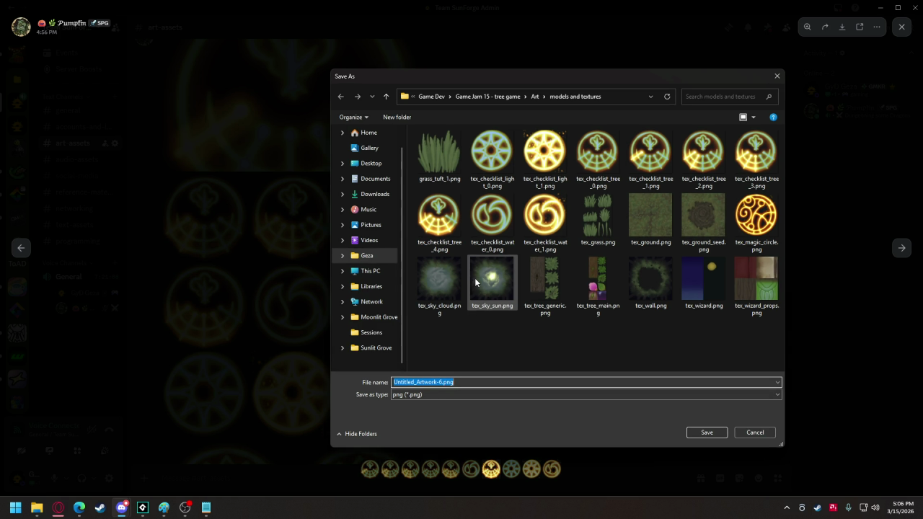
click(734, 152)
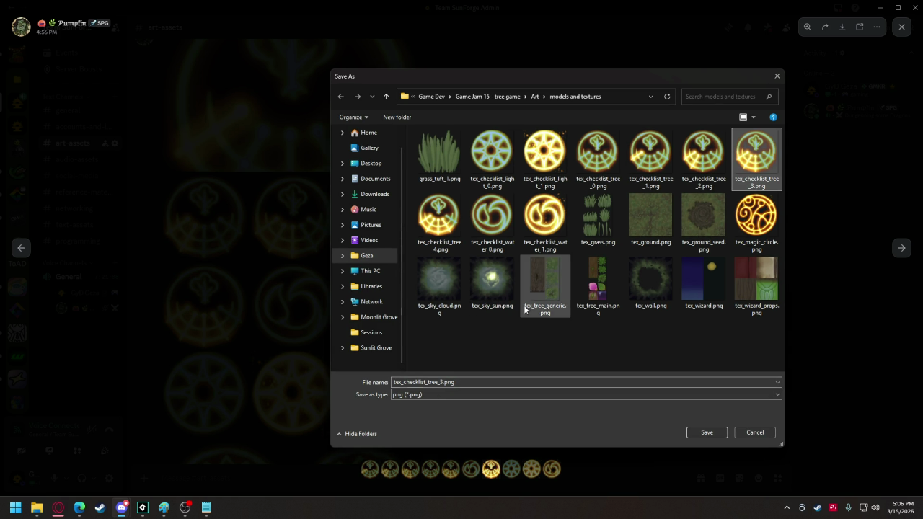
double_click(441, 382)
click(441, 382)
text(5)
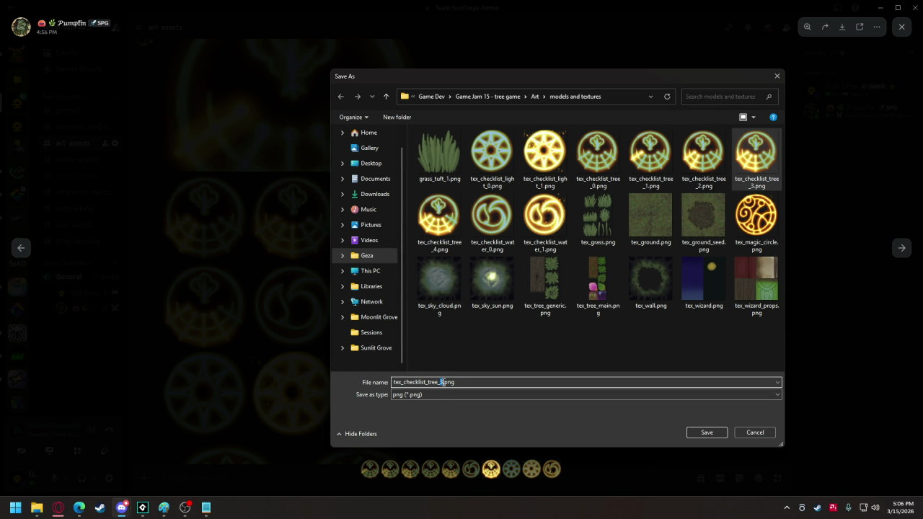
click(705, 433)
click(492, 325)
For the next icon down, enter tex_checklist_food_0.png as the save name in models and textures
scroll(447, 317, down, 5)
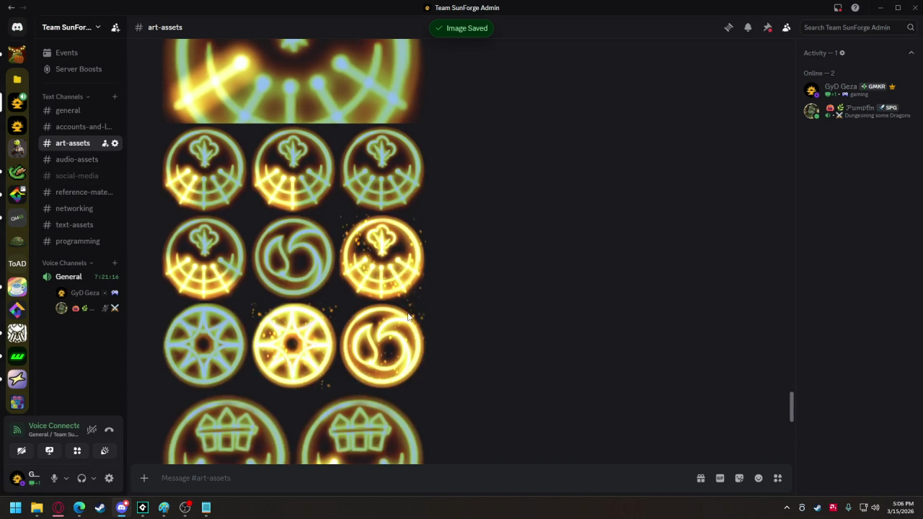
scroll(401, 311, down, 3)
click(283, 383)
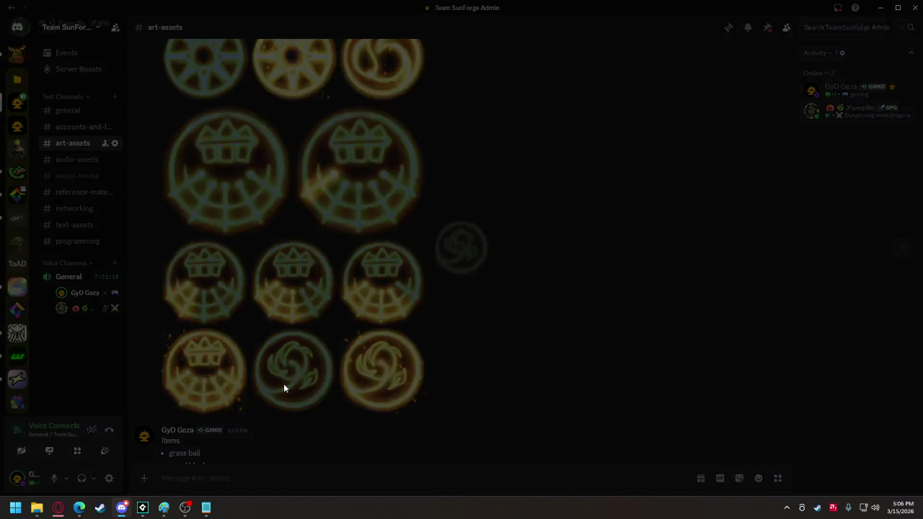
right_click(444, 248)
click(467, 272)
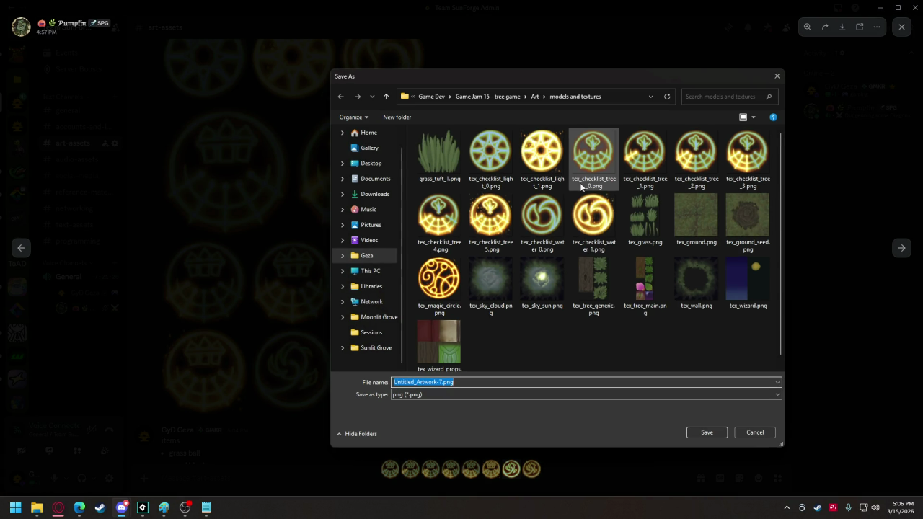
click(576, 184)
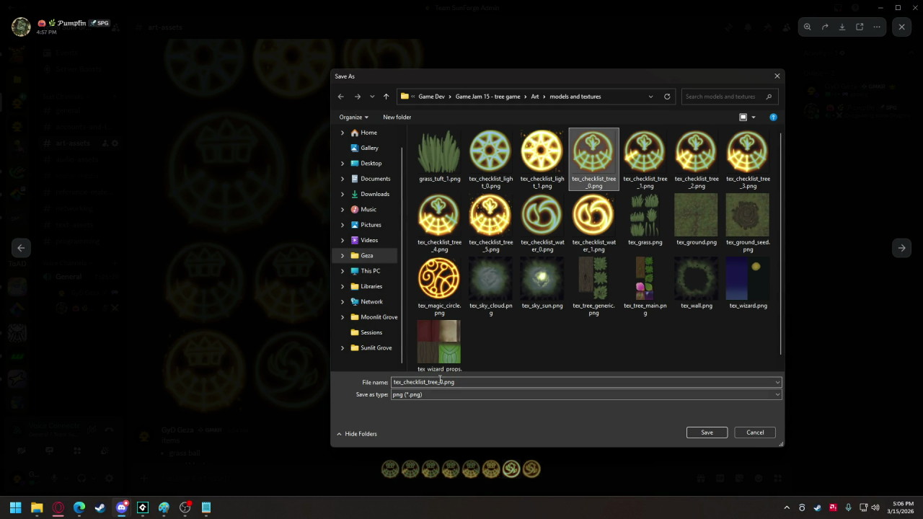
double_click(434, 382)
drag(428, 382, 438, 382)
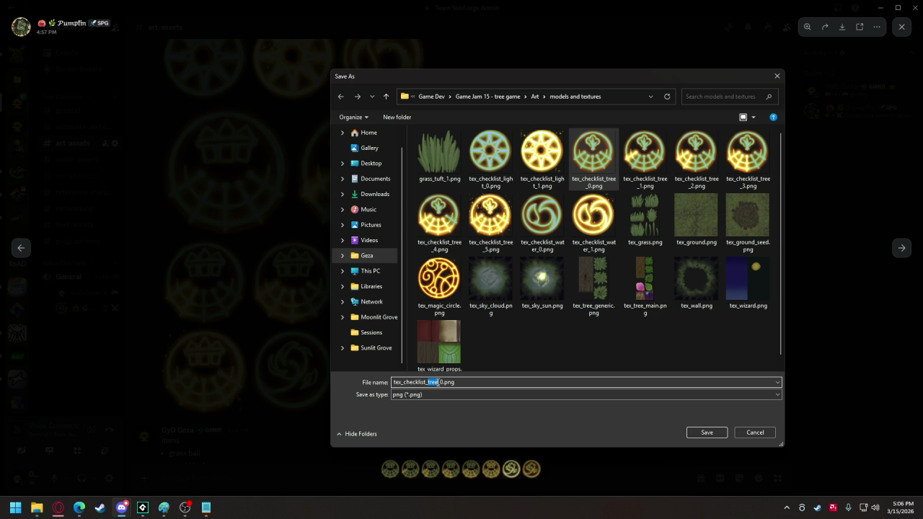
text(food)
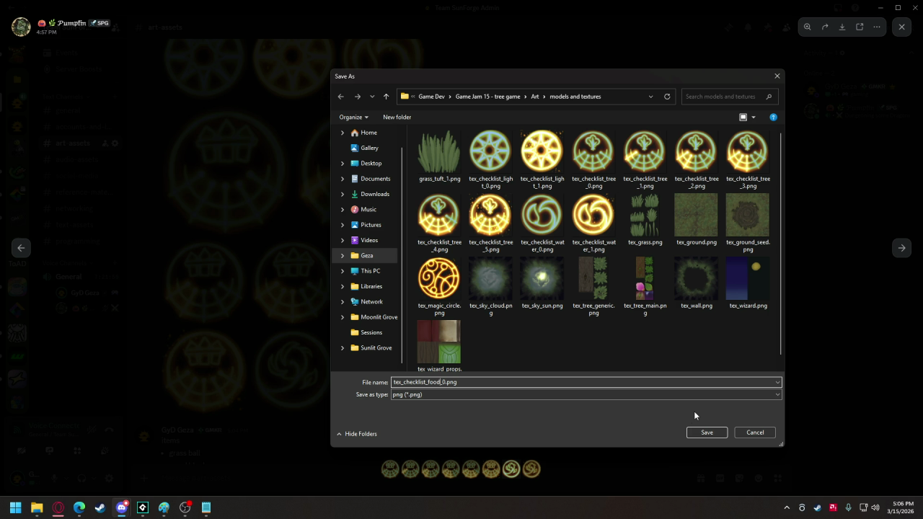
Save tex_checklist_food_0.png, then save the next icon as tex_checklist_food_1.png and close the viewer
click(710, 435)
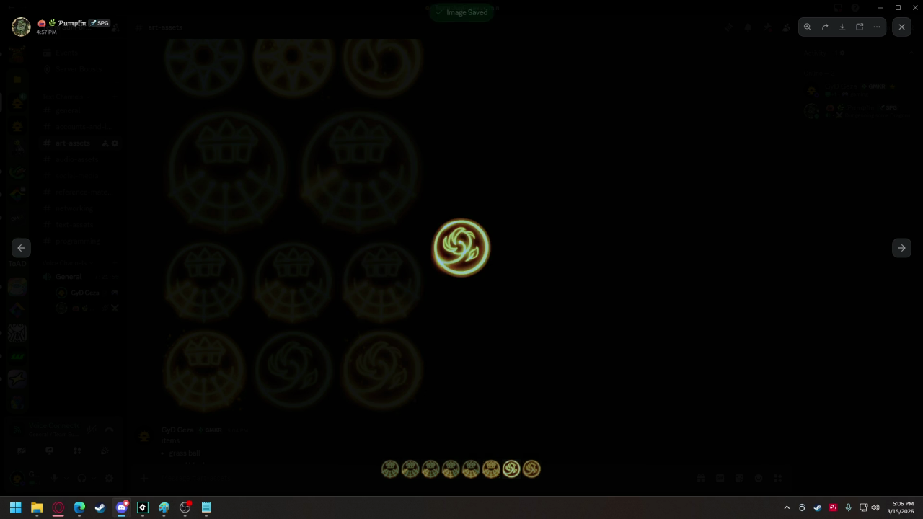
right_click(480, 254)
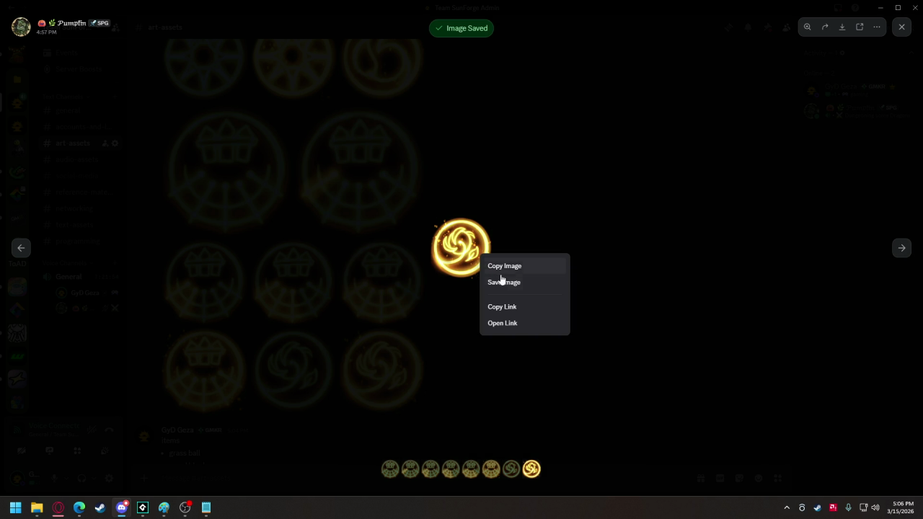
click(502, 280)
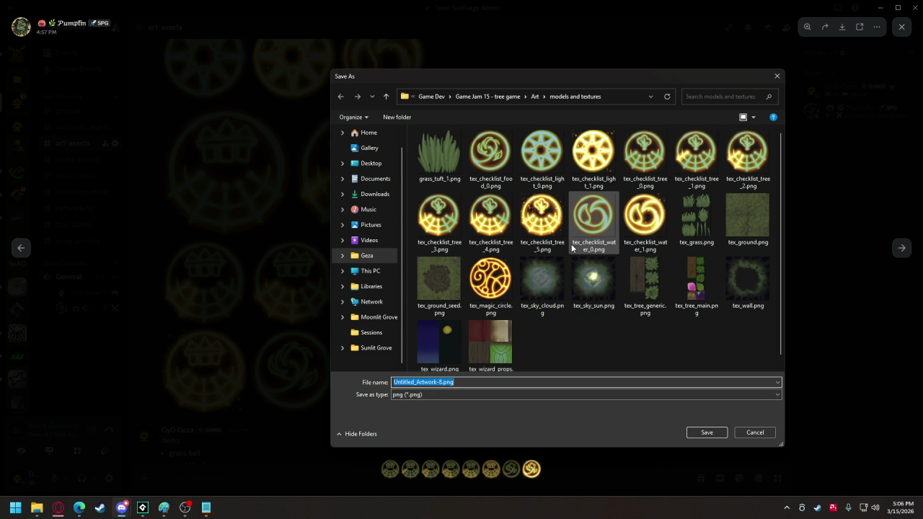
click(490, 155)
double_click(441, 382)
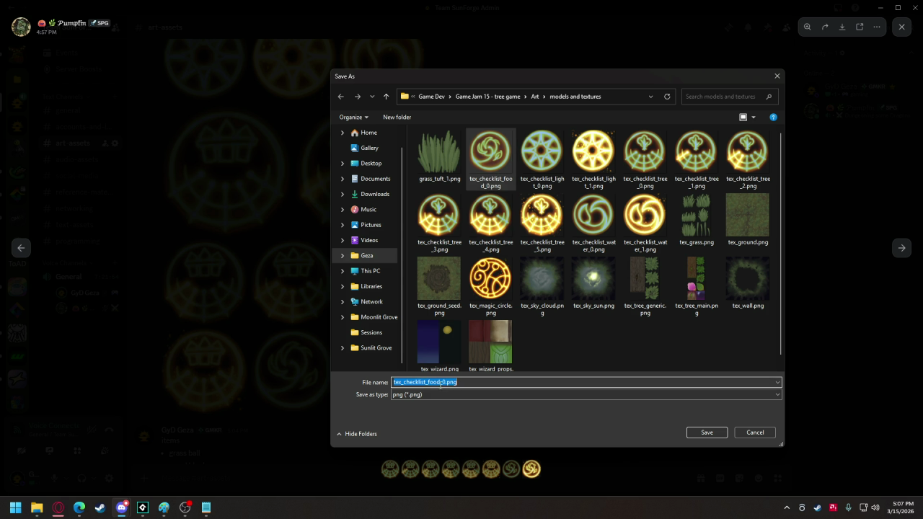
click(447, 382)
click(699, 432)
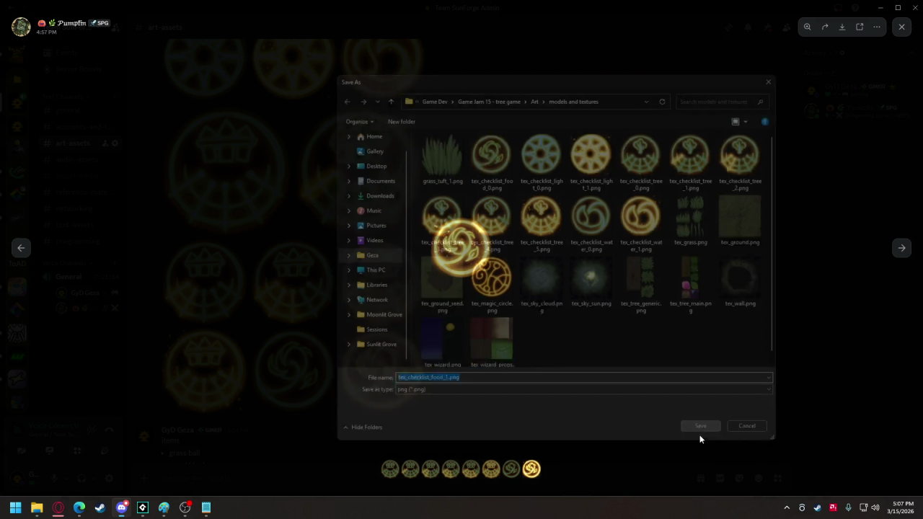
click(543, 316)
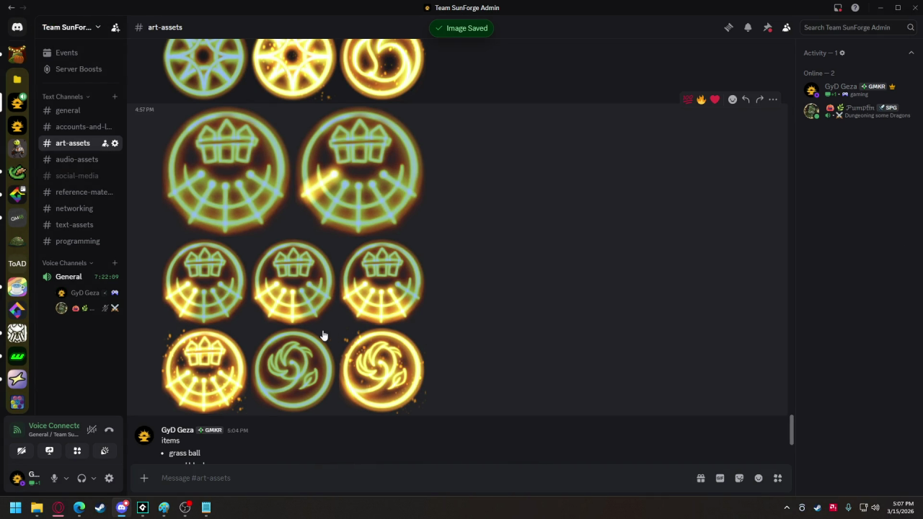
Open the first fence icon and save it as tex_checklist_fence_0.png in models and textures
click(247, 173)
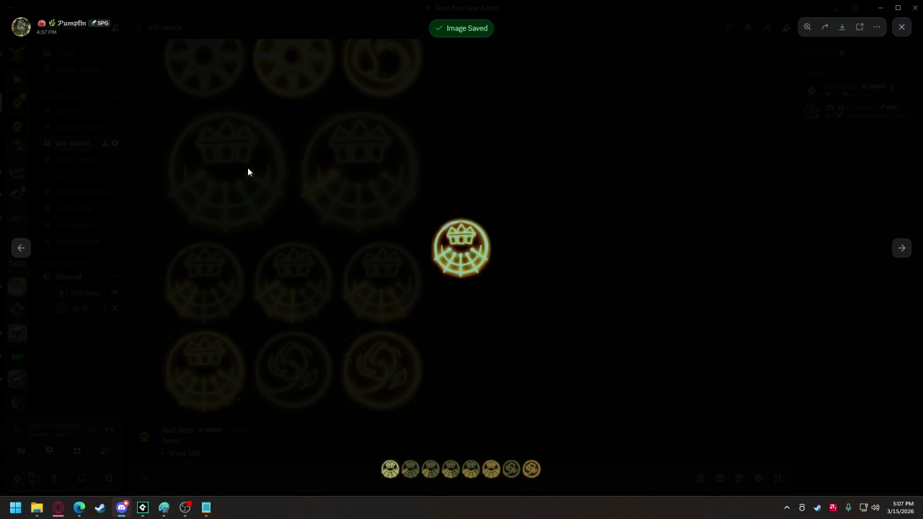
right_click(477, 258)
click(488, 293)
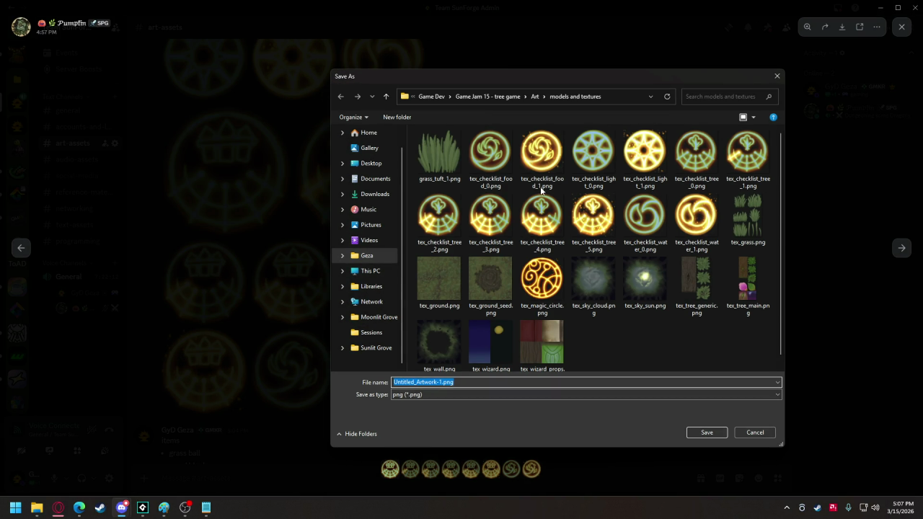
click(491, 153)
click(431, 382)
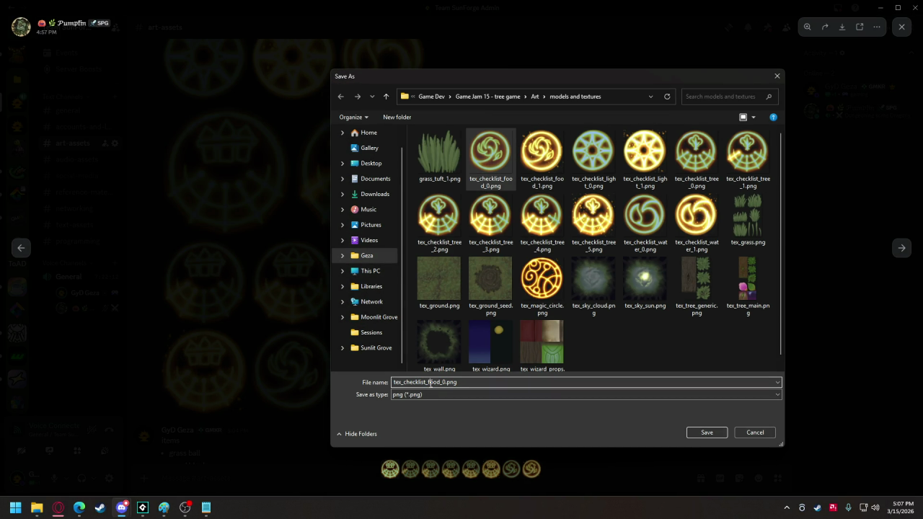
drag(429, 382, 440, 382)
text(face)
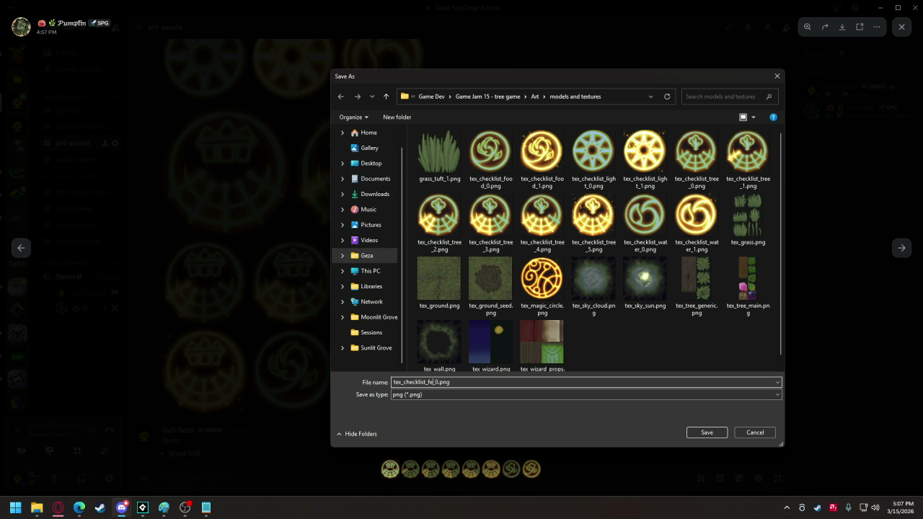
key(BackSpace)
key(BackSpace)
text(nce)
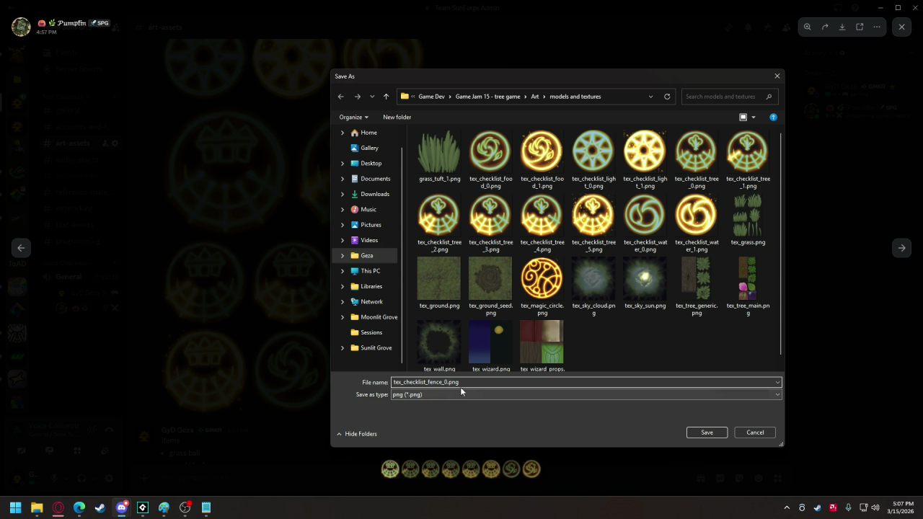
click(697, 434)
Save the next fence icon as tex_checklist_fence_1.png
click(900, 248)
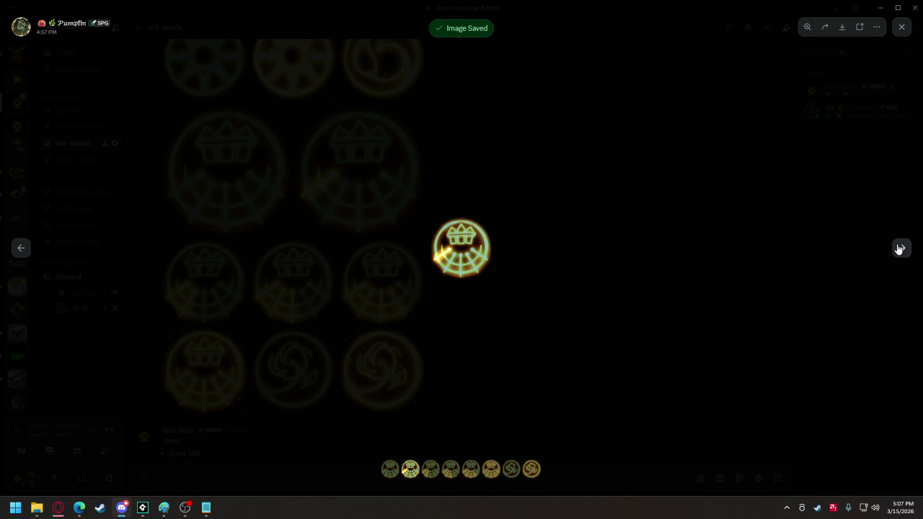
right_click(472, 251)
click(483, 284)
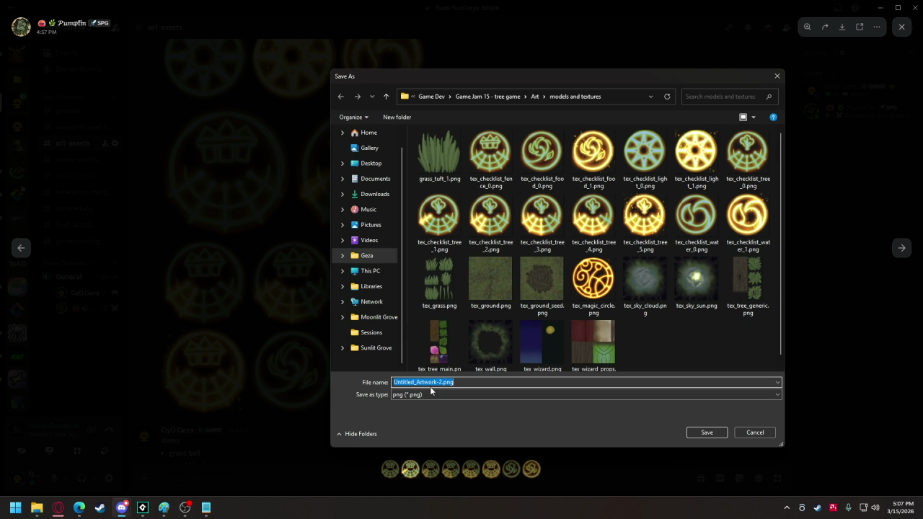
click(490, 155)
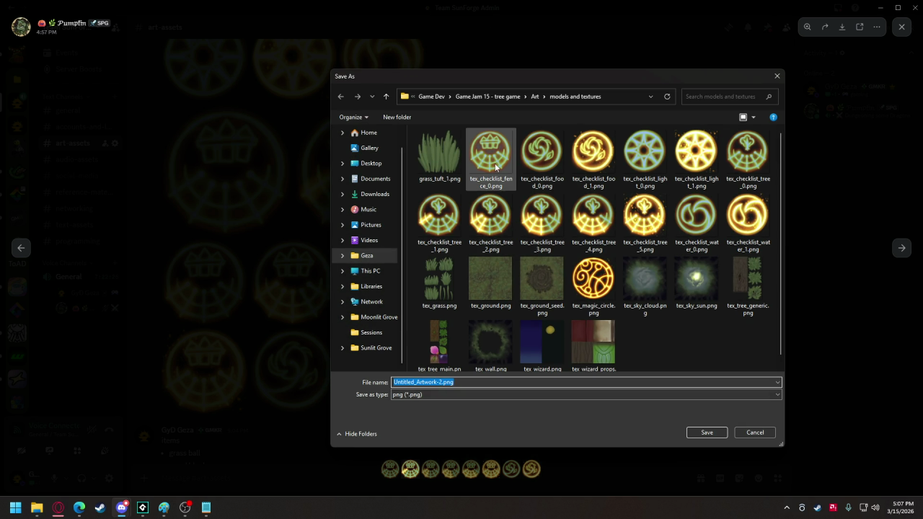
click(444, 383)
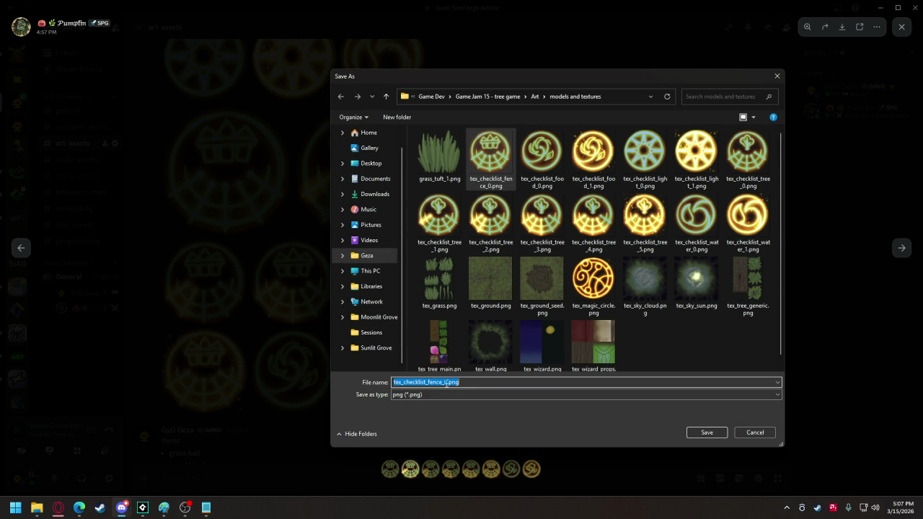
click(444, 382)
click(706, 433)
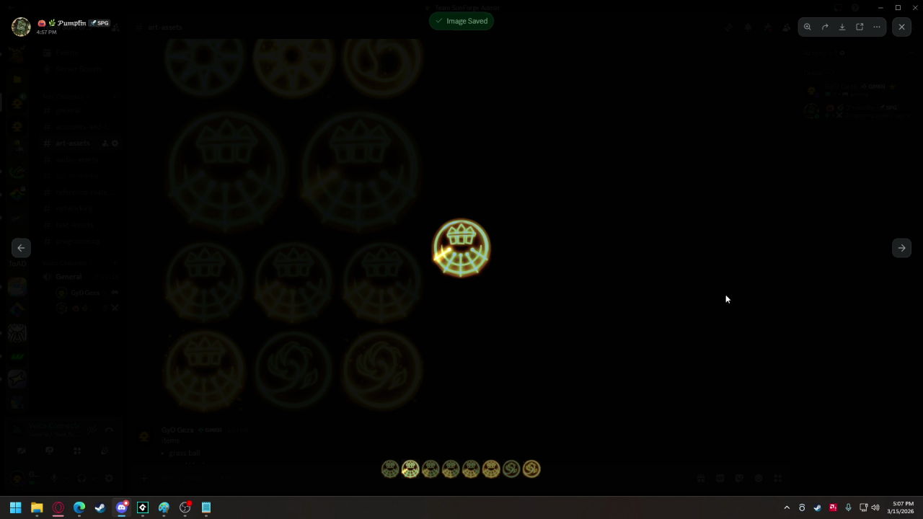
Save the third fence icon as tex_checklist_fence_2.png
click(902, 248)
right_click(467, 270)
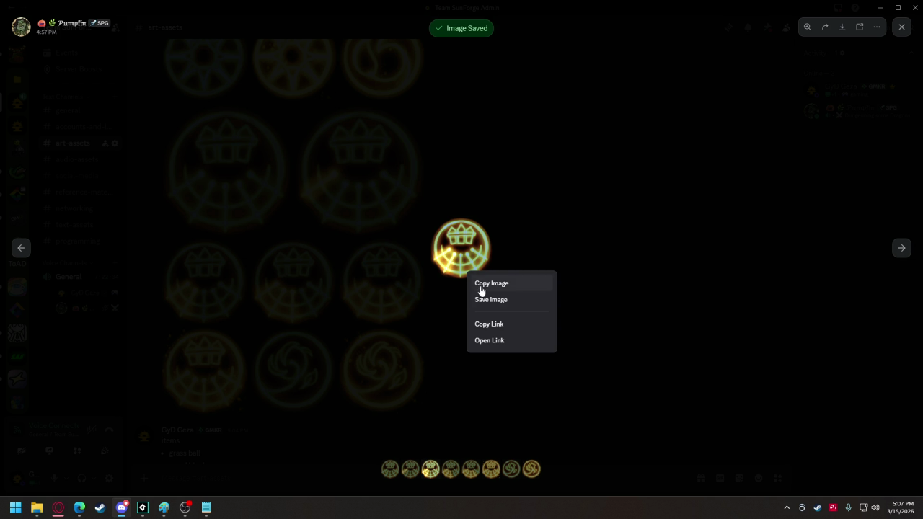
click(487, 299)
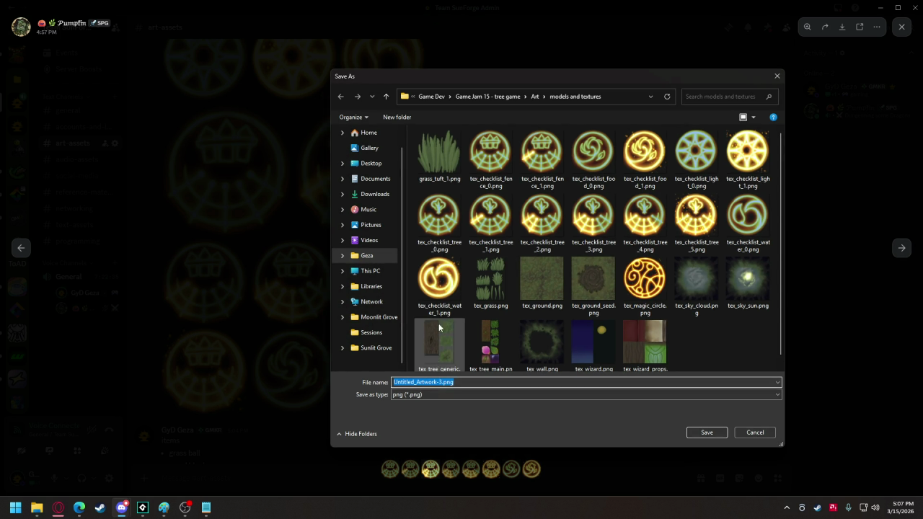
click(541, 155)
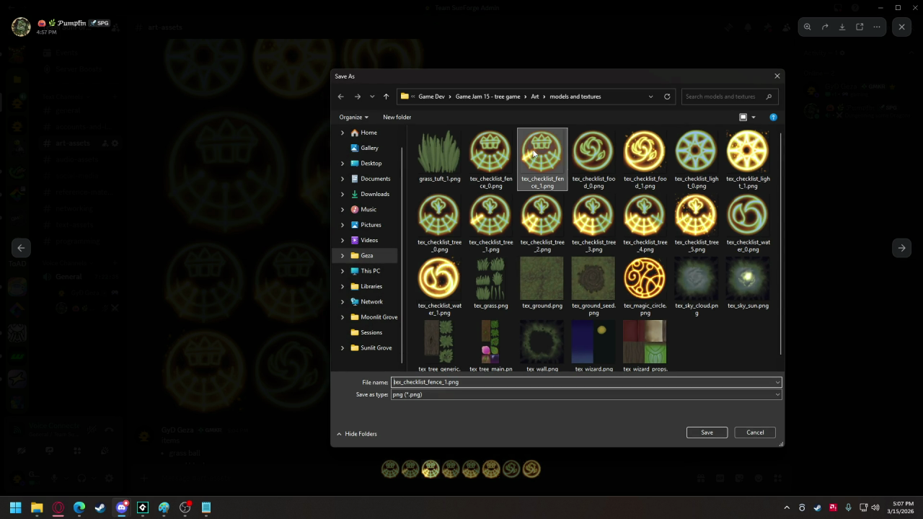
double_click(449, 383)
click(445, 383)
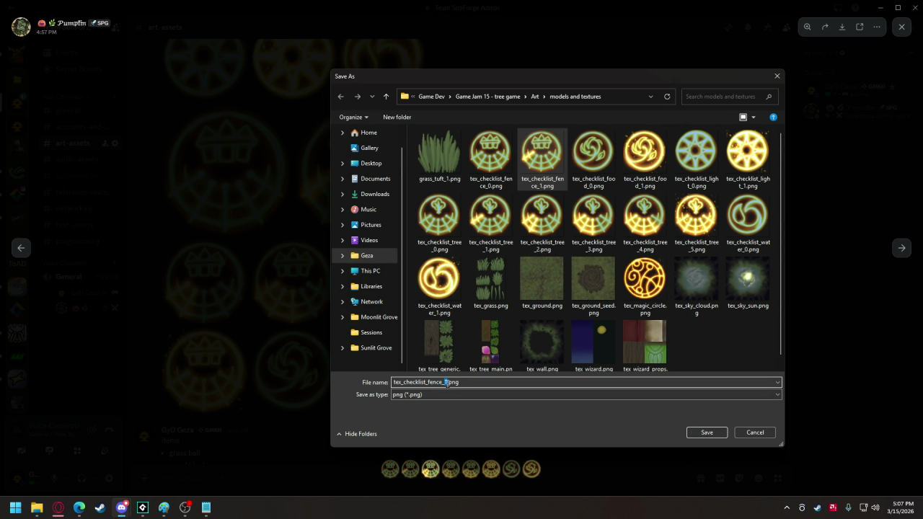
text(2)
click(705, 433)
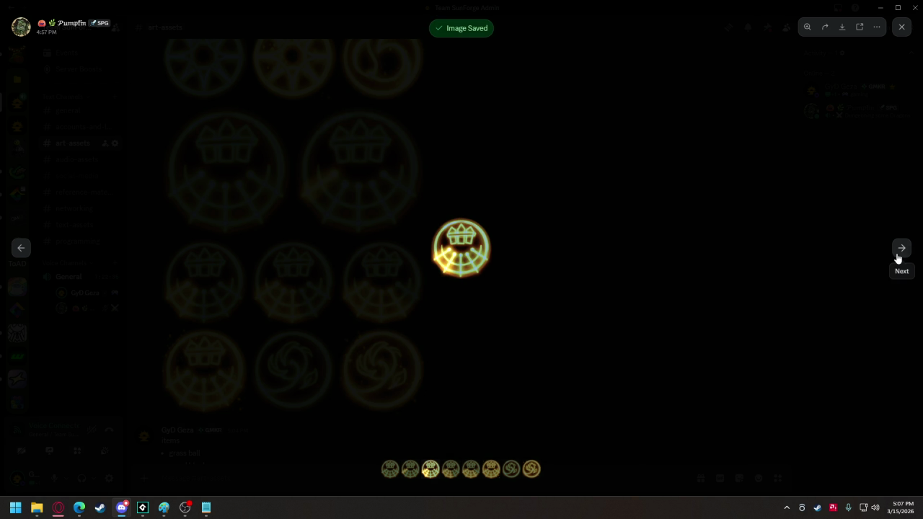
click(899, 253)
Save the current fence icon as tex_checklist_fence_3.png
right_click(460, 247)
click(470, 273)
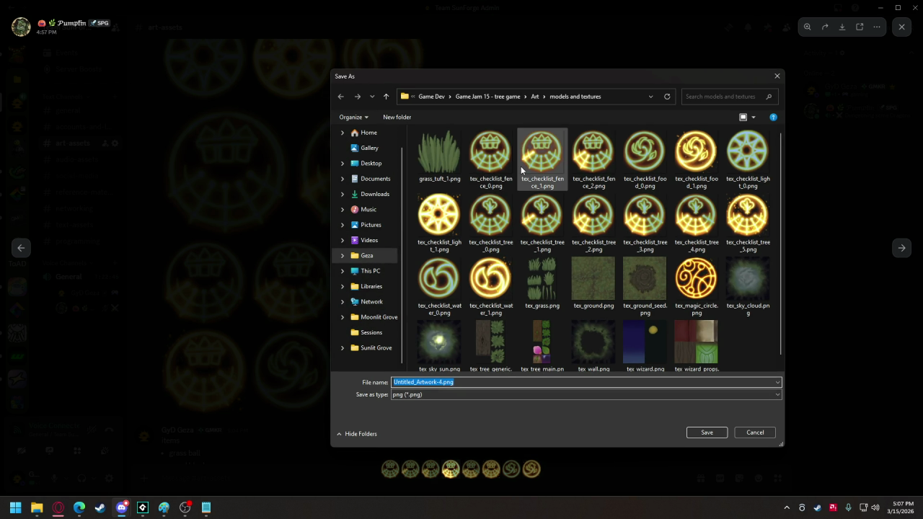
click(522, 171)
click(445, 383)
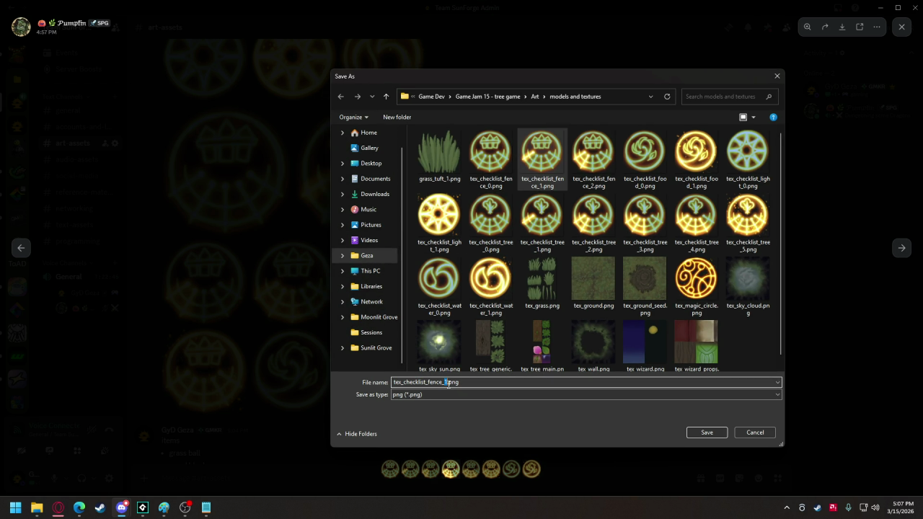
click(705, 432)
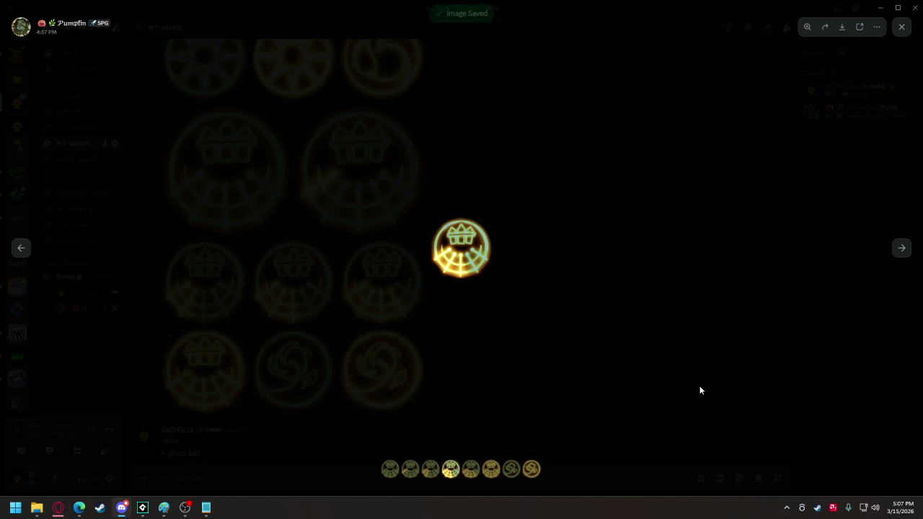
Save the next icon as tex_checklist_fence_4.png
click(901, 248)
right_click(450, 241)
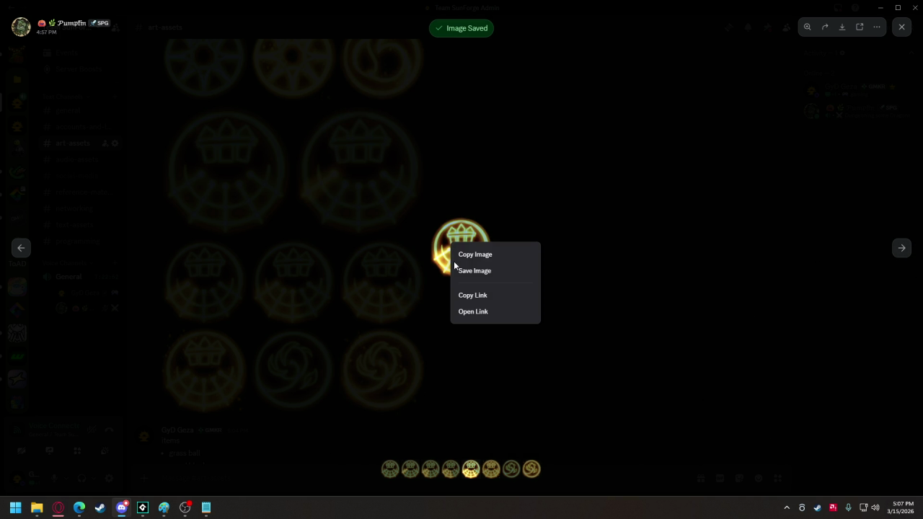
click(462, 274)
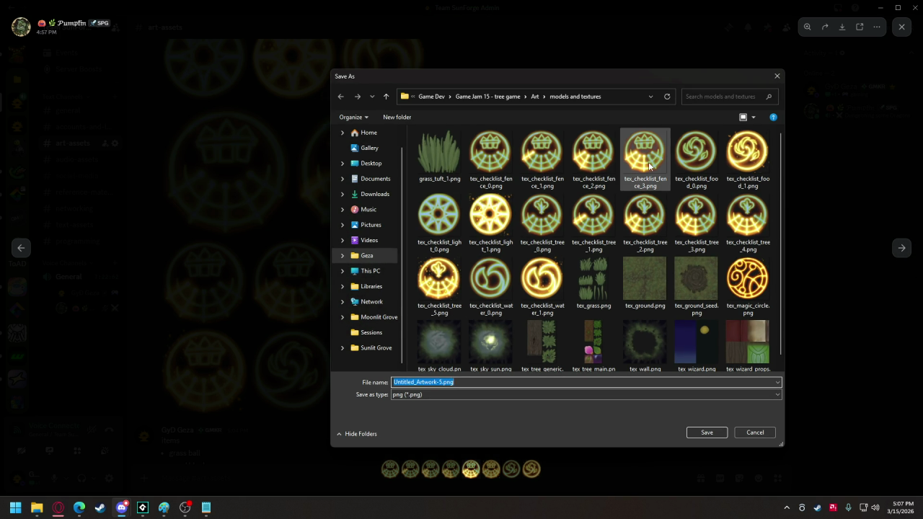
click(645, 155)
click(445, 382)
click(445, 382)
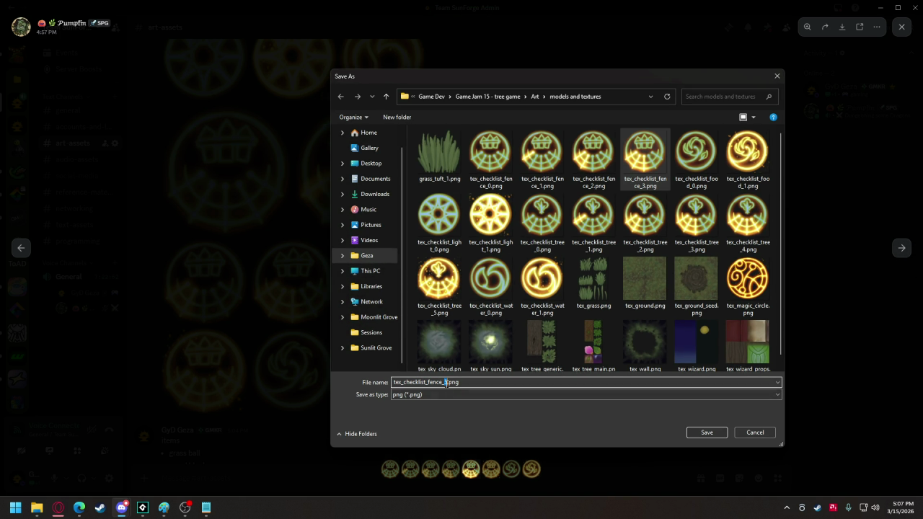
key(Delete)
text(4)
click(689, 431)
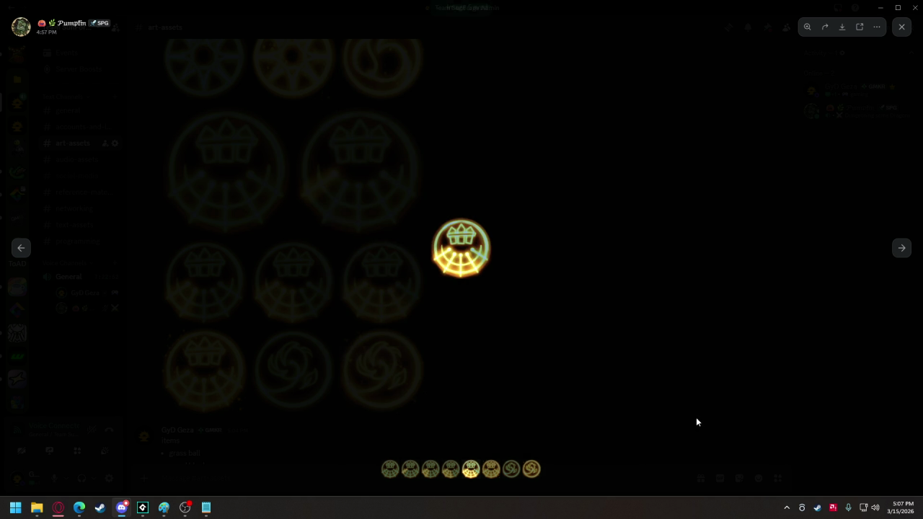
Save the following icon as tex_checklist_fence_5.png and close the image viewer
click(902, 249)
right_click(463, 255)
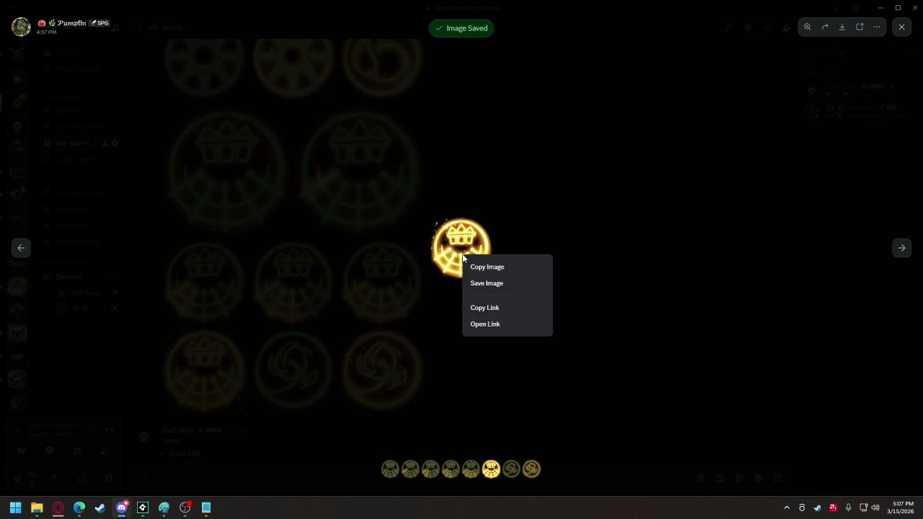
click(479, 283)
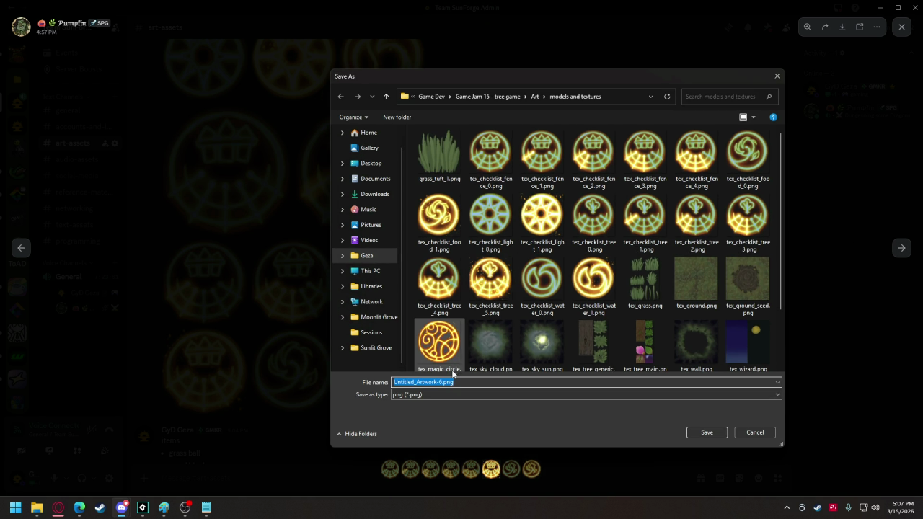
click(502, 164)
mouse_move(394, 382)
mouse_down()
mouse_move(460, 383)
mouse_move(445, 382)
mouse_up()
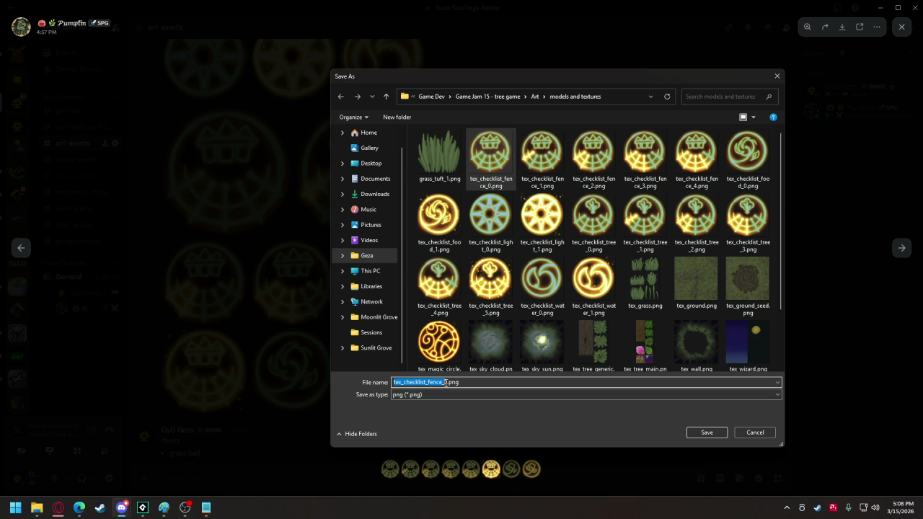
click(445, 382)
text(5)
click(705, 433)
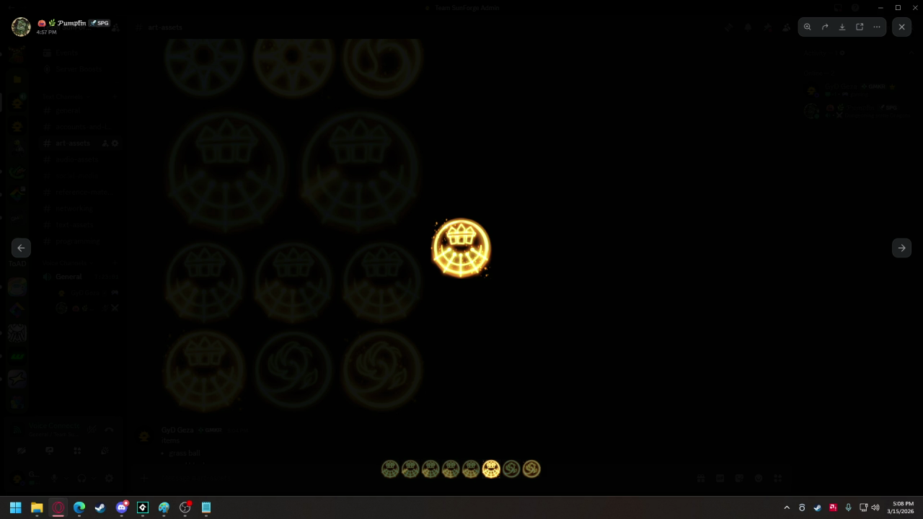
click(386, 278)
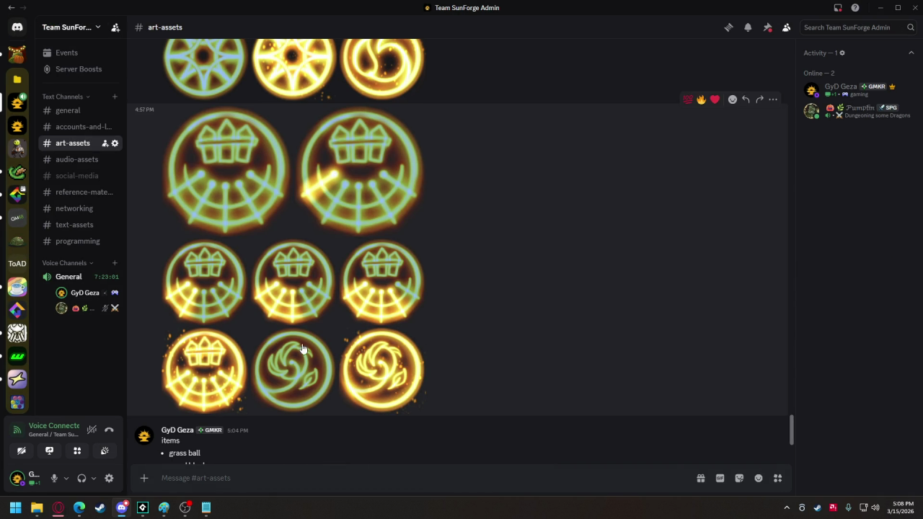
Switch back to the tree game project and scroll the controller's Create code to the top
mouse_move(143, 512)
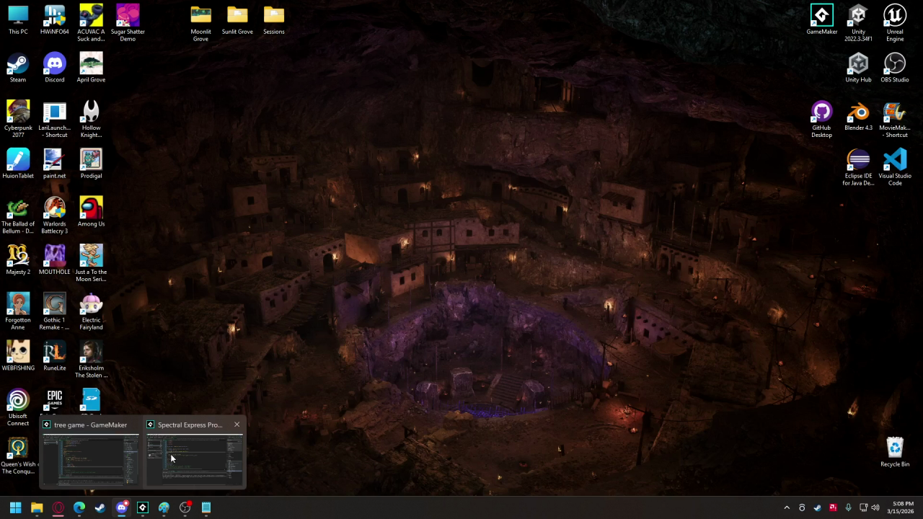
click(114, 441)
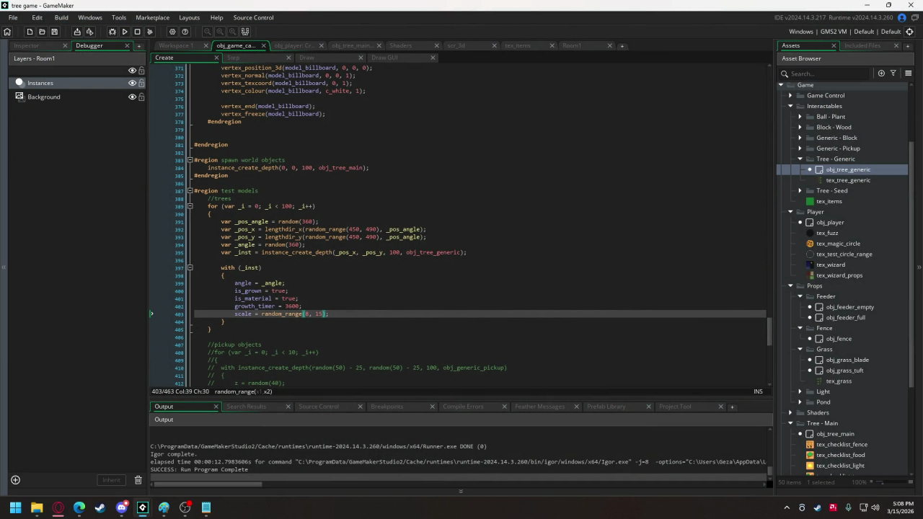
click(58, 508)
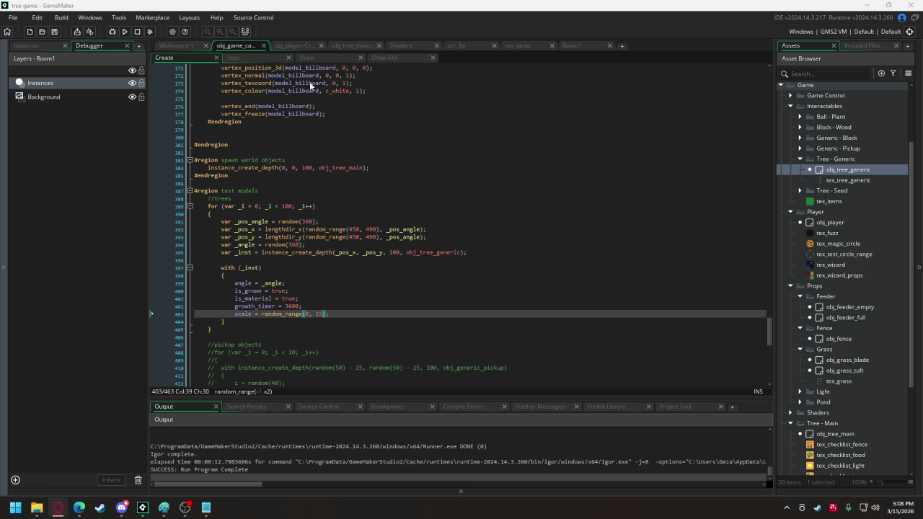
scroll(364, 173, up, 15)
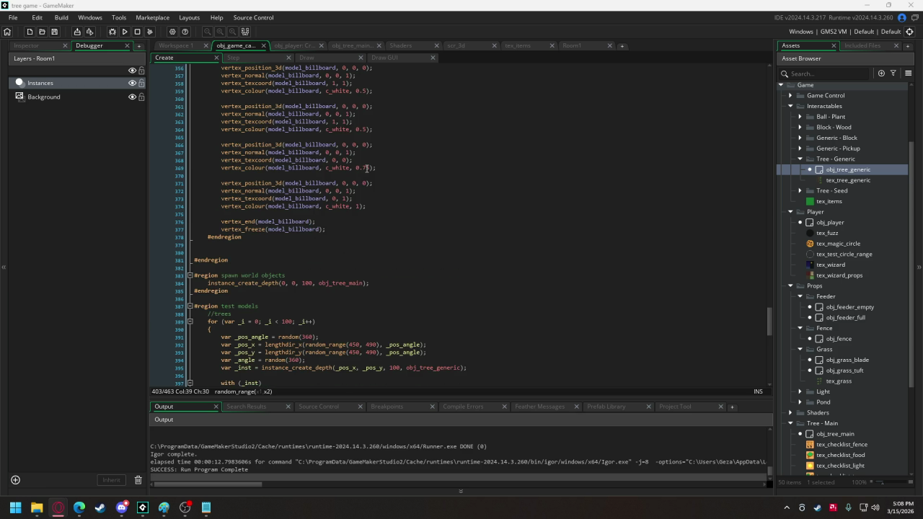
scroll(364, 131, up, 10)
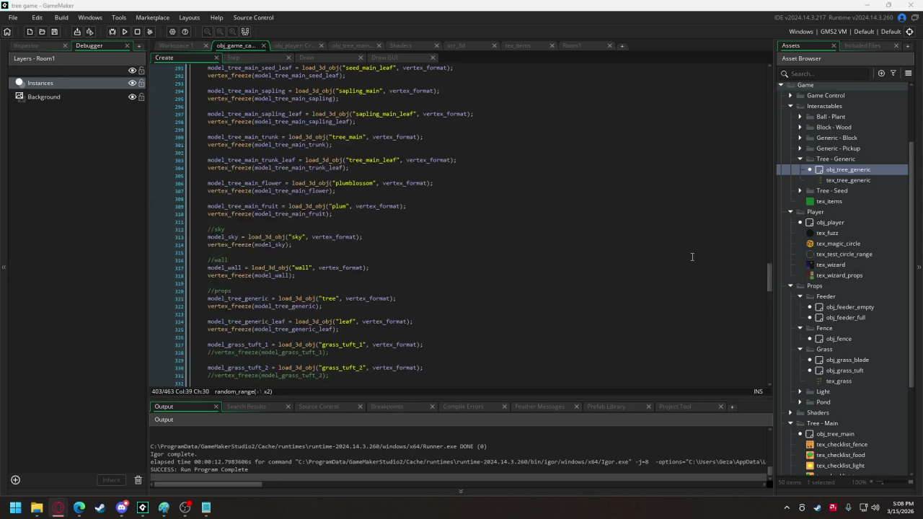
drag(769, 273, 760, 68)
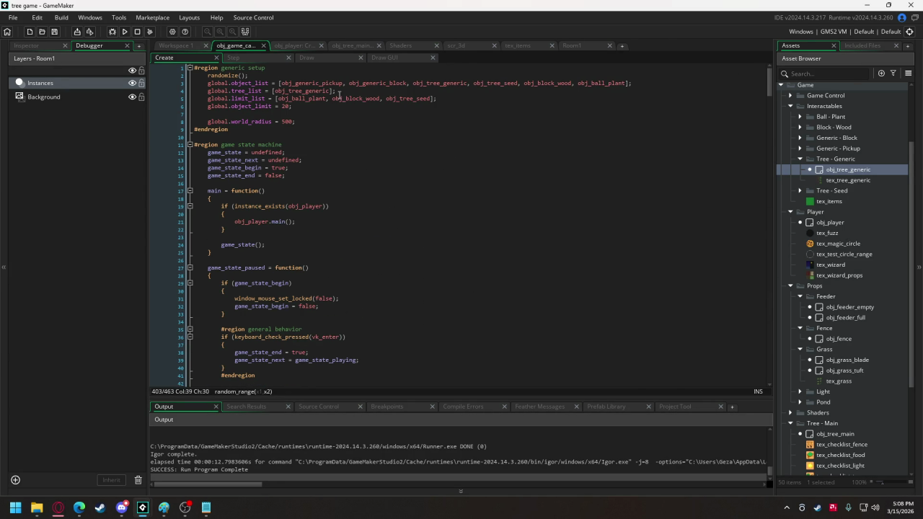
Below global.world_radius = 500, start gpu_set_fog(true, c_green, ...) using autocomplete
click(300, 121)
key(Return)
key(Return)
text(g)
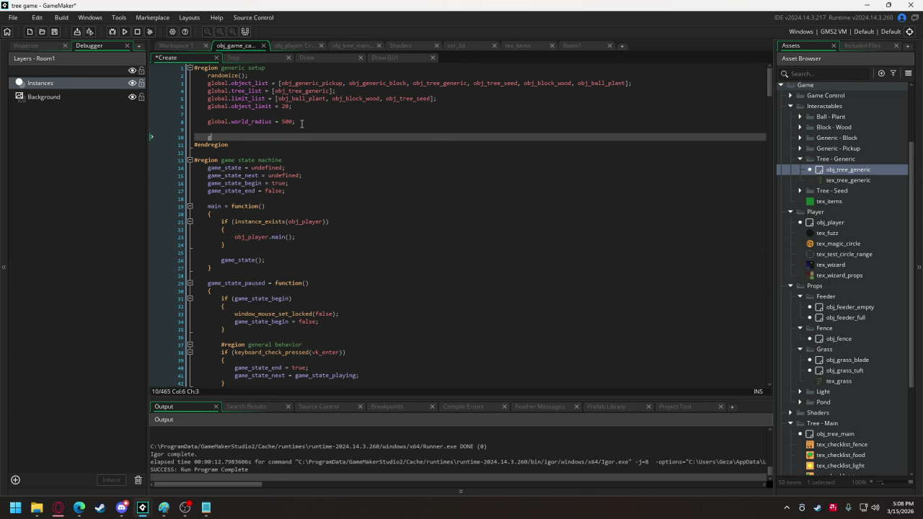
text(pu_set)
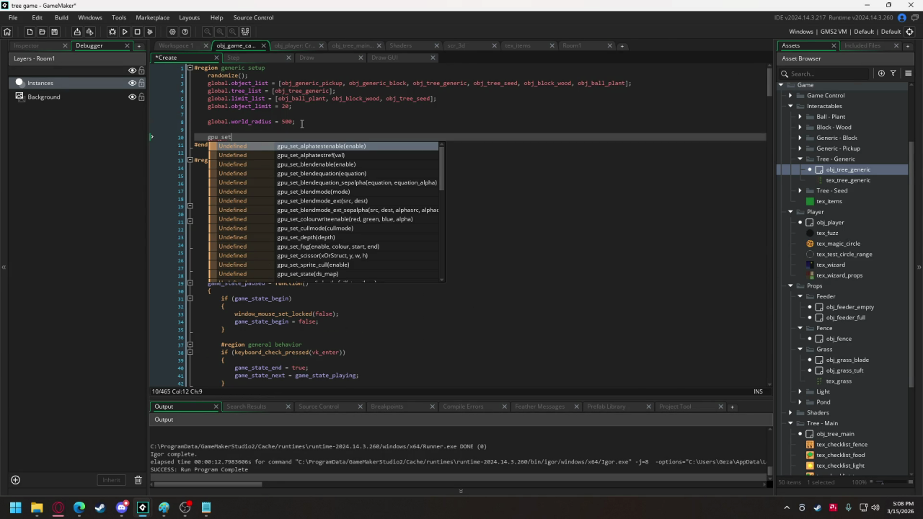
text(_f)
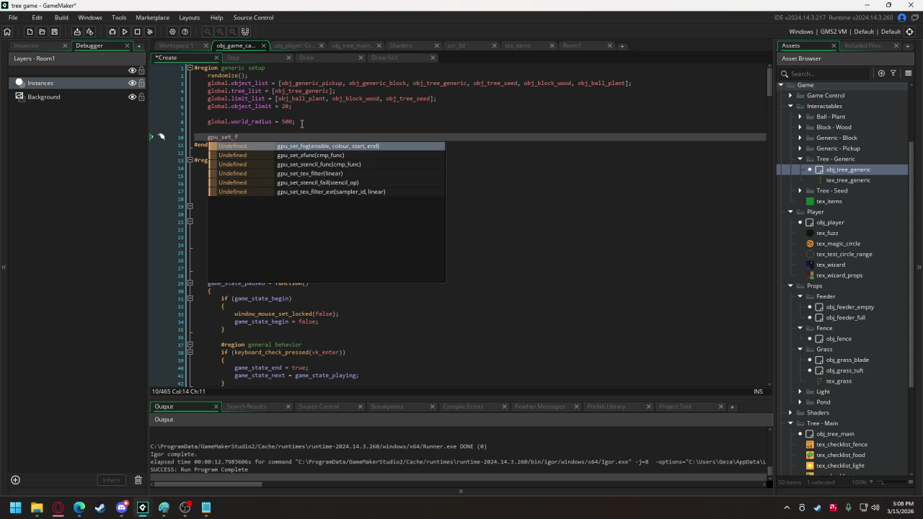
key(Return)
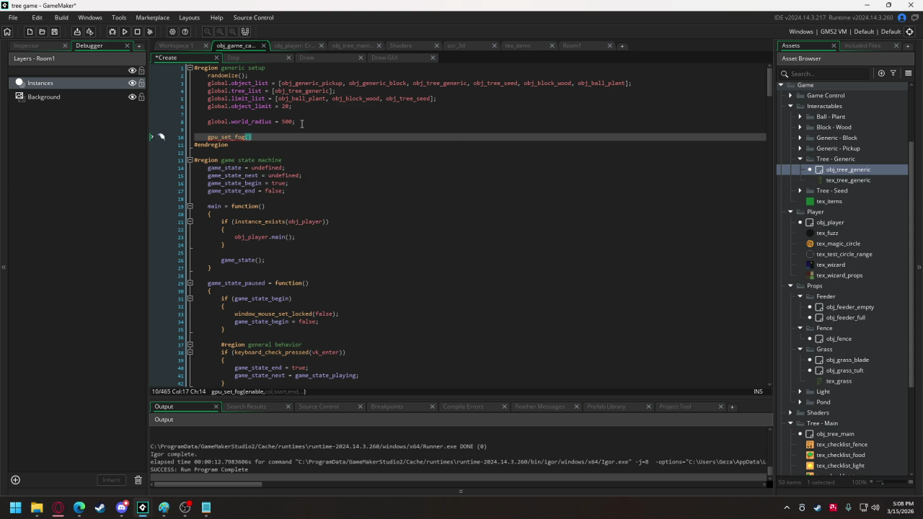
text(true)
text(, )
text(c_g)
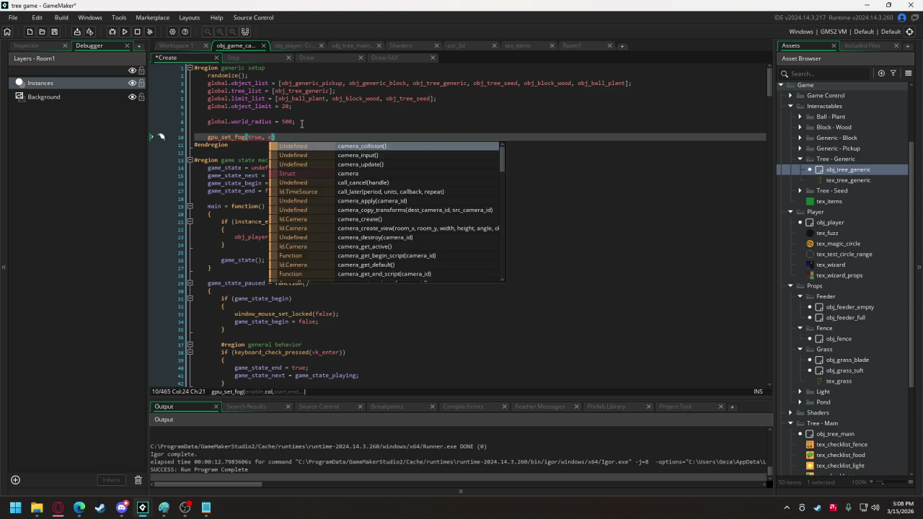
key(Down)
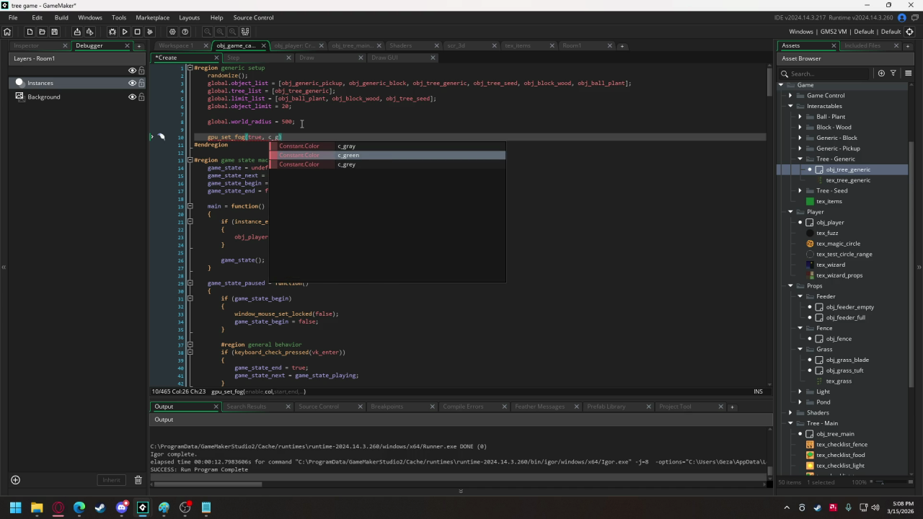
key(BackSpace)
text(d)
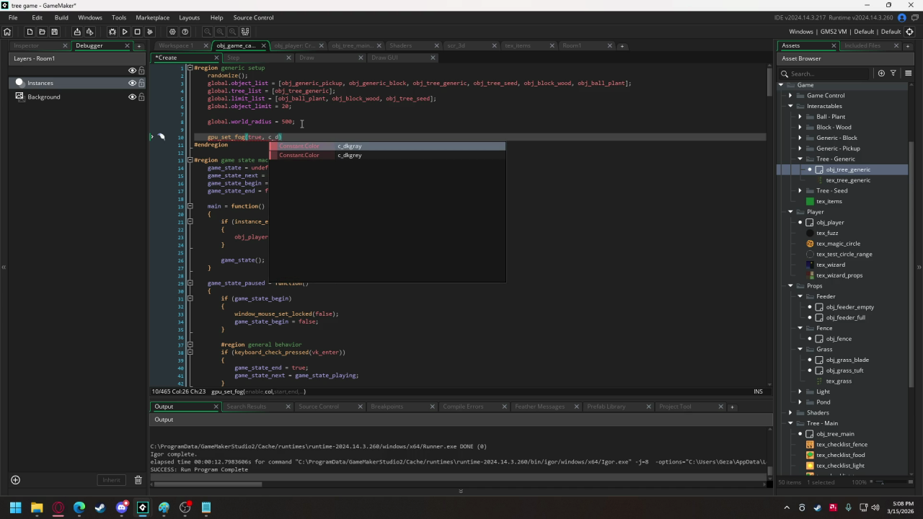
key(BackSpace)
text(g)
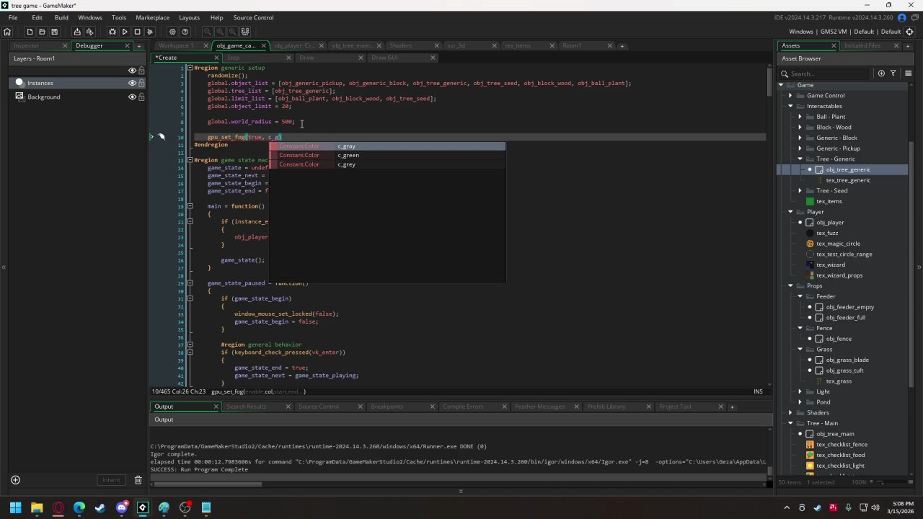
key(Down)
key(Return)
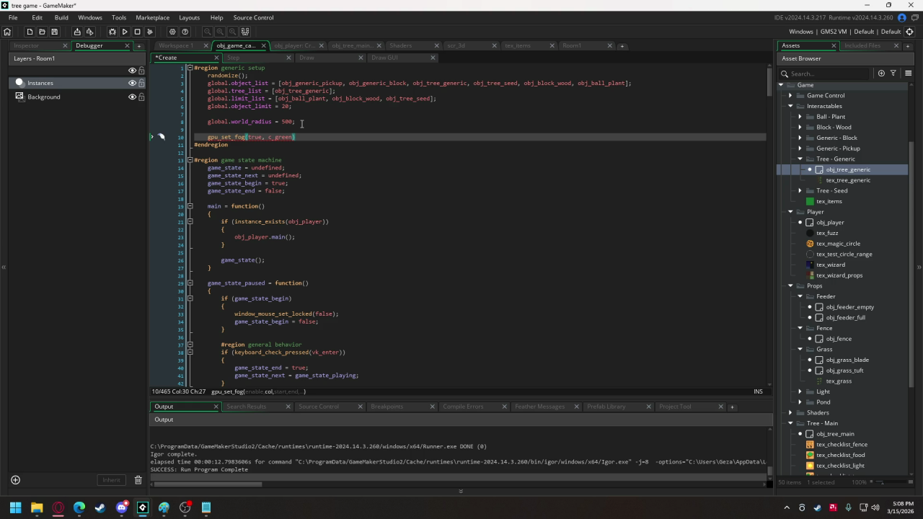
text(,)
Fill in the fog distance arguments, start 0 and end 250
mouse_move(230, 134)
text(obj)
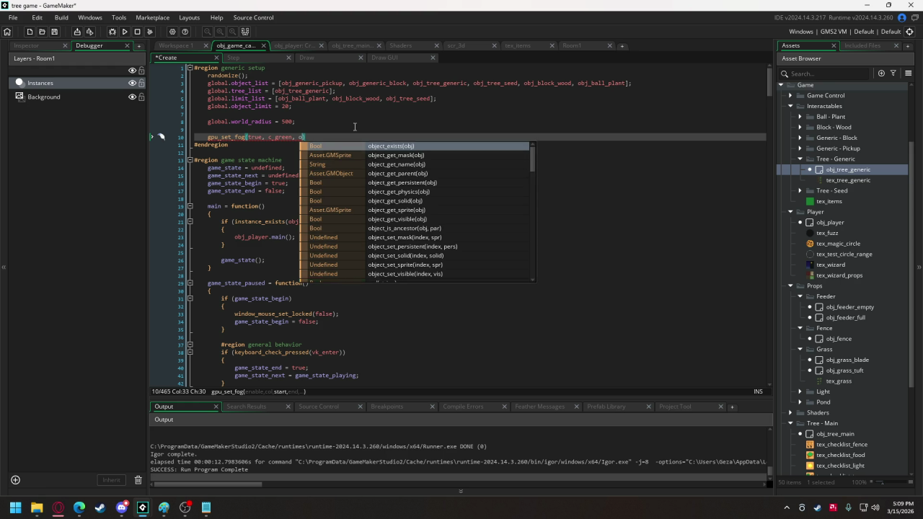
text(_pl)
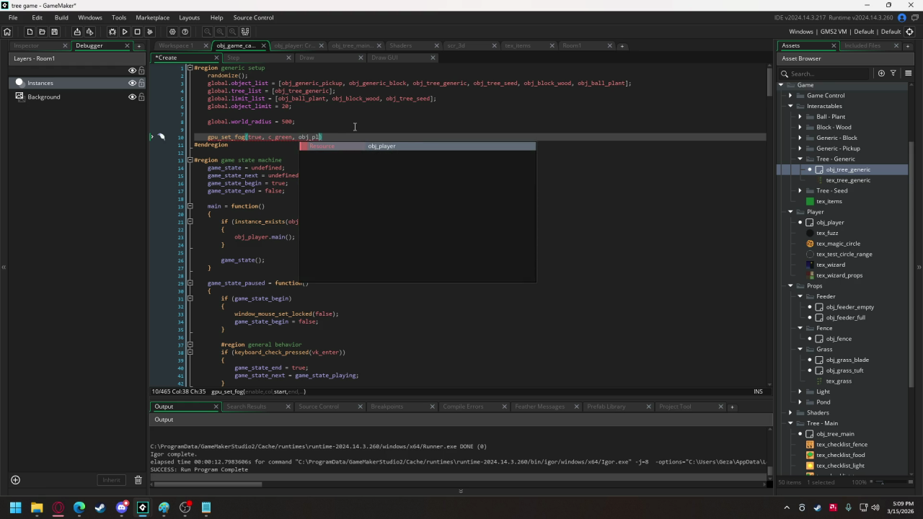
text(ayer.x,)
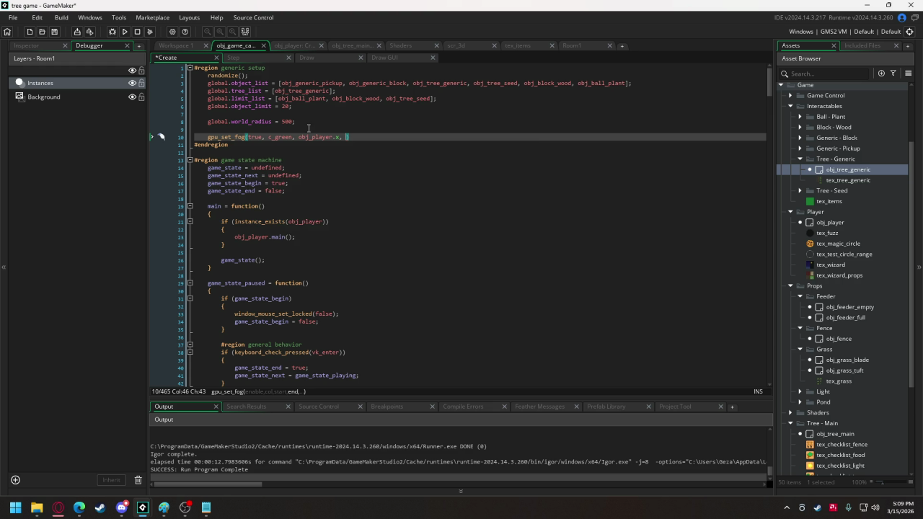
click(306, 137)
key(Right)
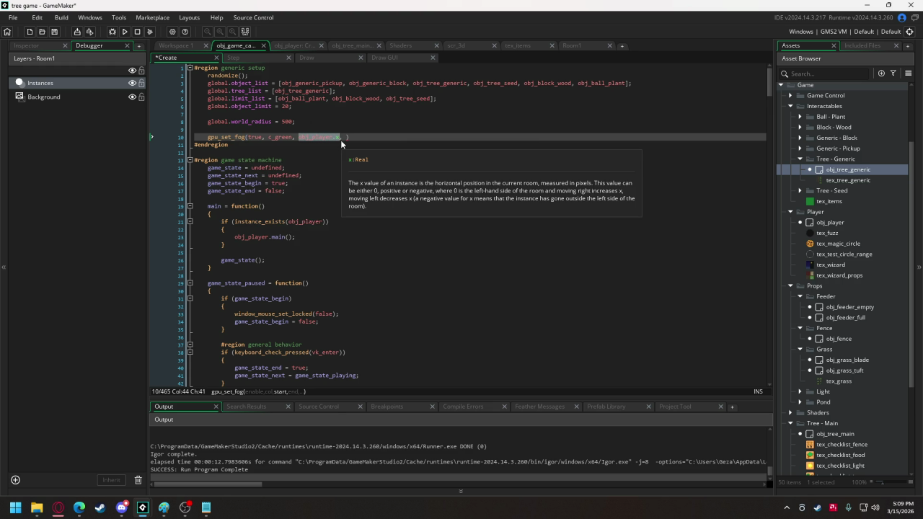
text(0)
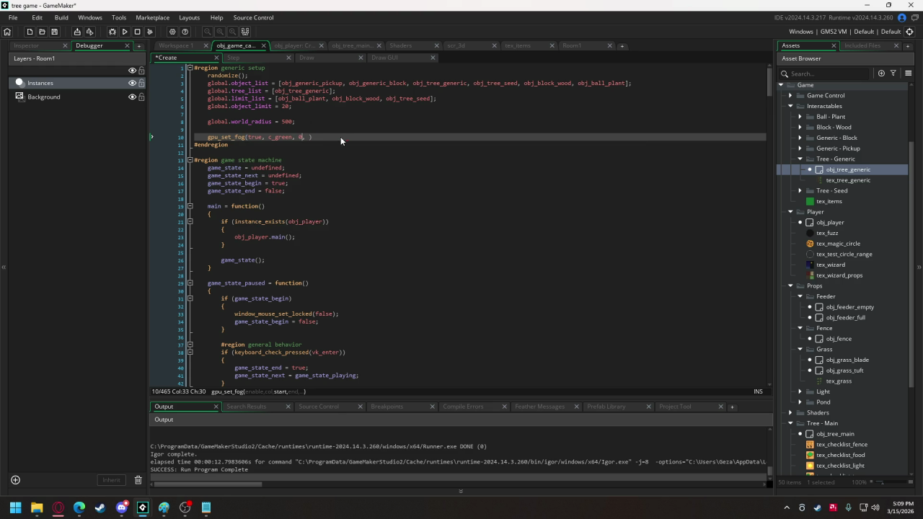
key(Right)
key(Right)
text(10)
double_click(314, 137)
click(328, 137)
Run the game with F5, walk the witch through the green fog into the trees, then exit
key(F5)
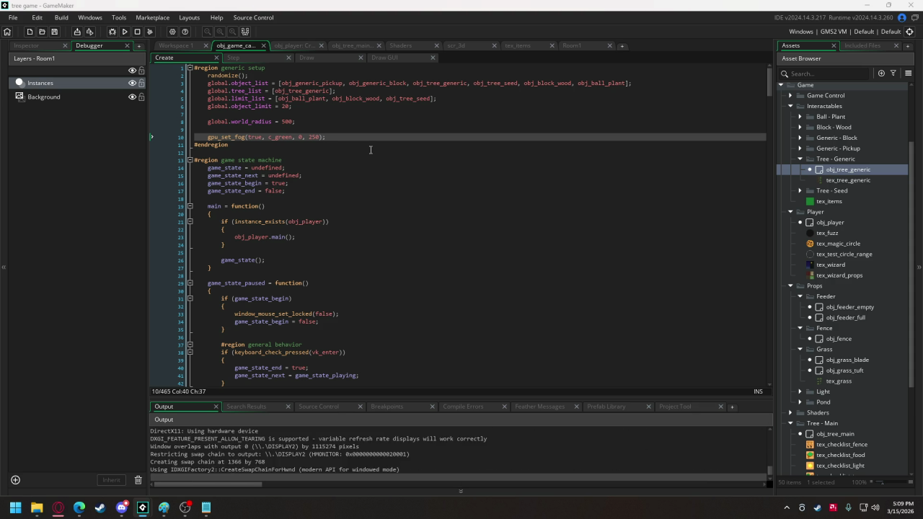
key(w)
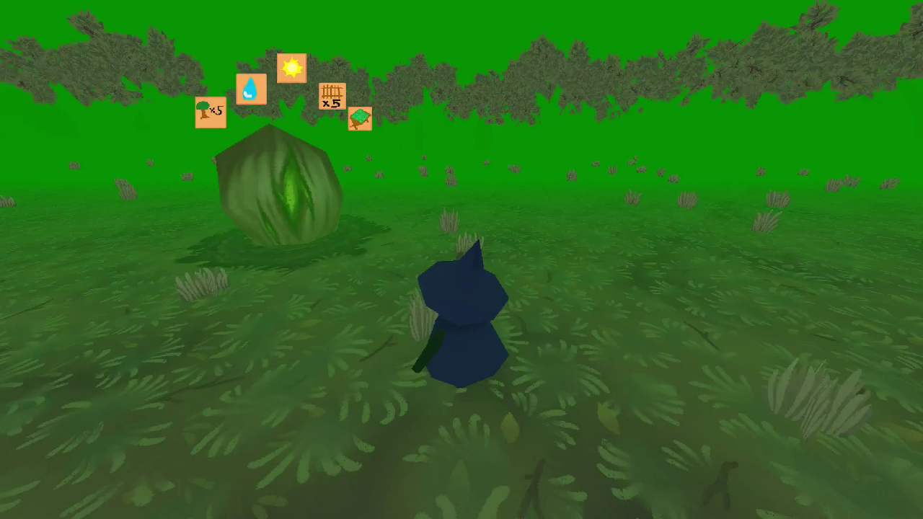
key(w)
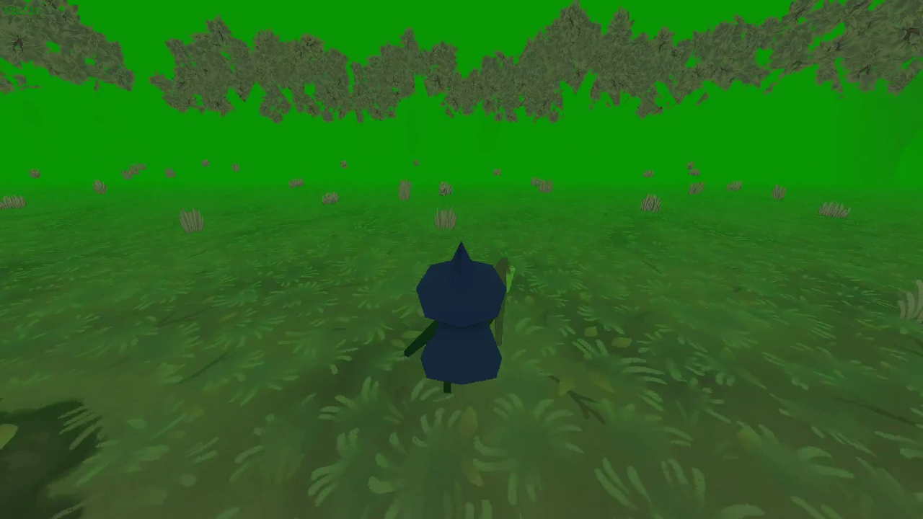
key(w)
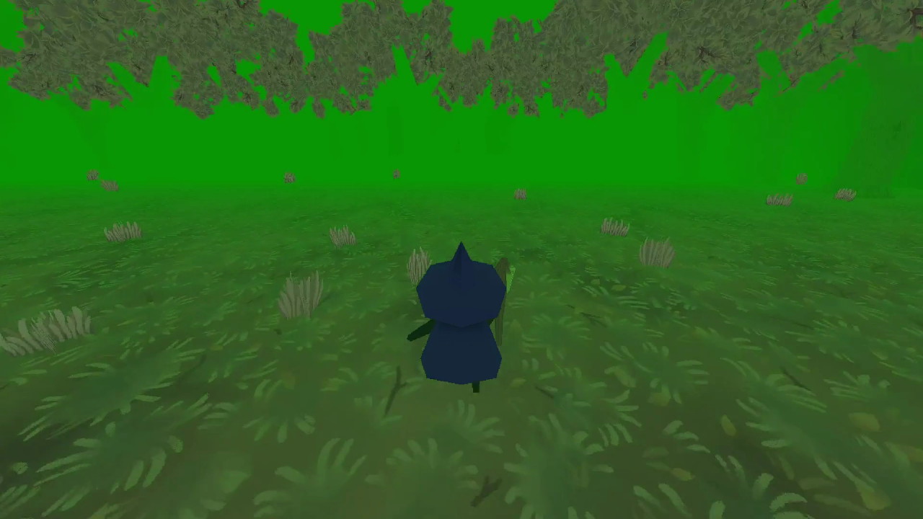
key(w)
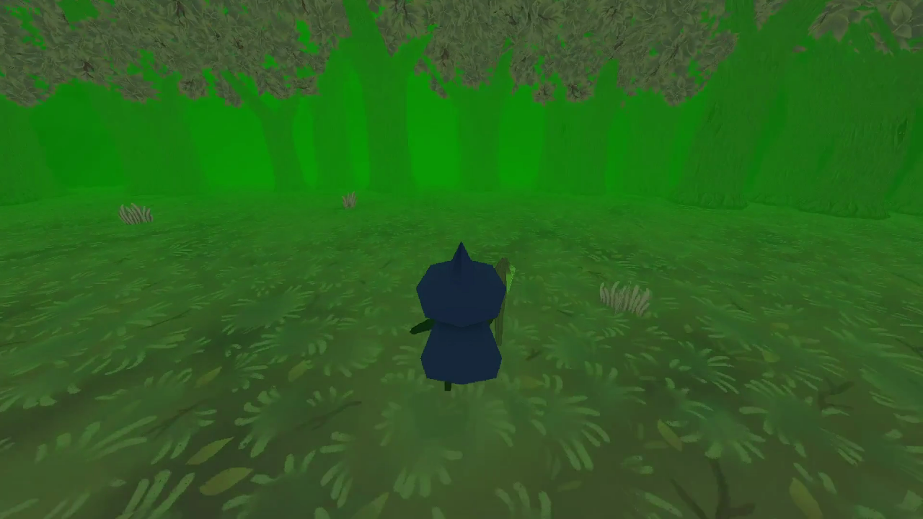
key(w)
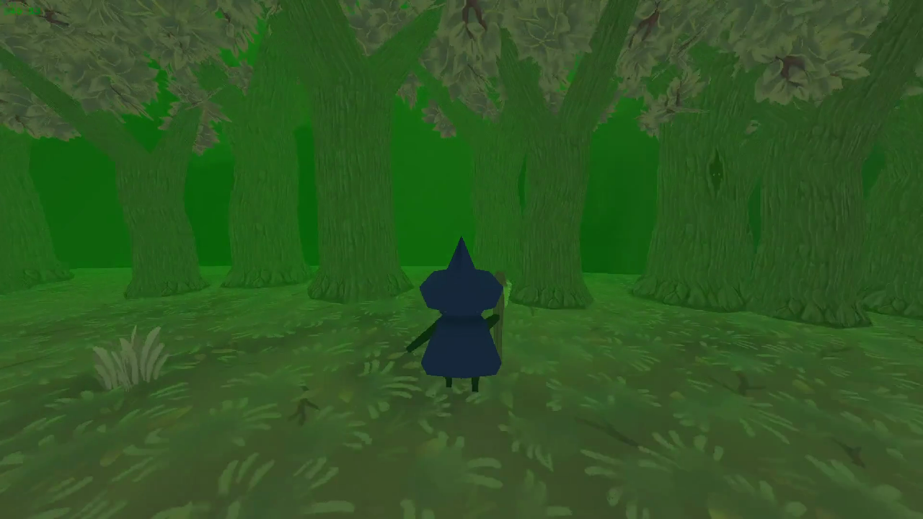
key(w)
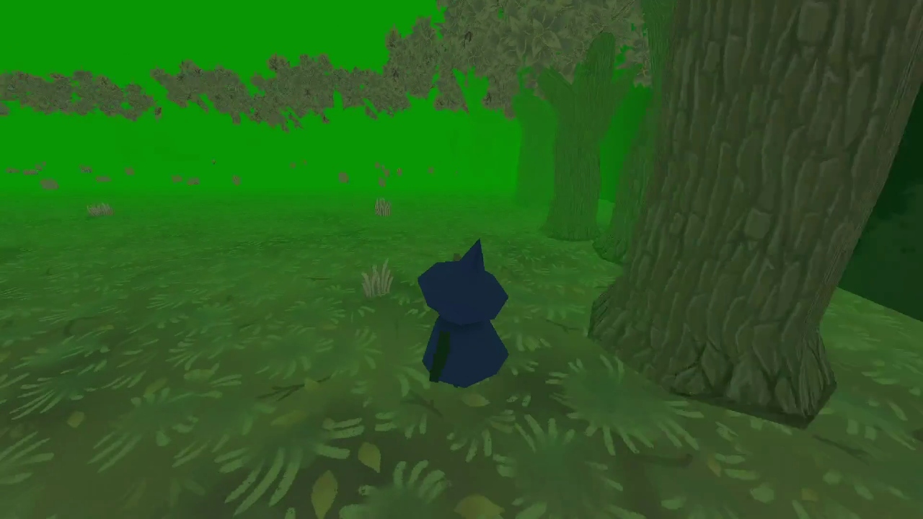
key(Escape)
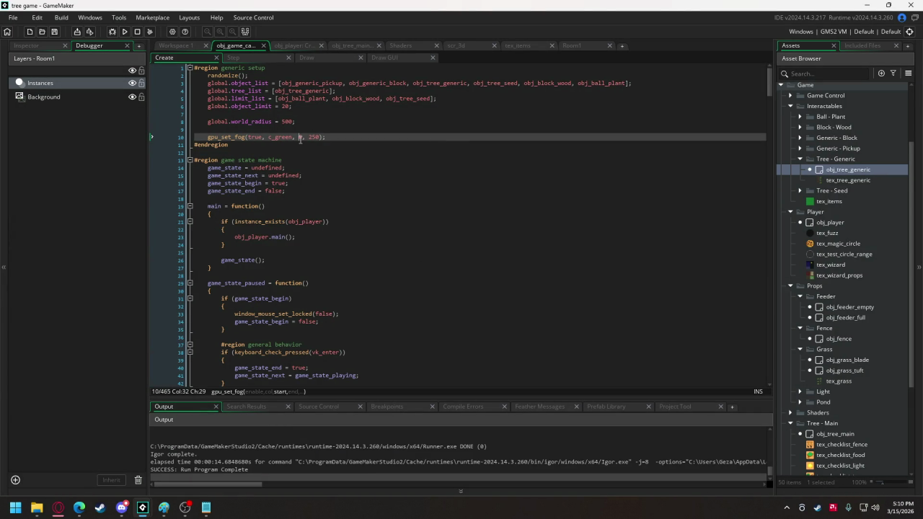
Change the fog range to 250–500 and test it by walking the witch toward the trees
text(25)
double_click(321, 137)
click(126, 32)
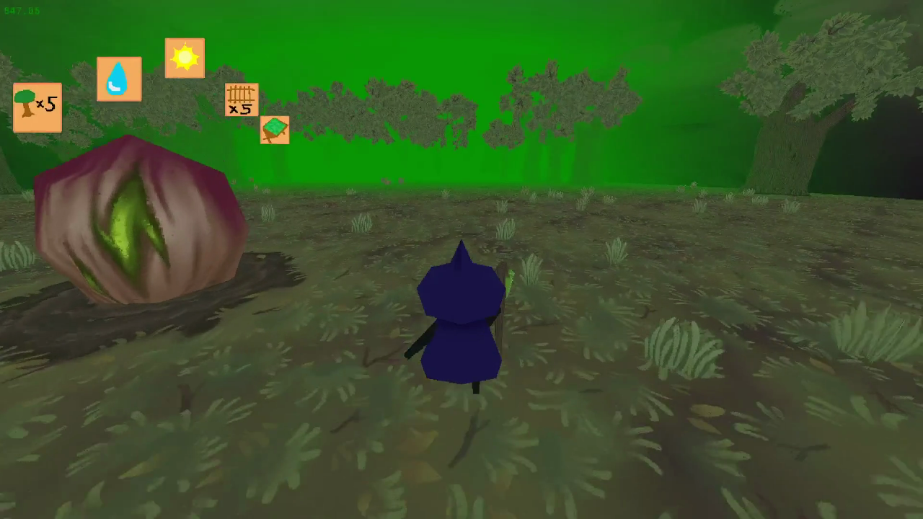
key(w)
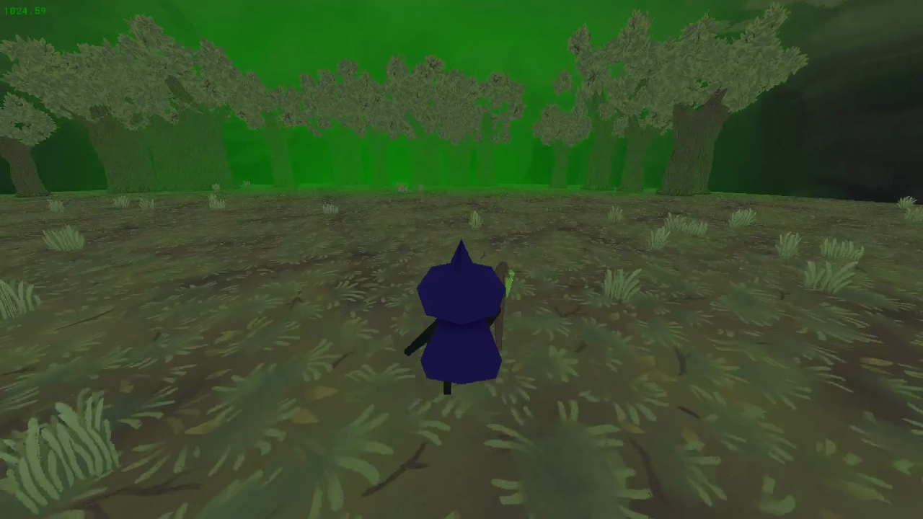
key(w)
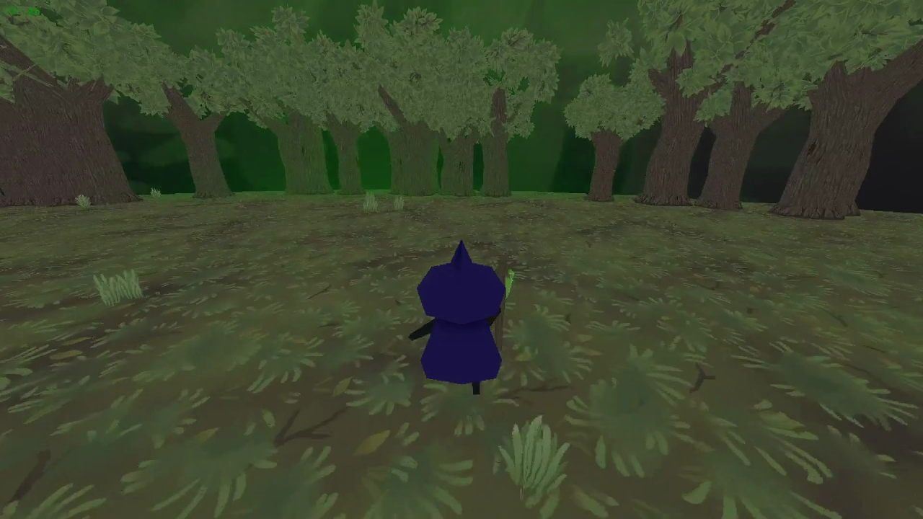
key(w)
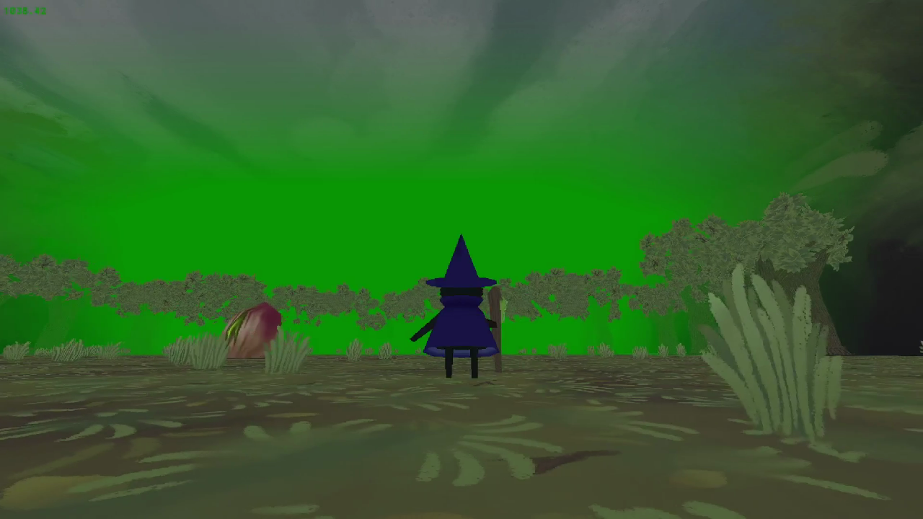
key(Escape)
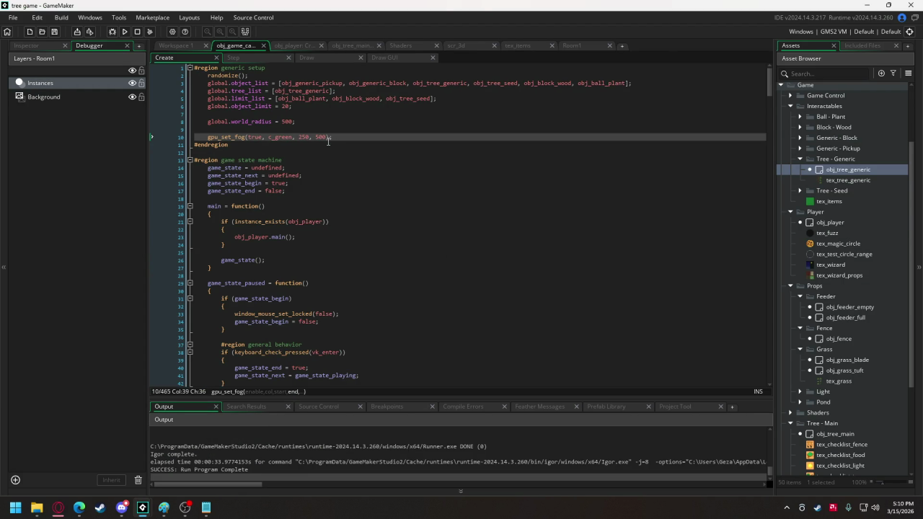
Delete the gpu_set_fog line and its leftover empty line
drag(346, 136, 152, 133)
key(BackSpace)
key(BackSpace)
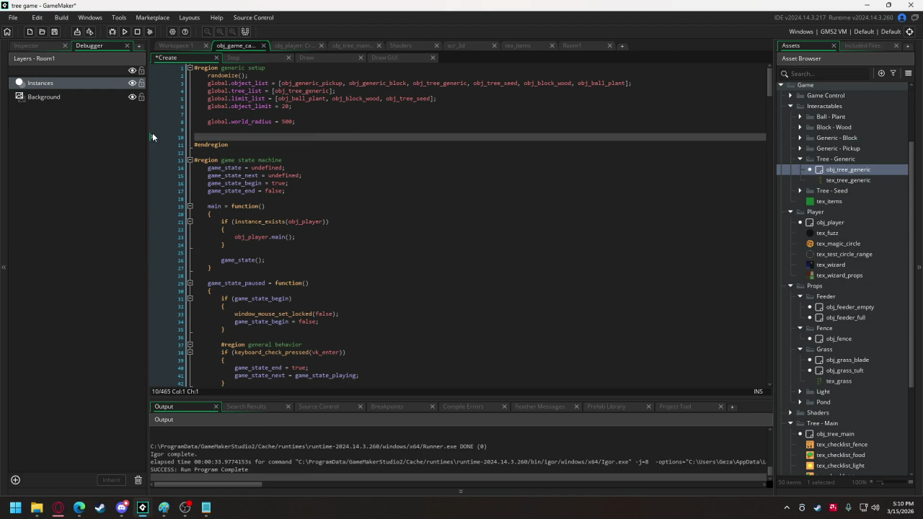
key(BackSpace)
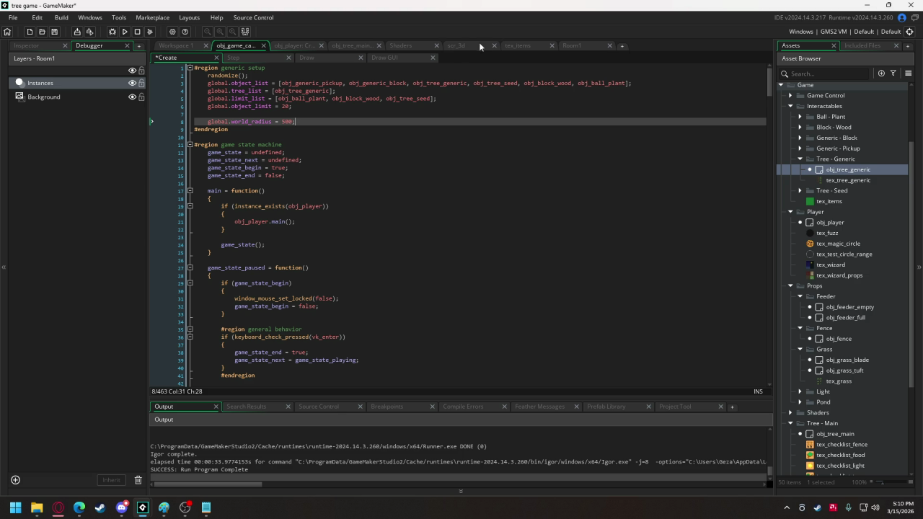
In shd_sway.fsh, declare uniform vec2 u_player_pos below the varyings
click(402, 47)
click(277, 74)
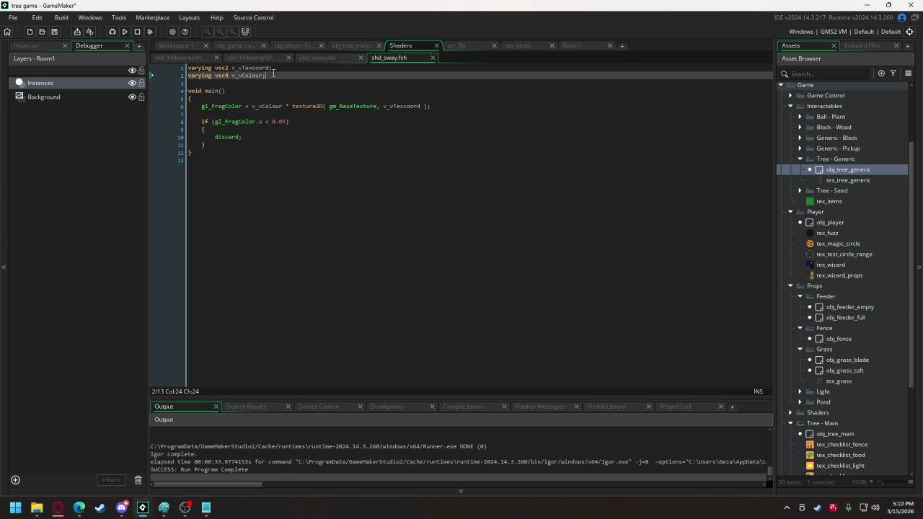
key(Return)
key(Return)
text(uniform )
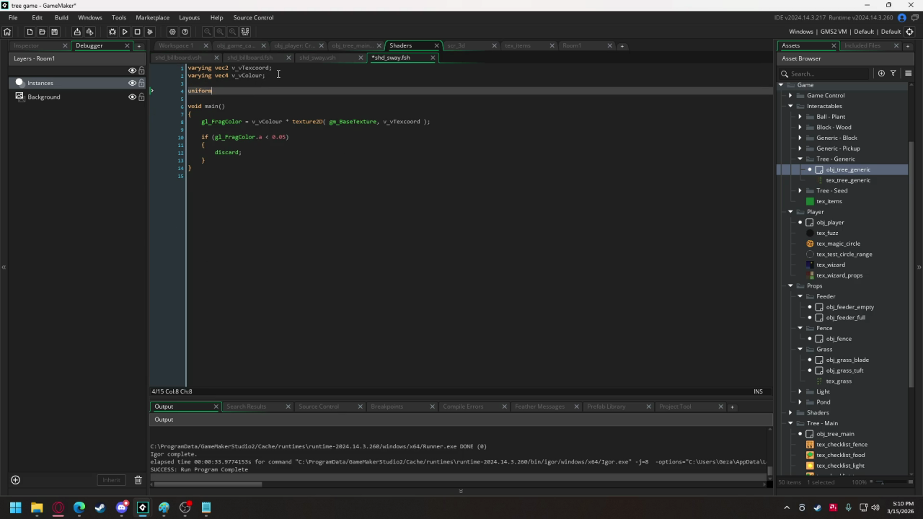
text(vec)
text(2 )
text(u_player_)
text(pos;)
Insert an indented blank line at the start of the fragment shader's main
click(256, 130)
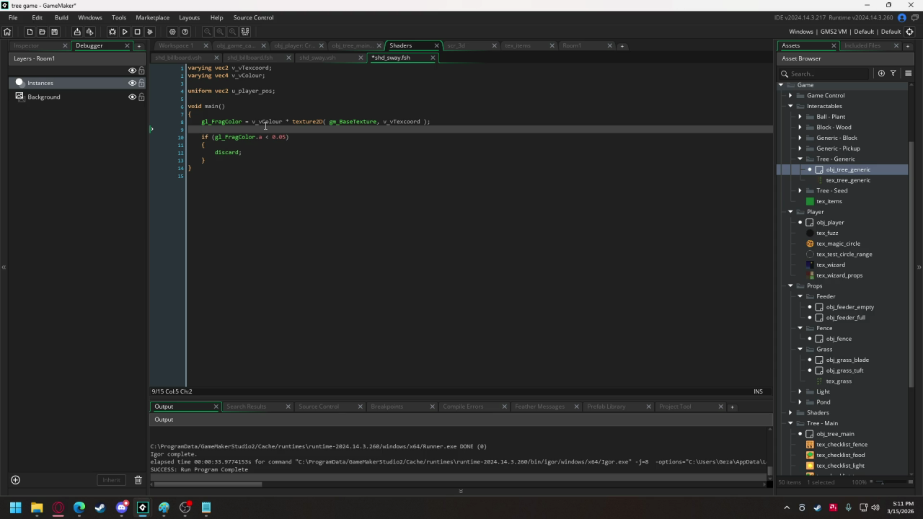
click(265, 113)
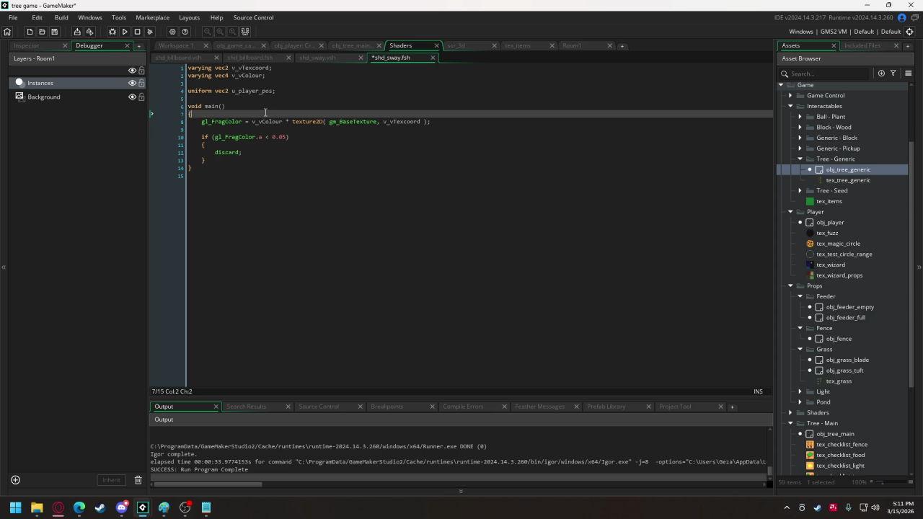
key(Return)
key(Return)
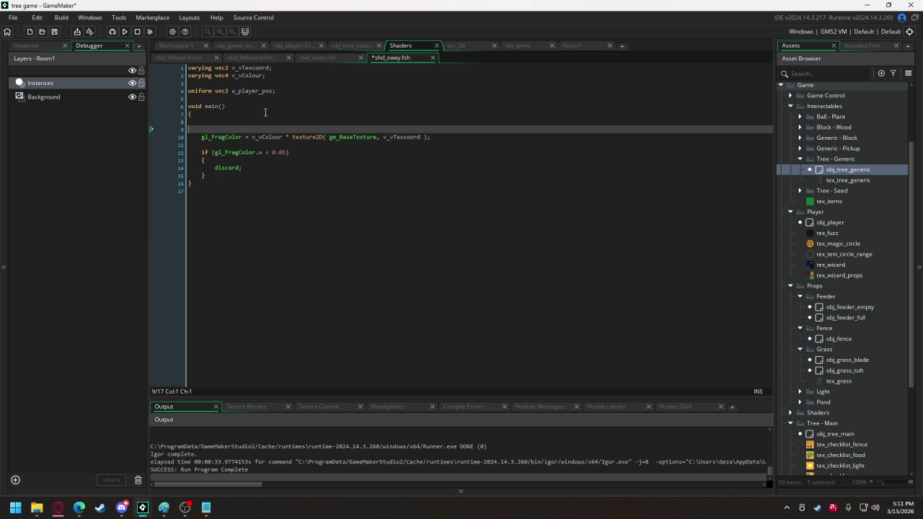
key(Up)
key(Tab)
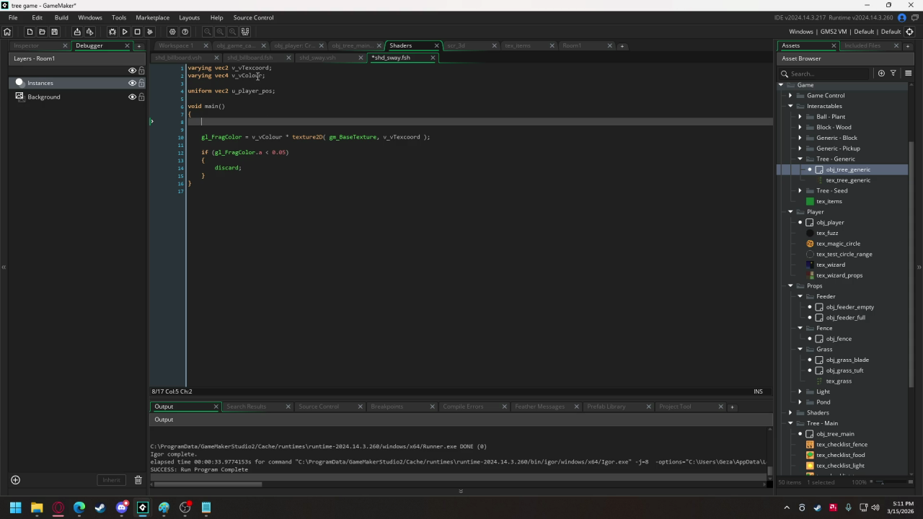
click(310, 55)
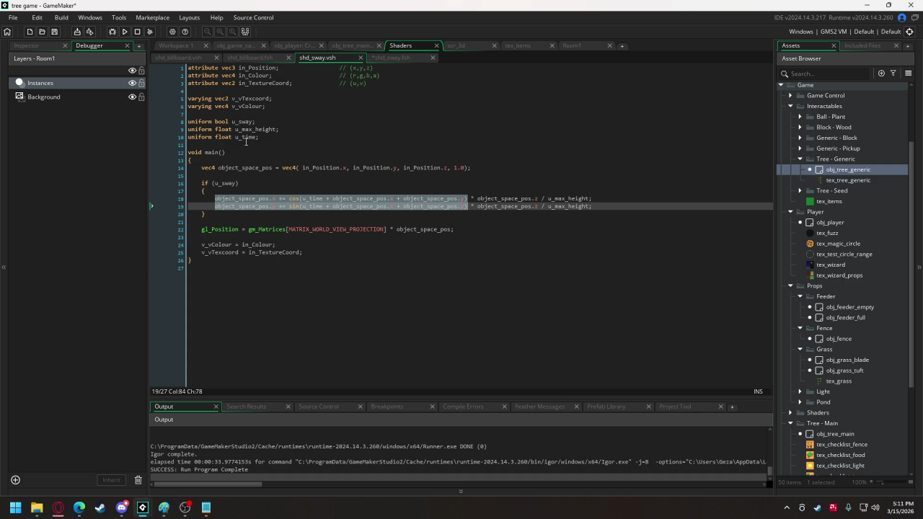
Declare varying vec3 v_vPosition in shd_sway.vsh
click(313, 253)
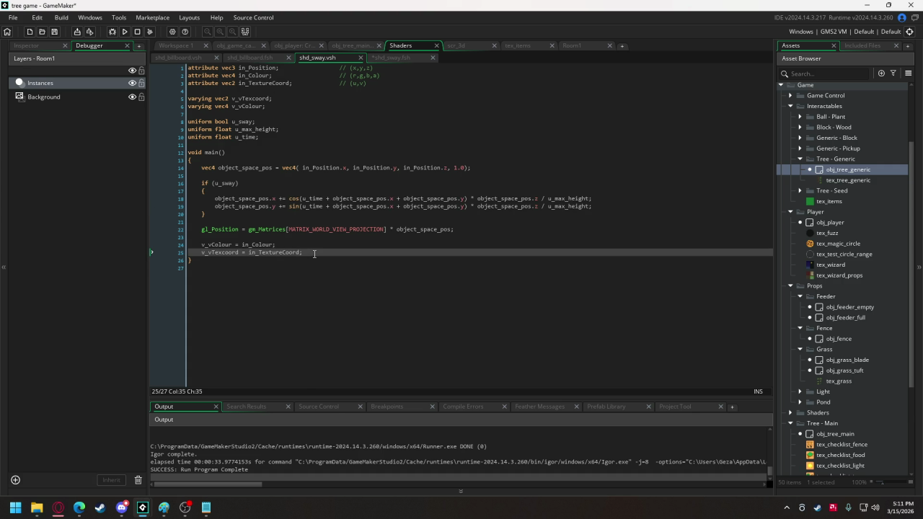
click(274, 109)
key(Return)
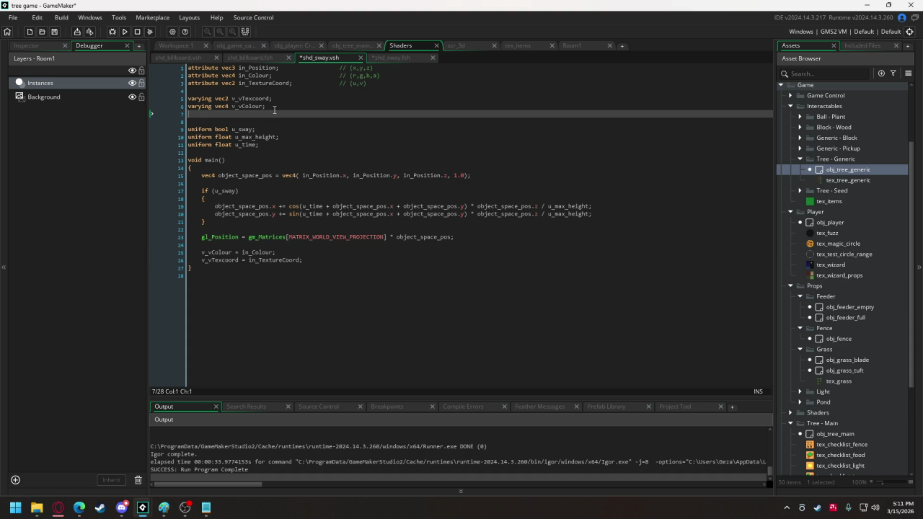
text(varying )
text(vec)
text(3 )
text(v_vPosit)
text(ion;)
Add v_vPosition = in_Position; after the v_vTexcoord assignment in main
click(310, 260)
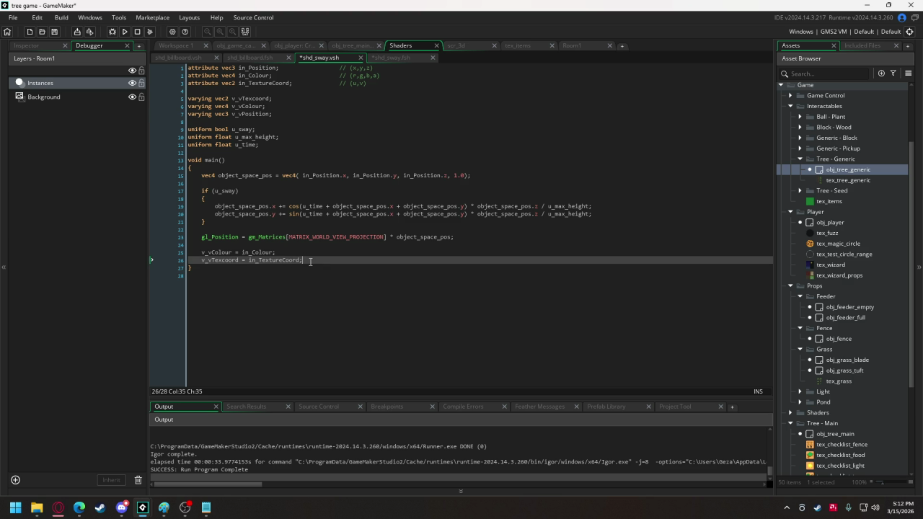
key(Return)
text(v_vP)
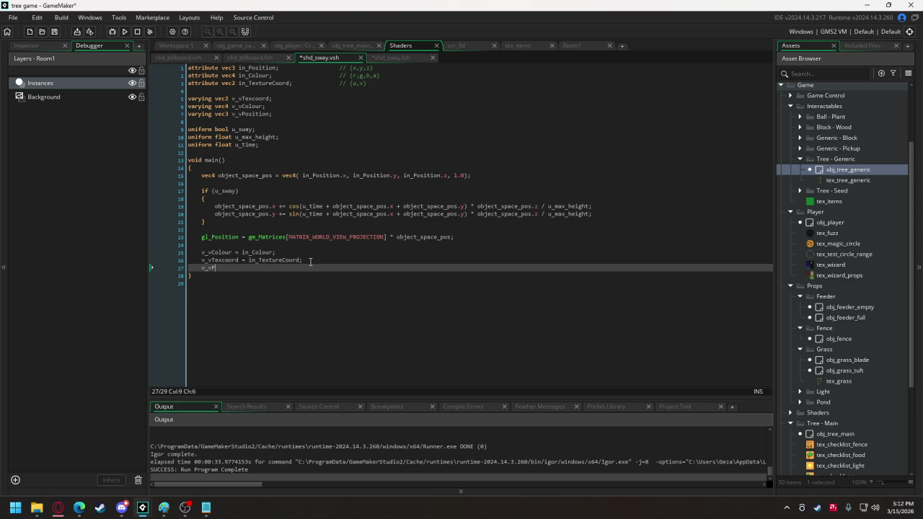
text(osition =)
double_click(263, 68)
key(ctrl+c)
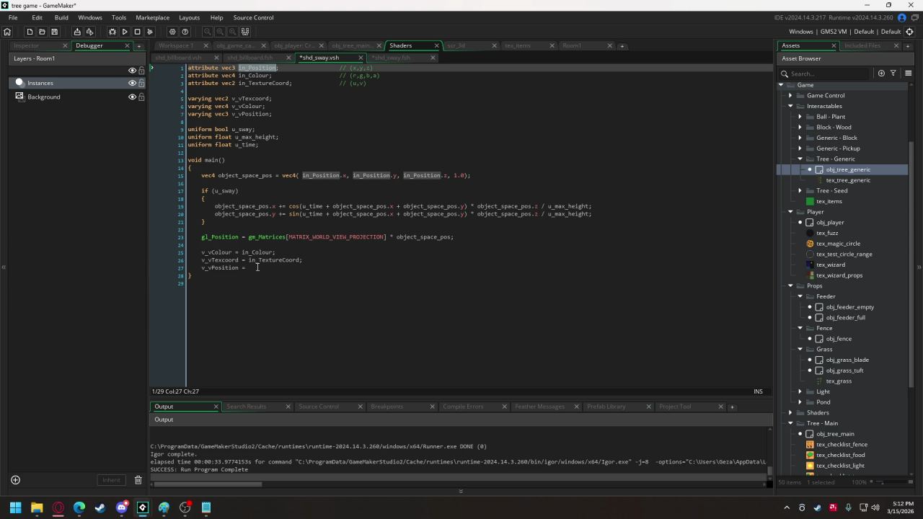
click(257, 267)
key(ctrl+v)
text(;)
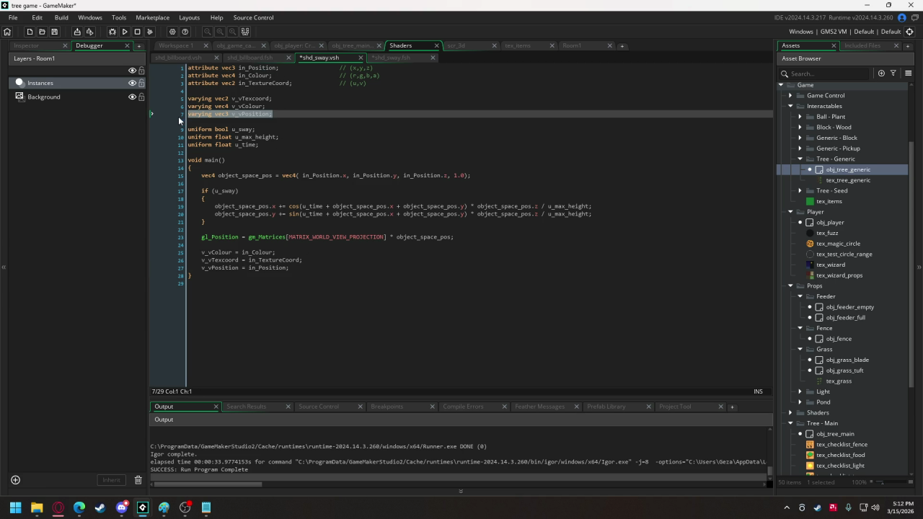
click(389, 57)
Paste the v_vPosition varying declaration on a new line below v_vColour
click(282, 76)
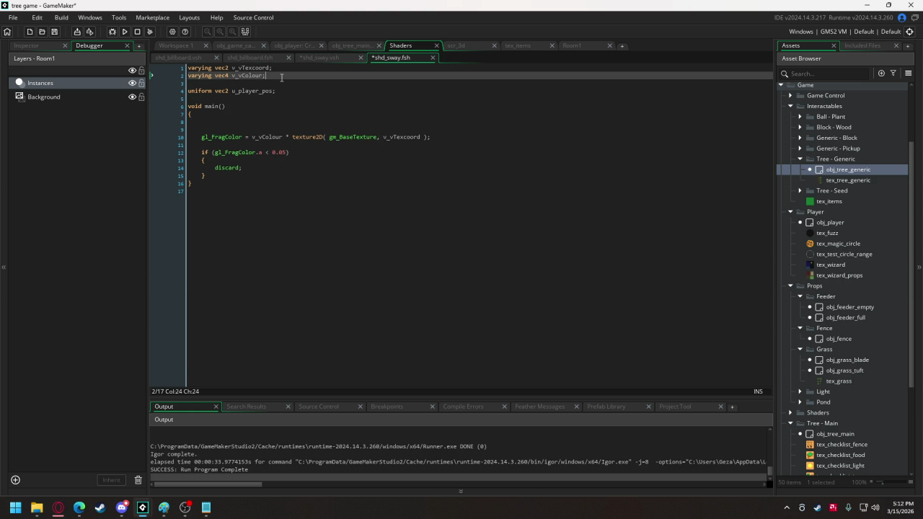
key(Return)
text(varying vec3 v_vPosition;)
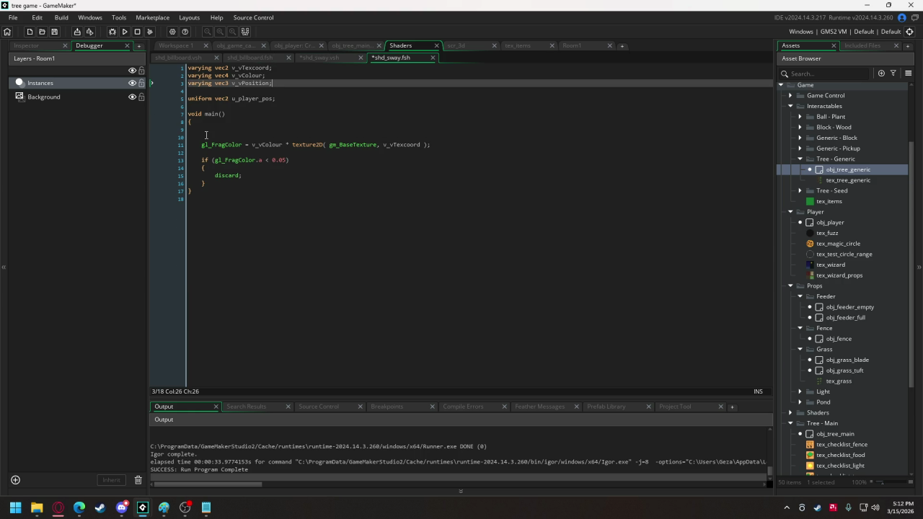
In main, write float player_distance = sqrt(pow(u_player_position.x + v_vPosition.x, 2) + pow())
click(209, 131)
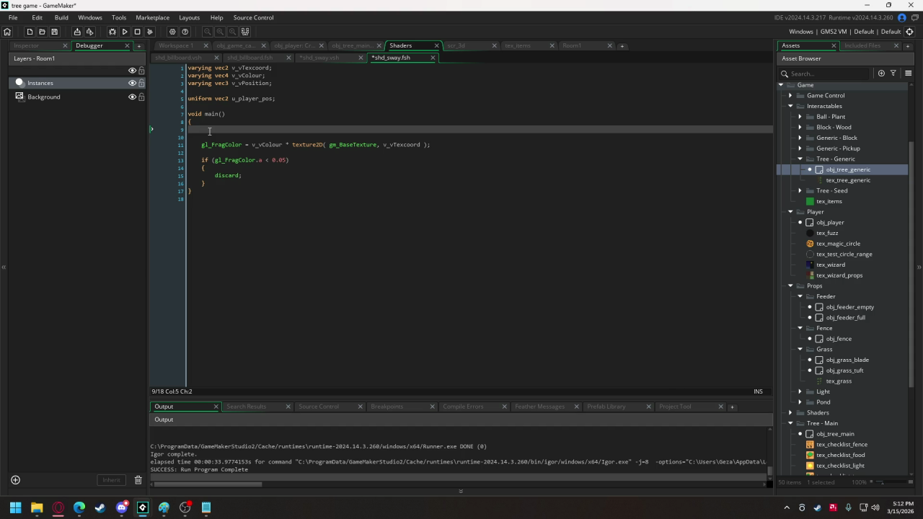
text(float )
text(player_dista)
text(nce)
text(sqrt)
key(Left)
text(sqr)
key(BackSpace)
key(BackSpace)
key(BackSpace)
text(pow)
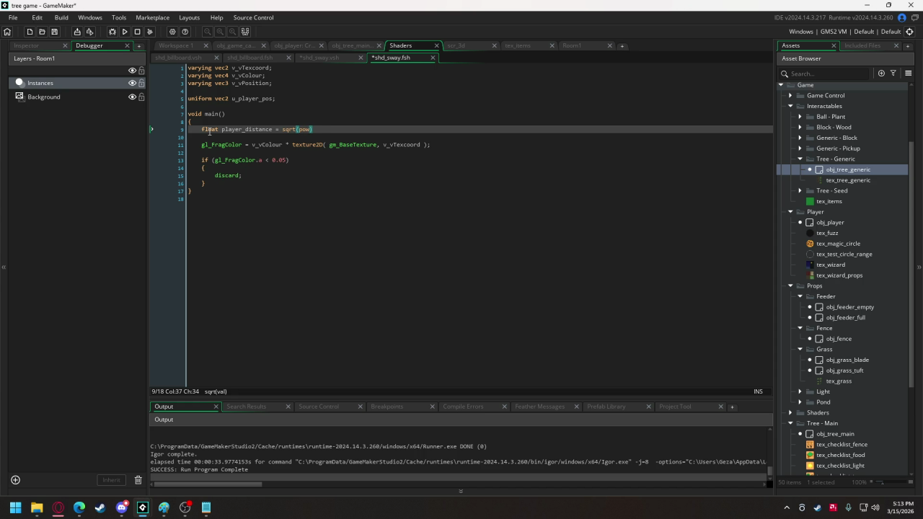
text(() + po)
text(w())
key(Left)
key(Left)
key(Left)
key(Right)
key(Right)
key(Right)
key(Left)
key(Left)
key(Left)
text(u_player_)
text(position.x)
text( + )
text(v_vPos)
text(ition.x, )
text(2)
Copy the first pow's arguments into the second pow and switch them to y components
drag(312, 130, 439, 132)
key(ctrl+c)
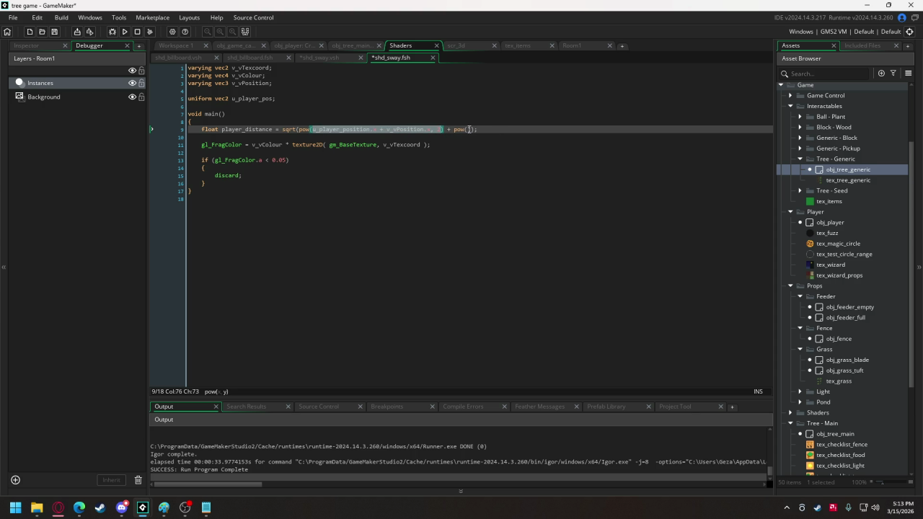
click(468, 129)
key(ctrl+v)
double_click(528, 130)
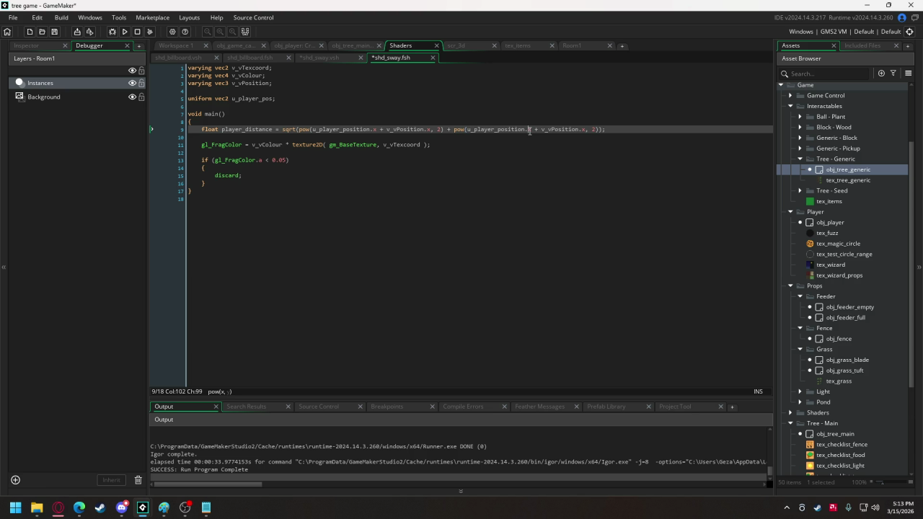
text(y)
double_click(584, 129)
Below the distance line, declare a red fog colour: vec4 fog_color = vec4(1., 0., 0., 1.)
click(243, 42)
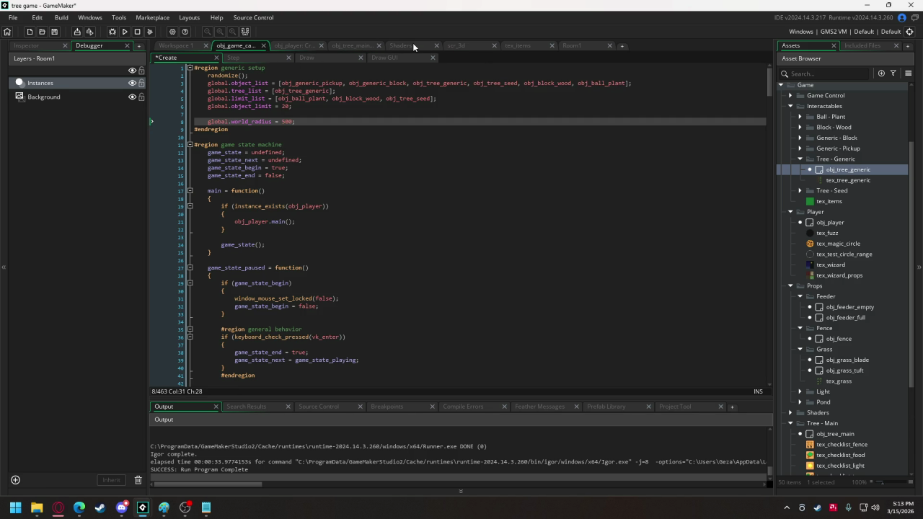
click(412, 43)
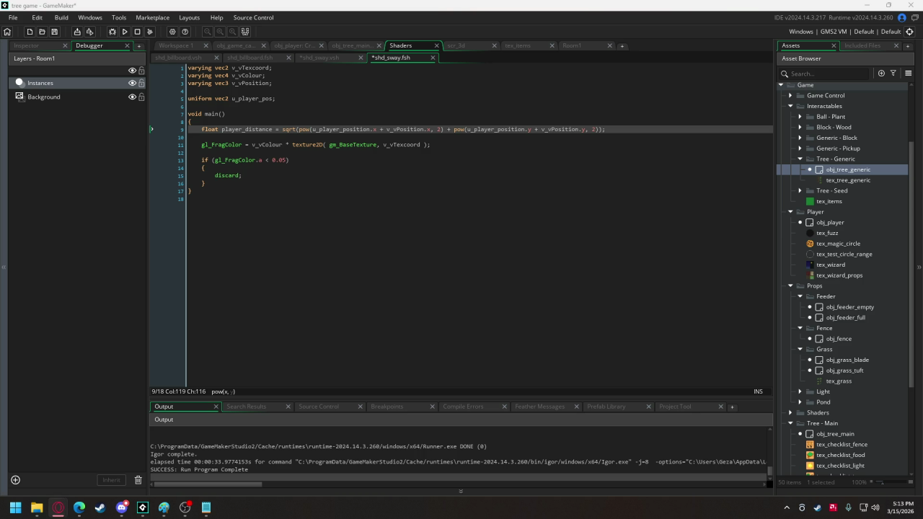
click(608, 130)
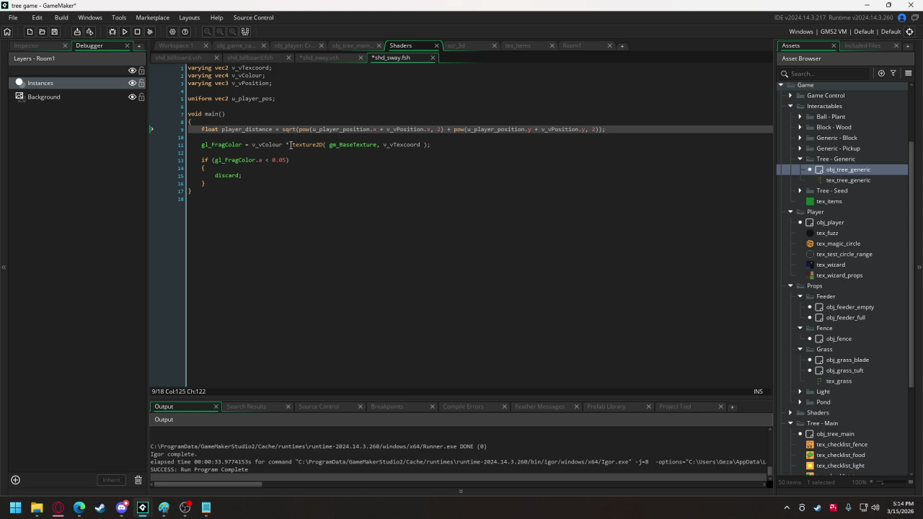
click(253, 144)
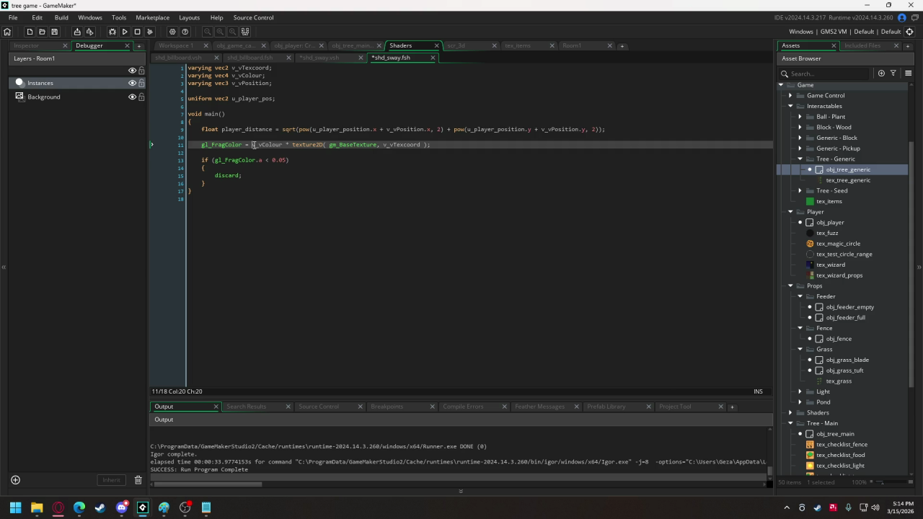
click(615, 129)
key(Return)
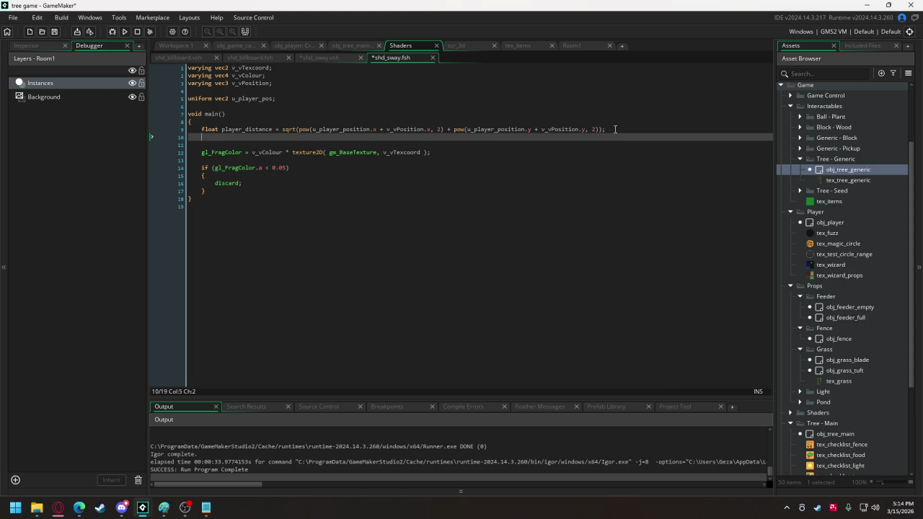
text(vec)
text(4 )
text(fog_color)
text( = vec4)
text(()
text(1.)
text(, 0. )
text(0)
text(., 1)
text(,)
key(Right)
key(End)
Wrap gl_FragColor in mix(..., fog_color, ...) and declare float fog_distance = 500 at main's top
click(252, 153)
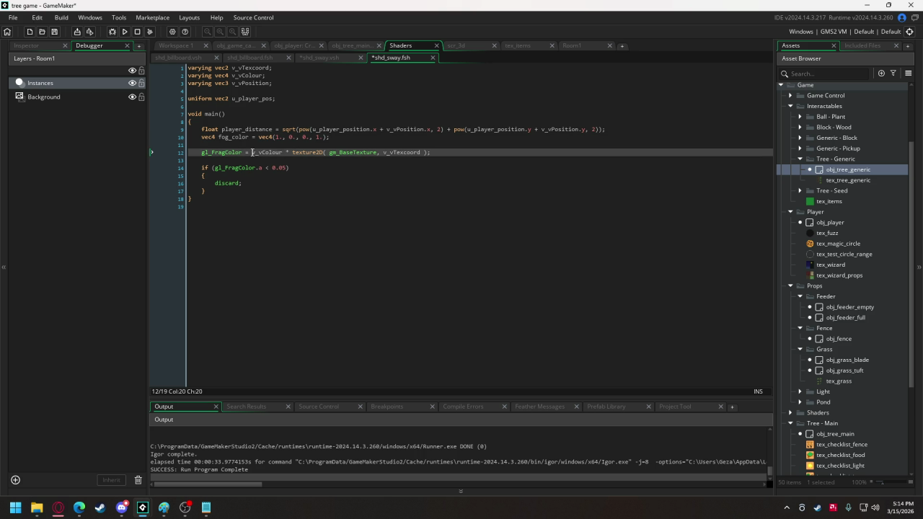
text(mix()
click(442, 153)
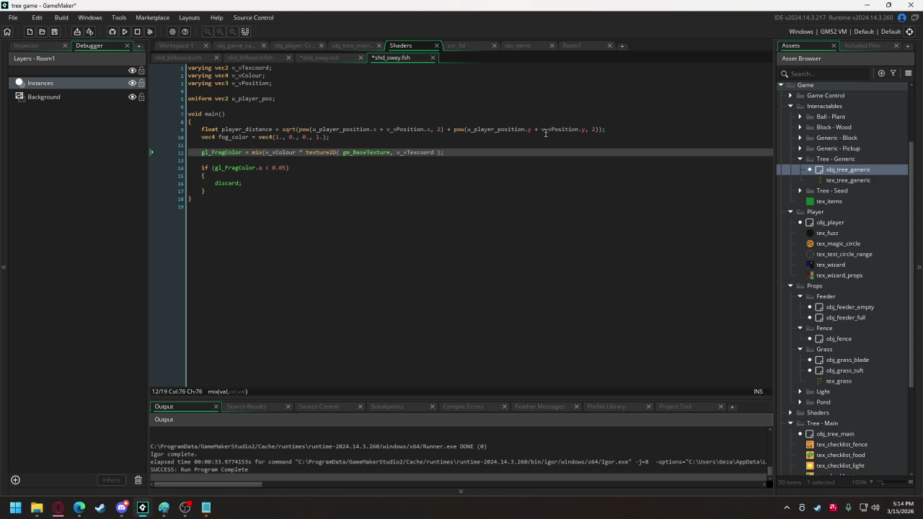
text(, fog)
text(_color)
text(, ))
click(234, 122)
key(Return)
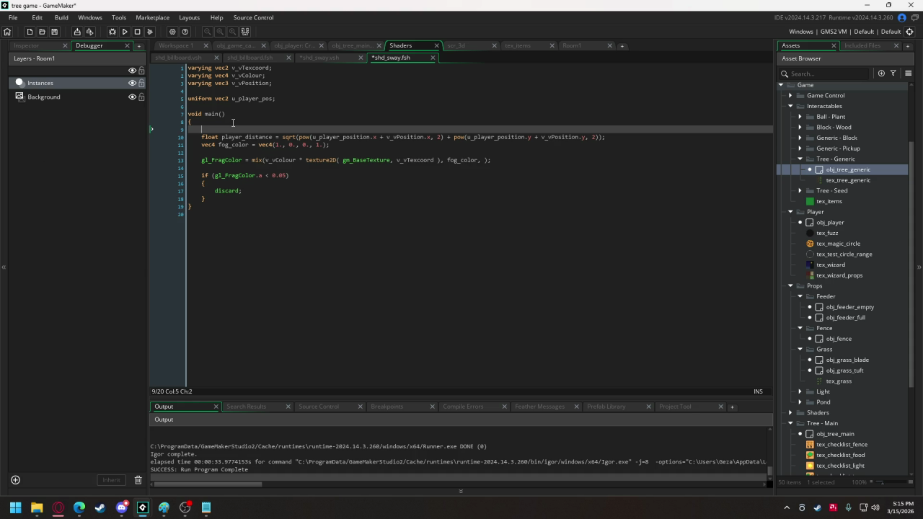
text(float )
text(fog_distan)
text(ce = )
text(500.;)
Make both pow exponents float (2.) and set the mix factor to player_distance / fog_distance
click(440, 136)
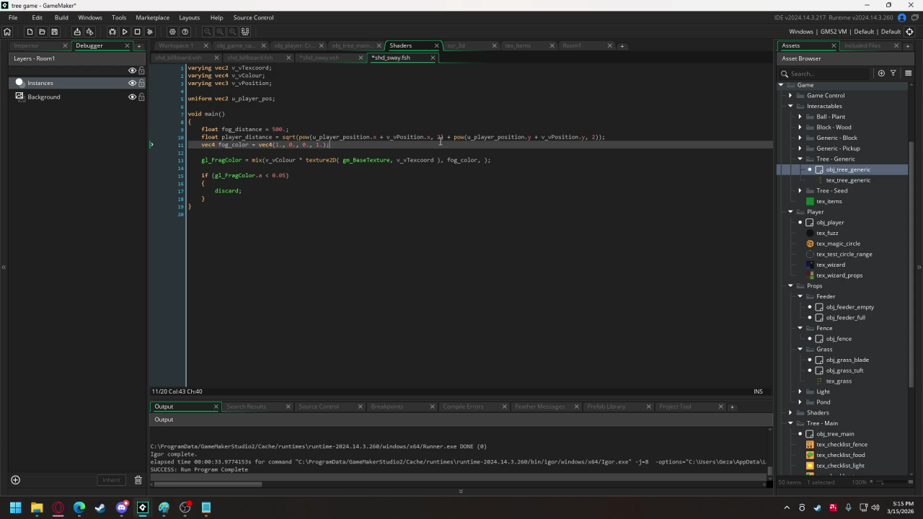
text(.)
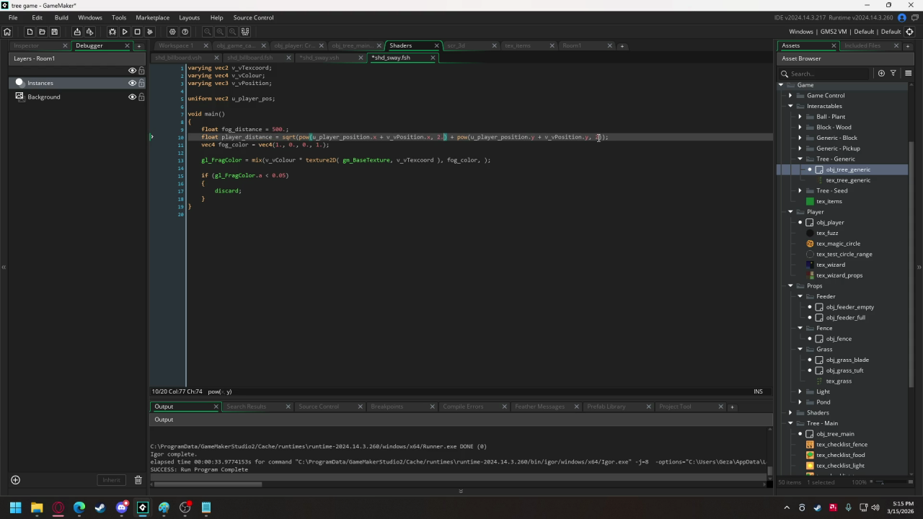
click(598, 137)
text(.)
click(484, 159)
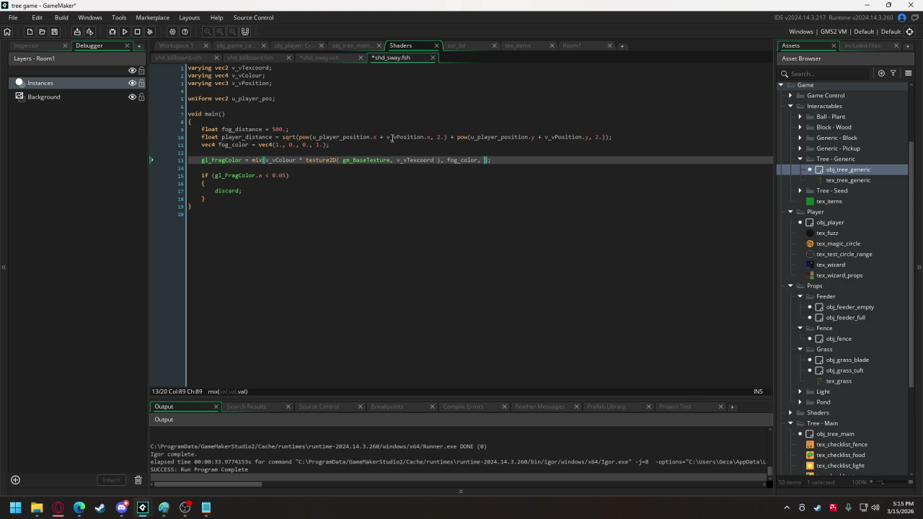
text(player_)
text(distance / )
text(fog_dist)
text(ance)
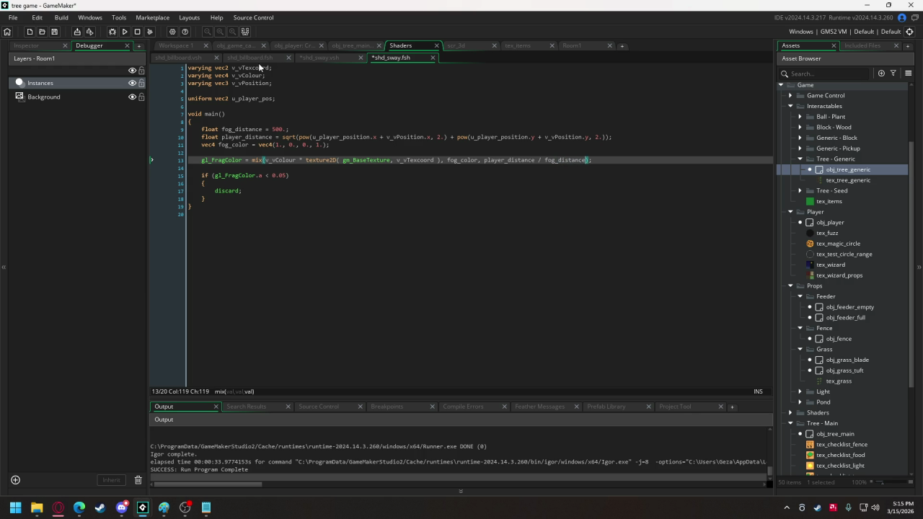
Run the game, go to the shader compile error, and copy the uniform name u_player_pos
click(122, 31)
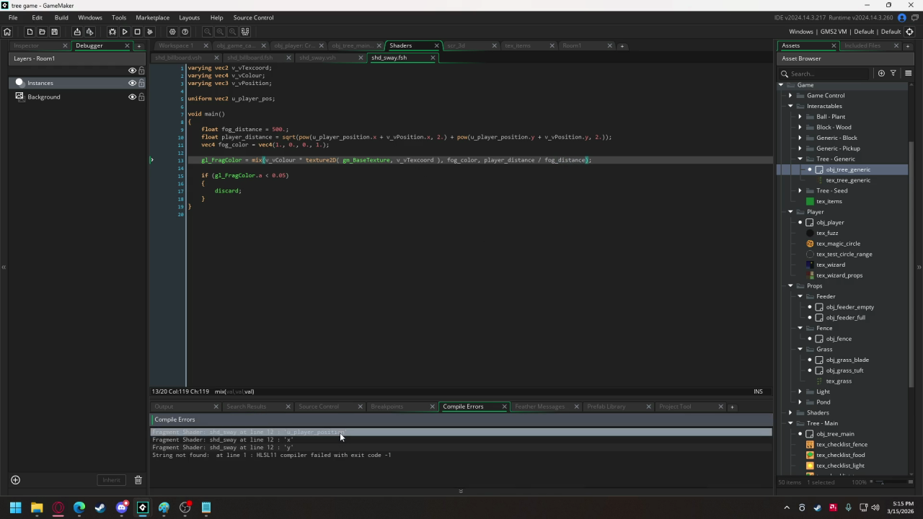
double_click(339, 432)
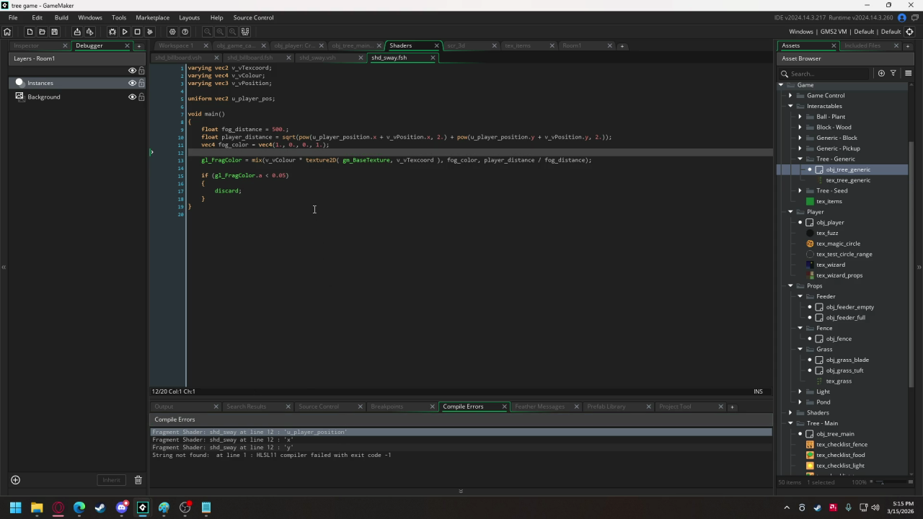
double_click(269, 98)
right_click(269, 98)
click(294, 116)
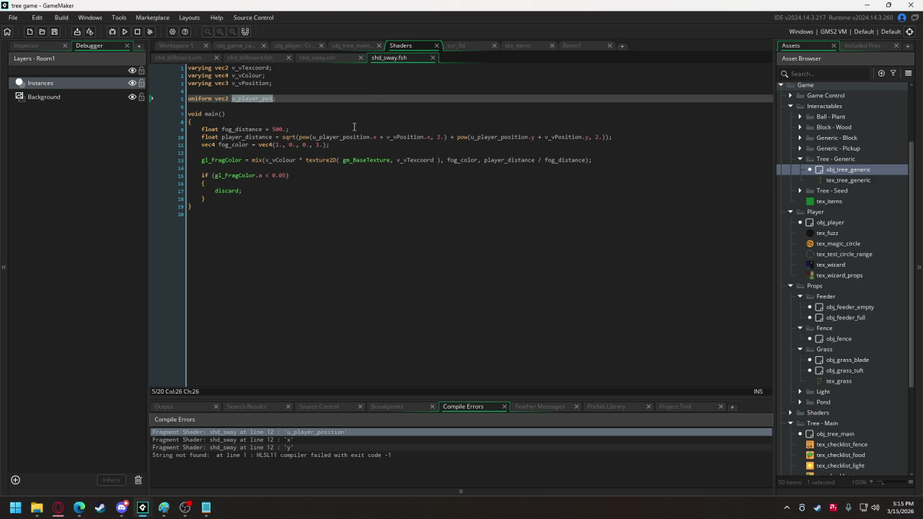
Replace both u_player_position references in the player_distance line with u_player_pos
double_click(351, 136)
right_click(351, 137)
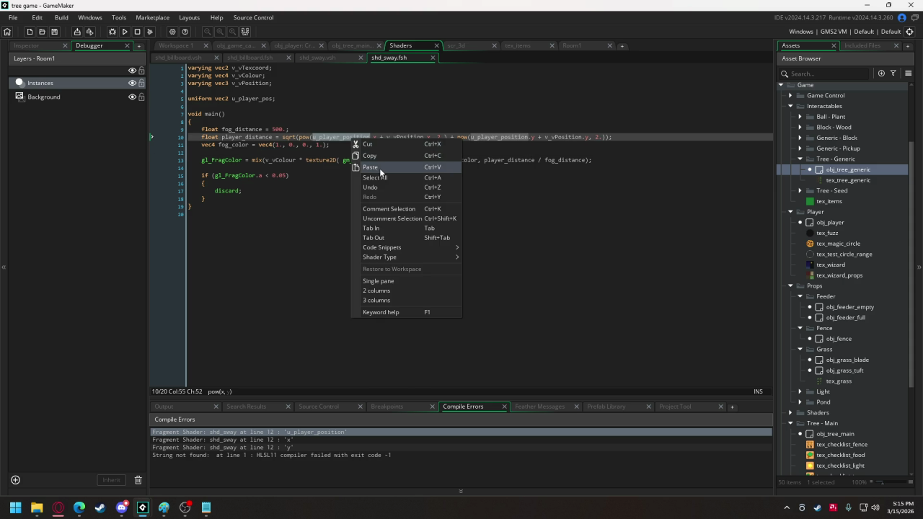
click(382, 167)
double_click(474, 136)
right_click(474, 137)
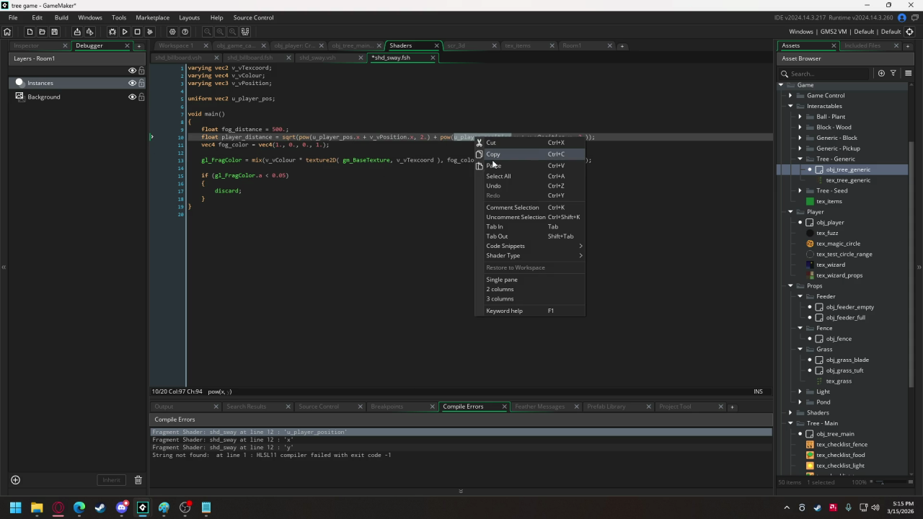
click(493, 166)
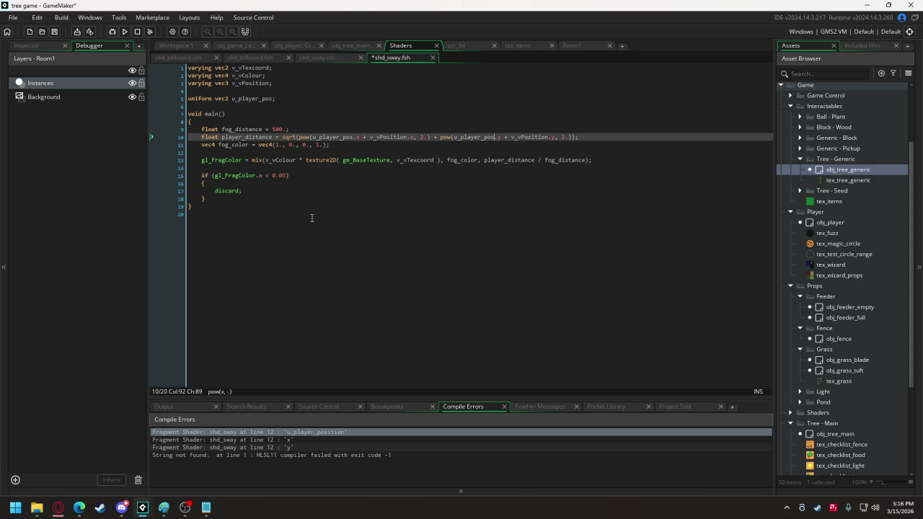
Search the project for shd_sway and open its use in the camera's Draw event
key(ctrl+shift+f)
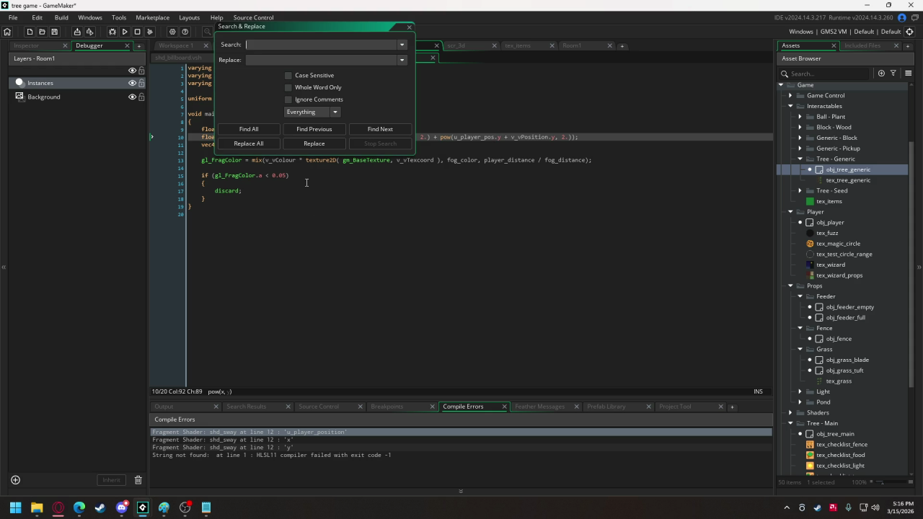
text(sway)
mouse_move(328, 23)
mouse_down()
mouse_move(373, 23)
mouse_move(375, 134)
mouse_up()
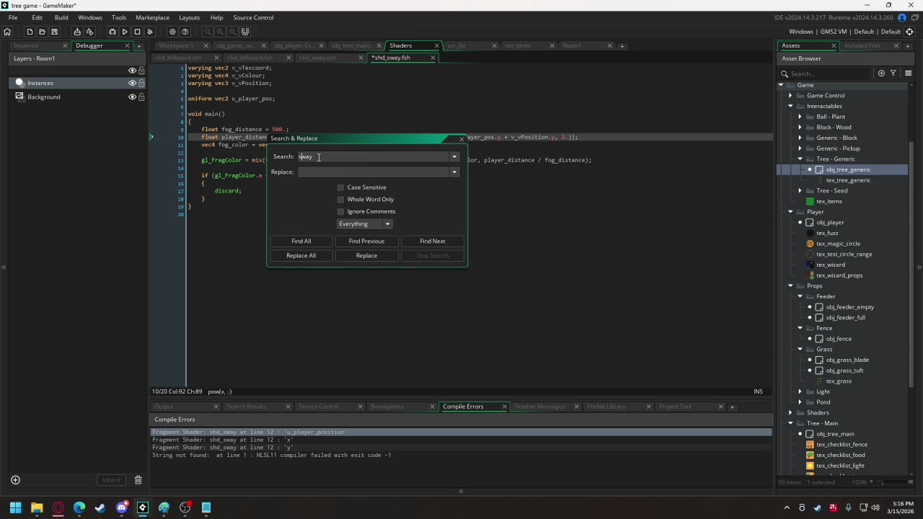
text(shd)
text(_)
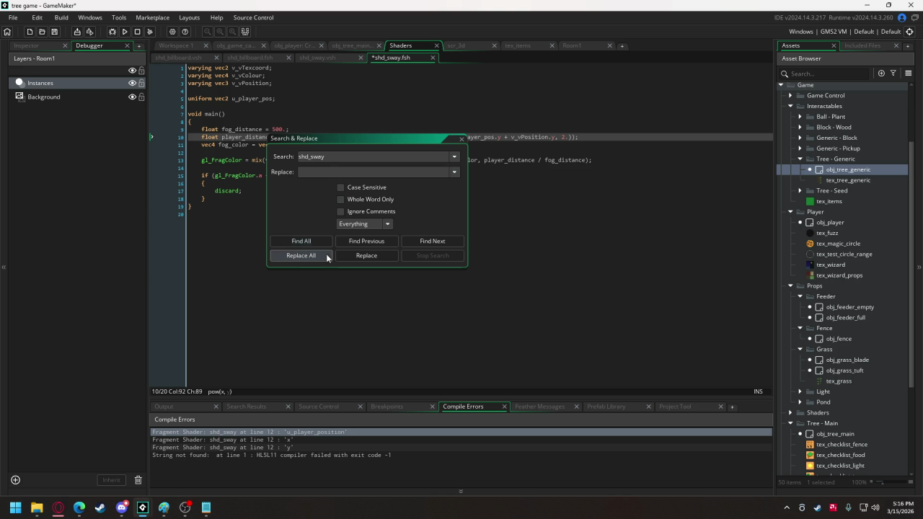
click(302, 241)
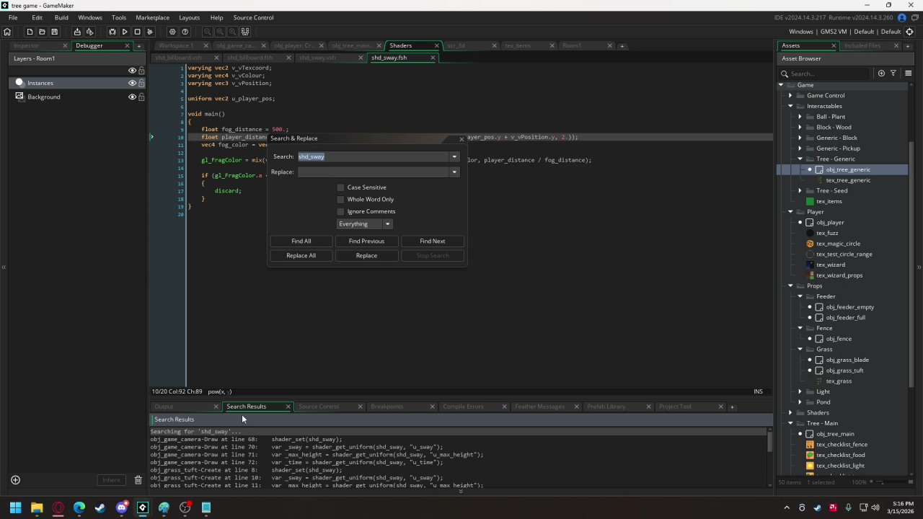
double_click(261, 439)
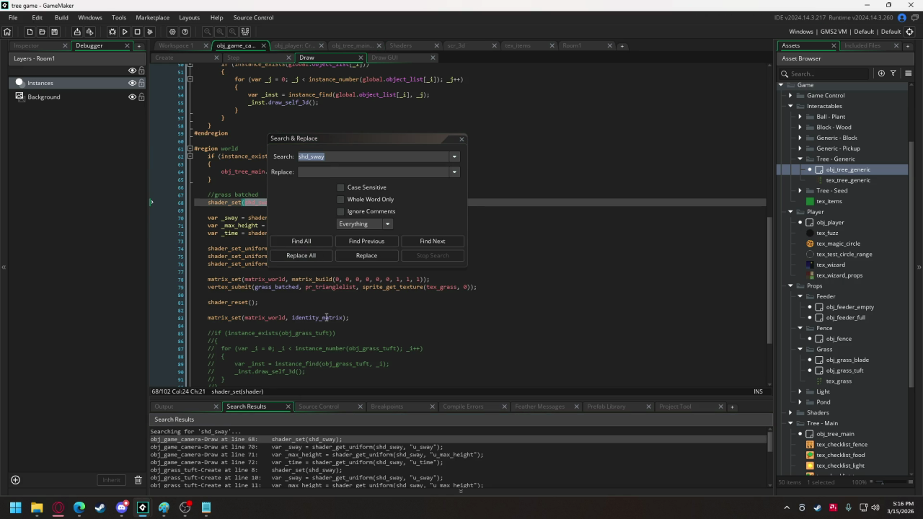
click(461, 139)
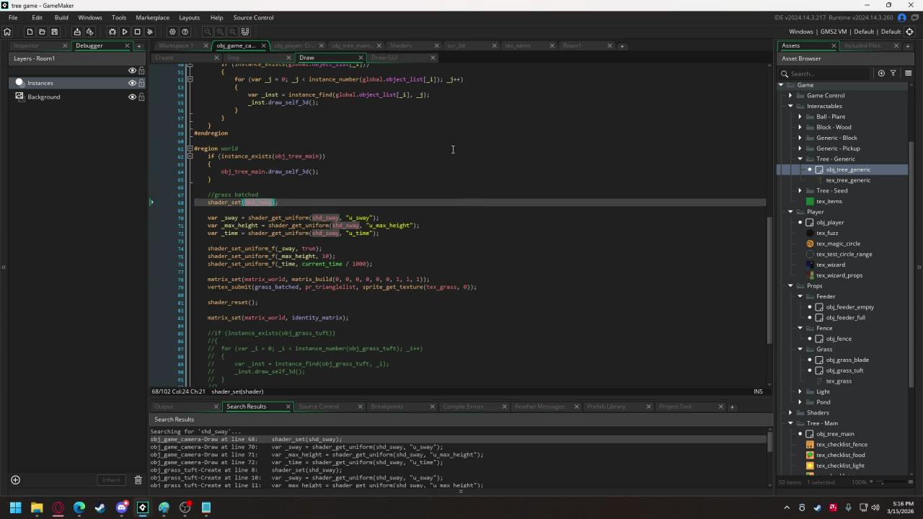
Duplicate the u_time uniform lookup as _pos fetching "u_player_pos"
drag(380, 235, 209, 238)
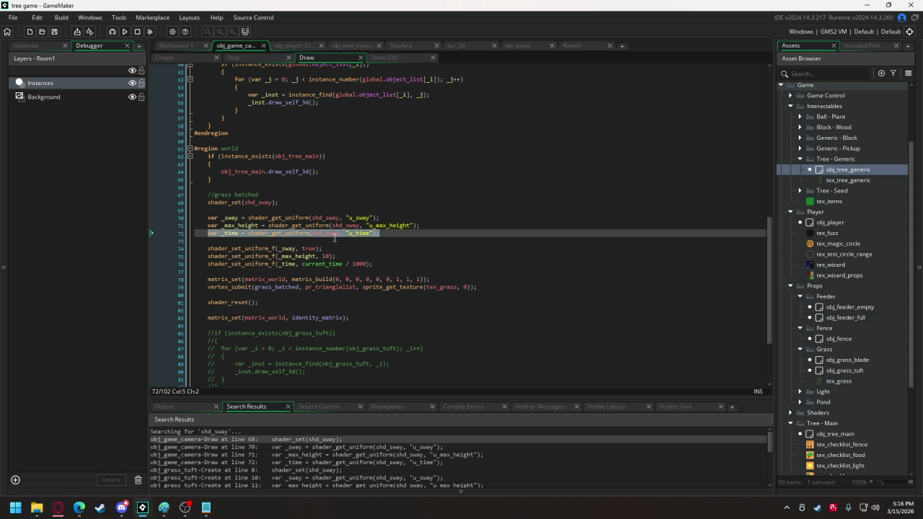
key(ctrl+c)
key(End)
key(Return)
key(ctrl+v)
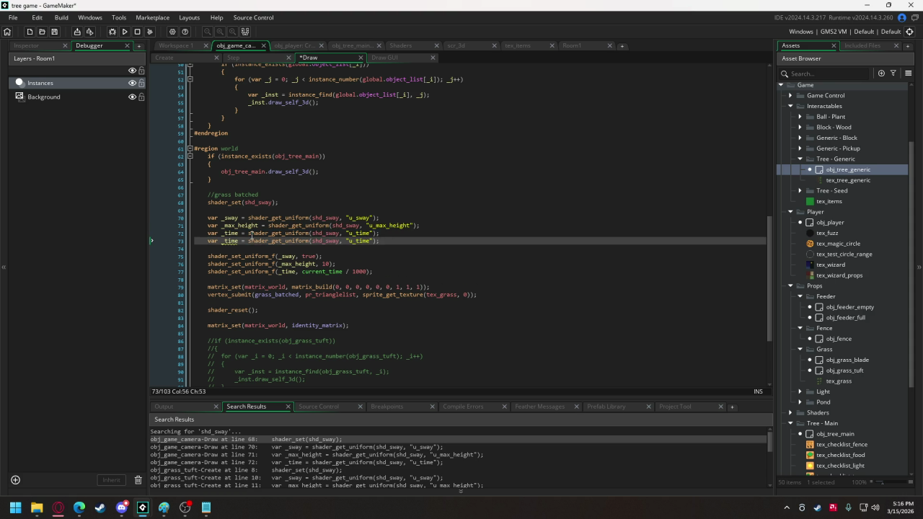
click(239, 242)
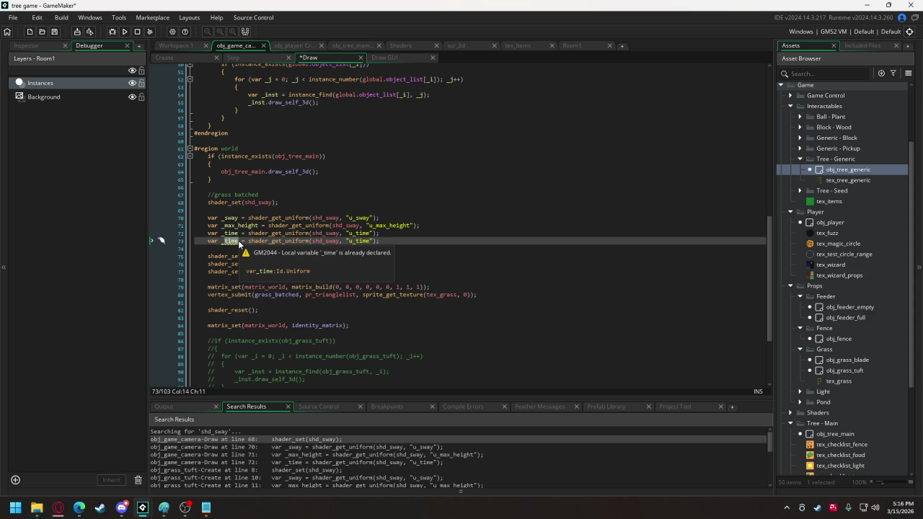
key(BackSpace)
key(BackSpace)
key(BackSpace)
text(_pos)
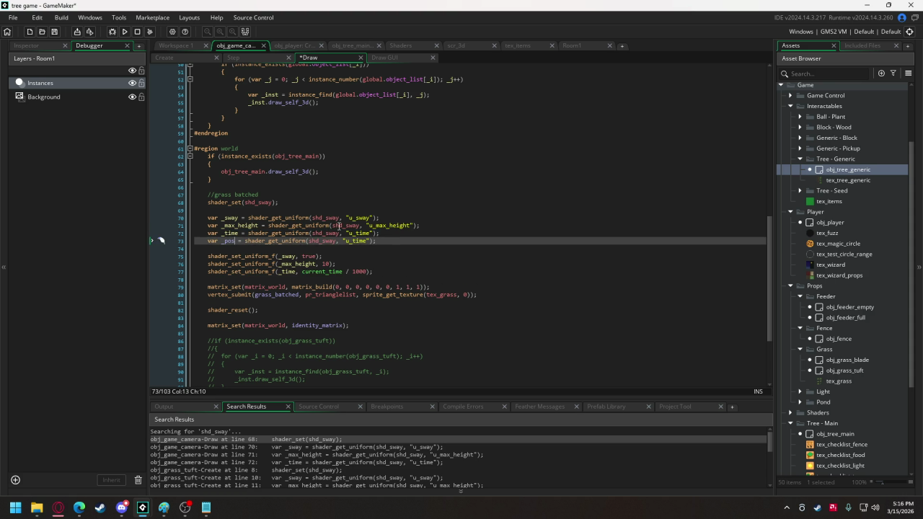
double_click(360, 241)
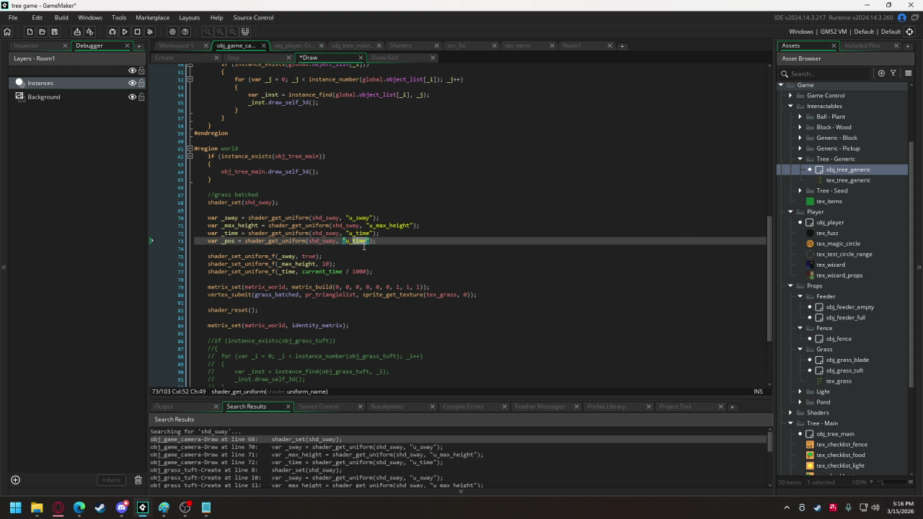
text(u_player_pos)
Add shader_set_uniform_f(_pos, obj_player.x, obj_player.y) below the time setter
drag(337, 264, 208, 264)
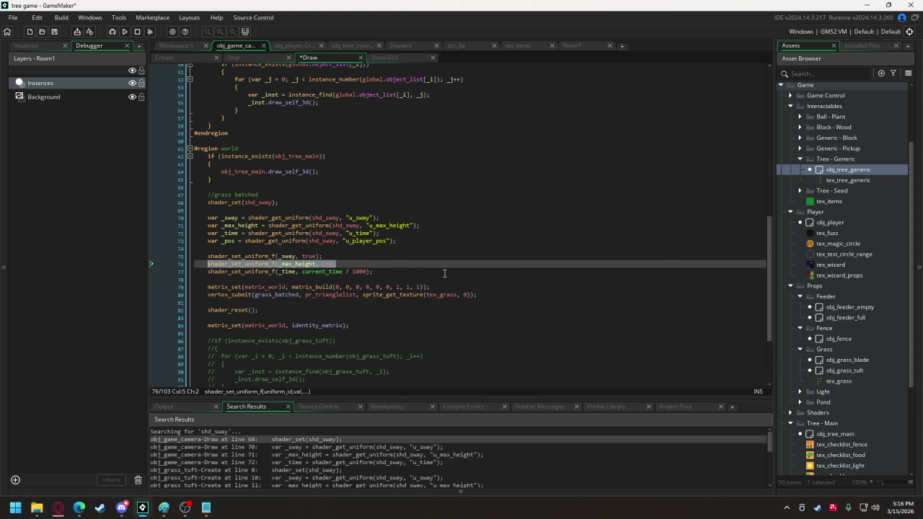
key(ctrl+c)
click(390, 271)
key(Return)
key(ctrl+v)
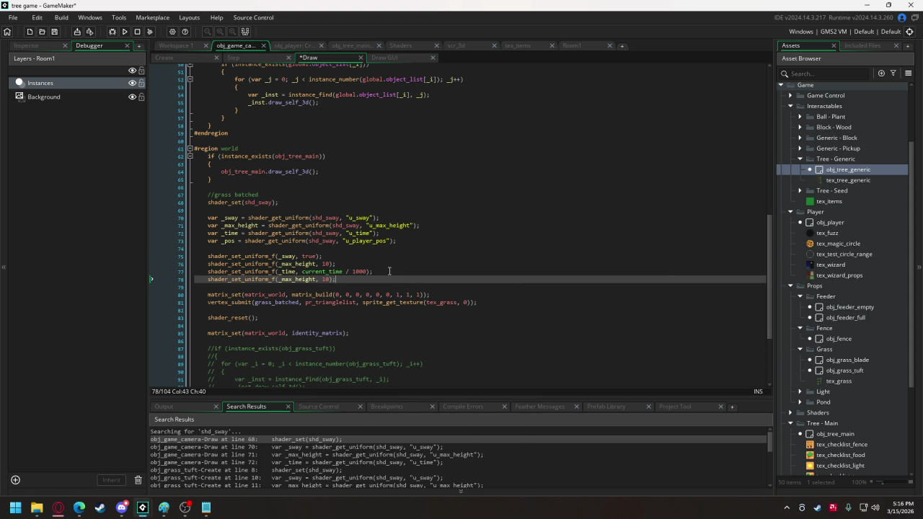
double_click(295, 280)
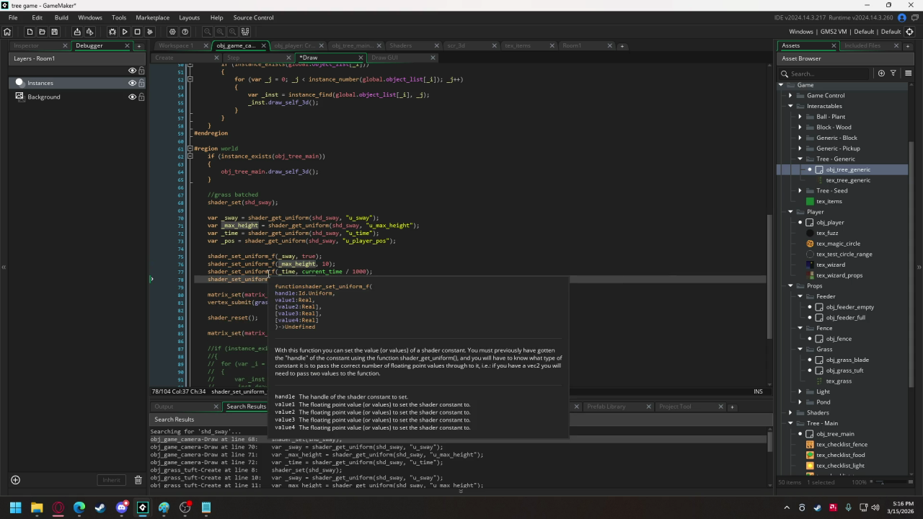
text(_po)
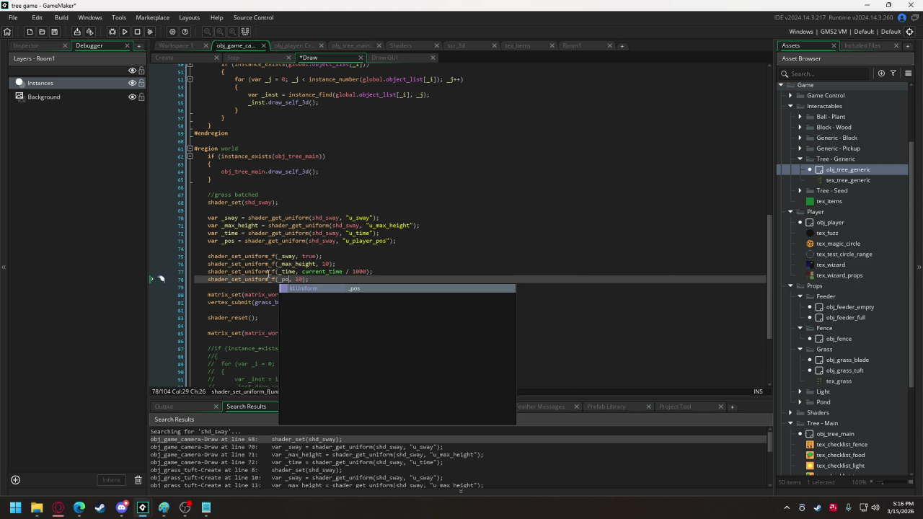
key(Return)
double_click(302, 280)
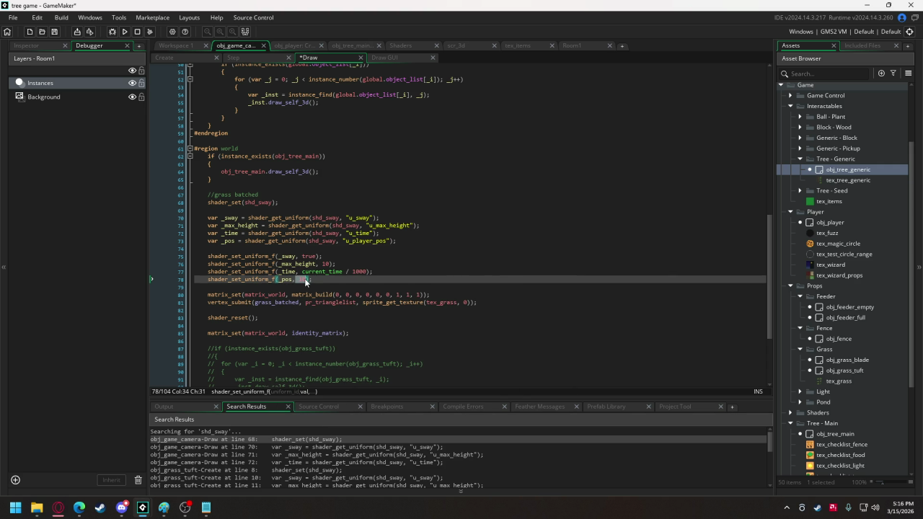
text(obj)
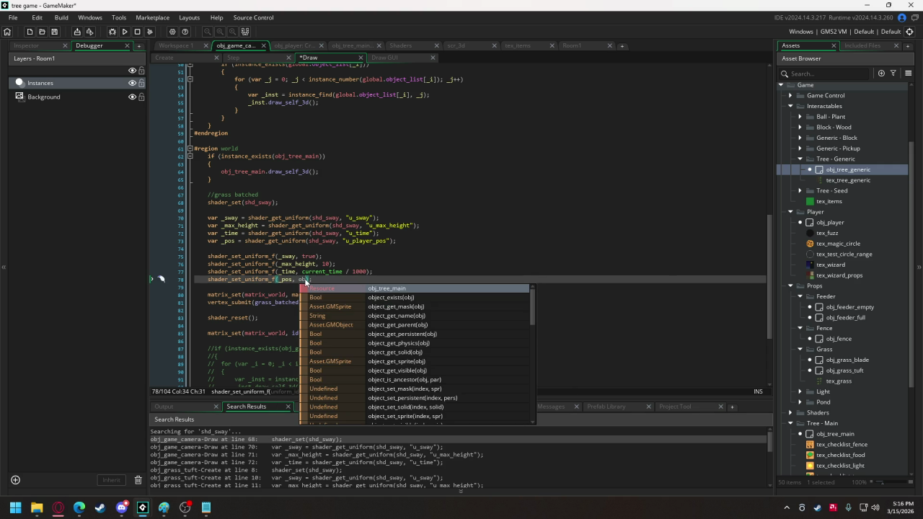
text(_player)
text(.x, obj_)
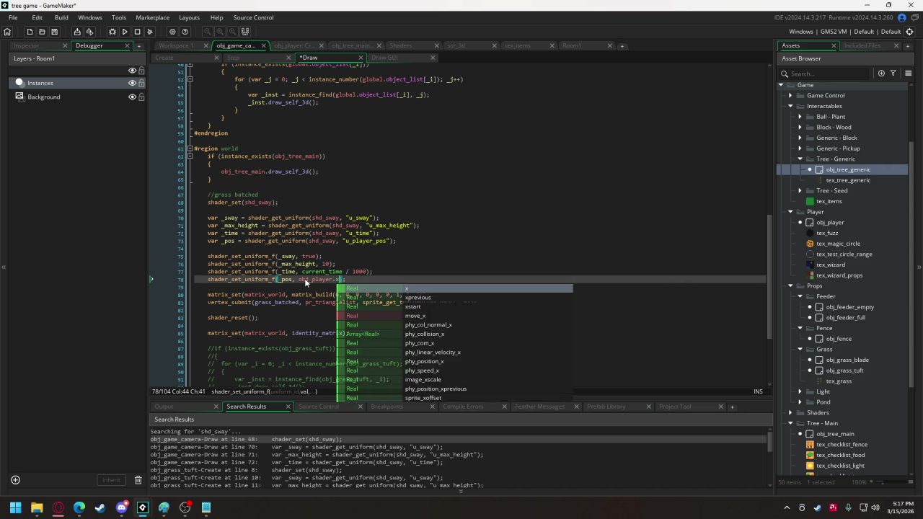
text(player.y)
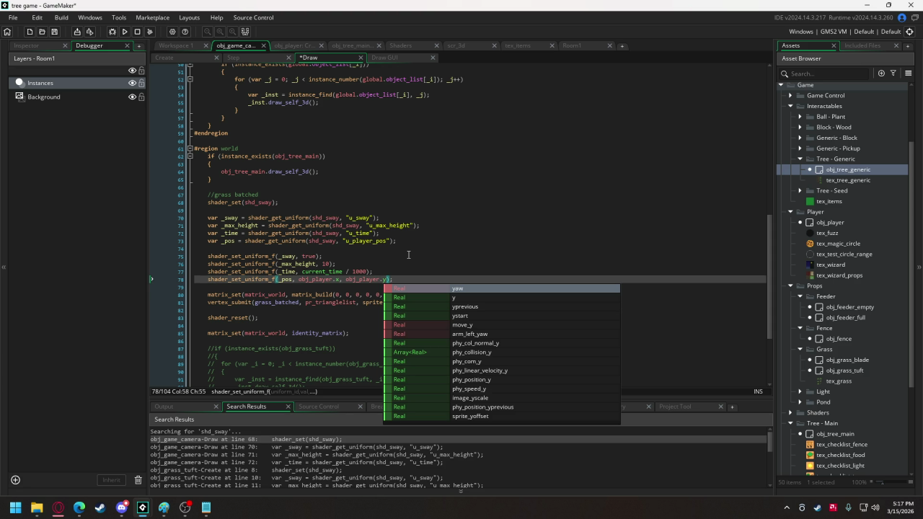
drag(395, 241, 208, 249)
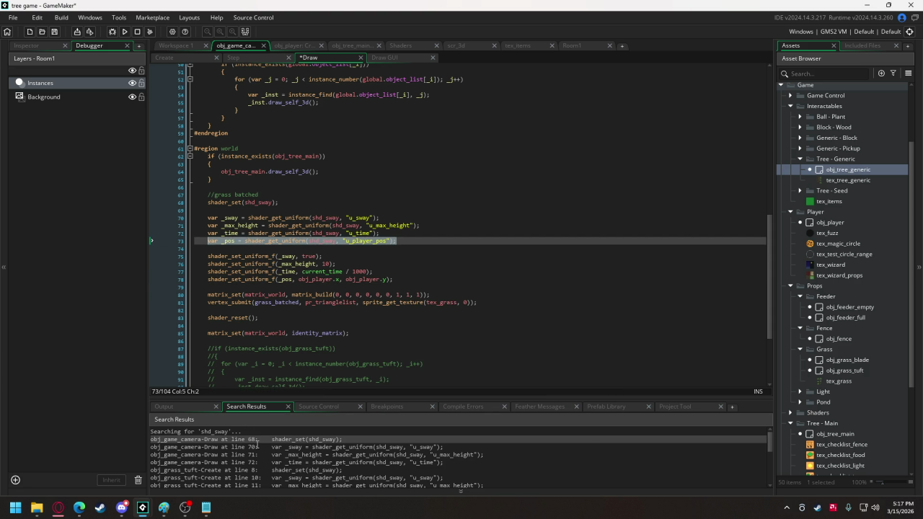
In obj_grass_tuft's Create code, insert the u_player_pos uniform lookup after the u_time line
double_click(301, 469)
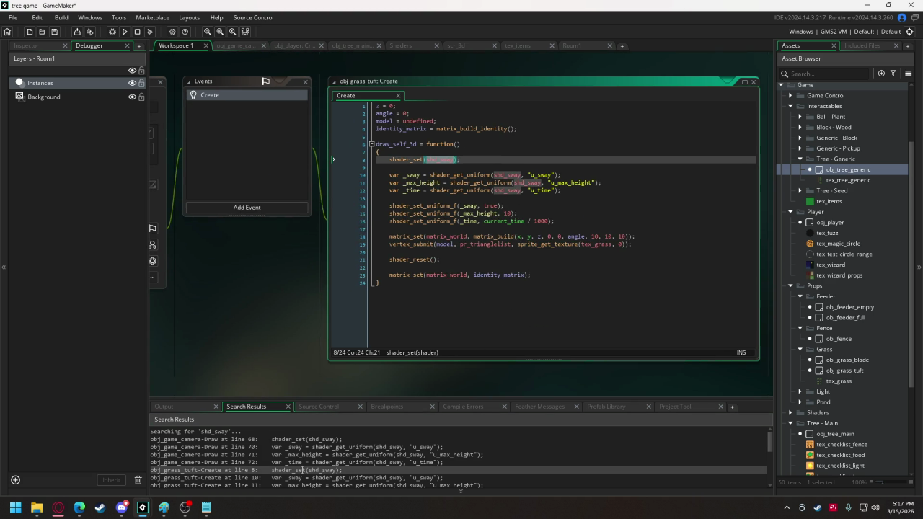
click(572, 191)
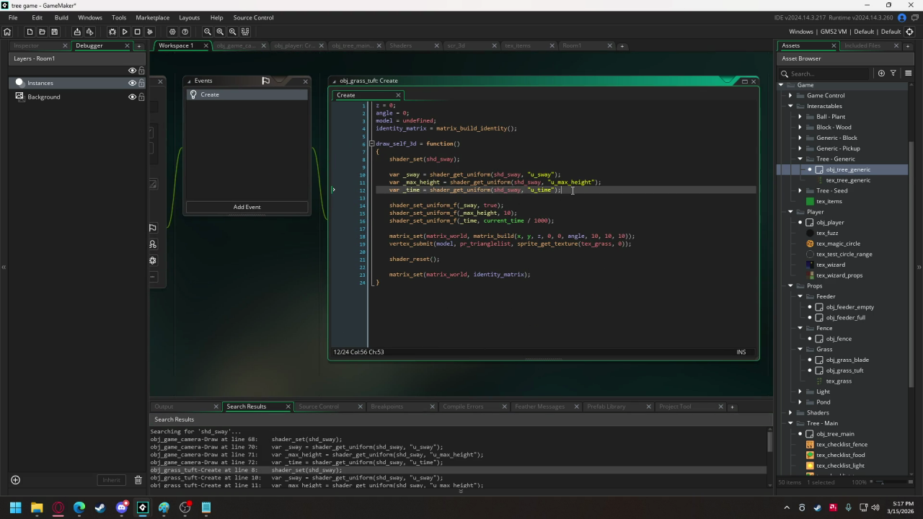
key(ctrl+v)
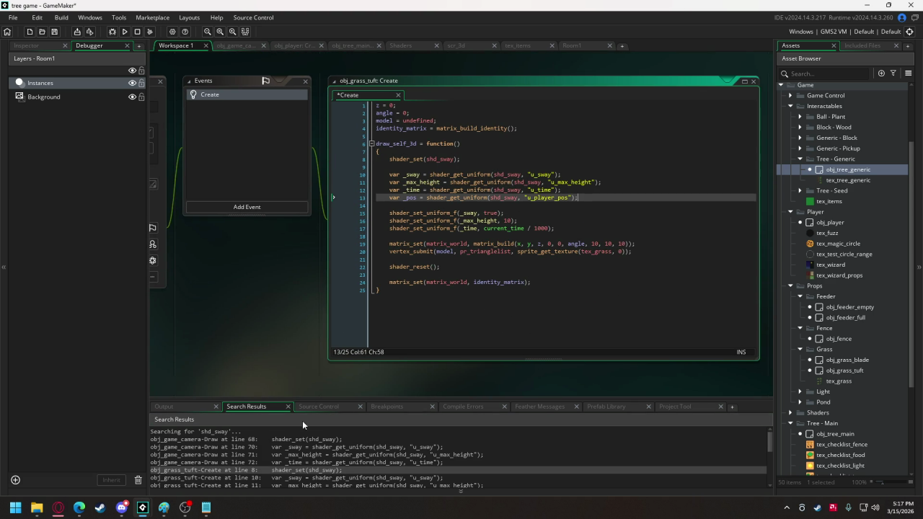
Copy the camera's player-position setter line and paste it below the tuft's time setter
double_click(302, 439)
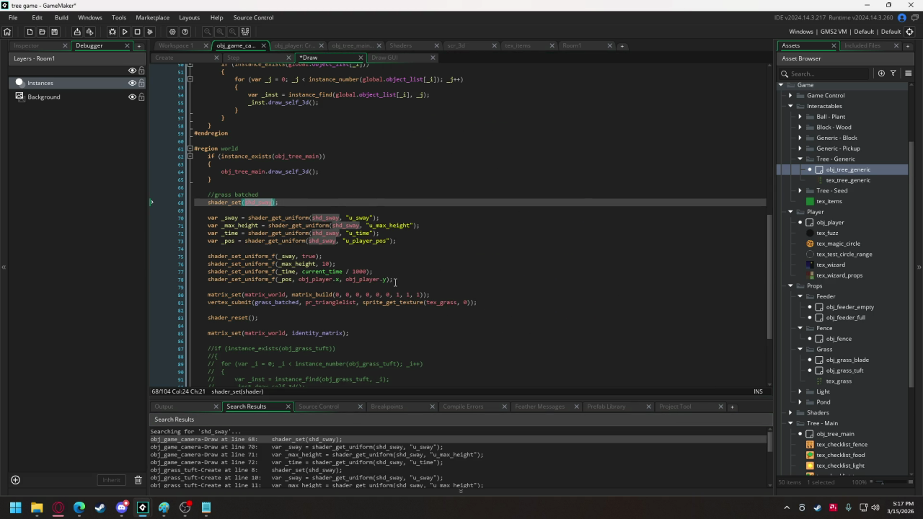
drag(395, 282, 205, 282)
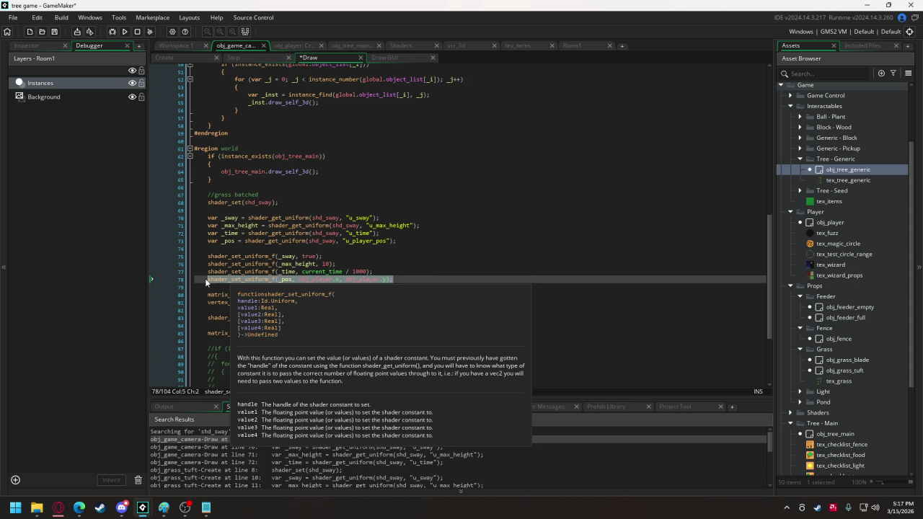
double_click(299, 470)
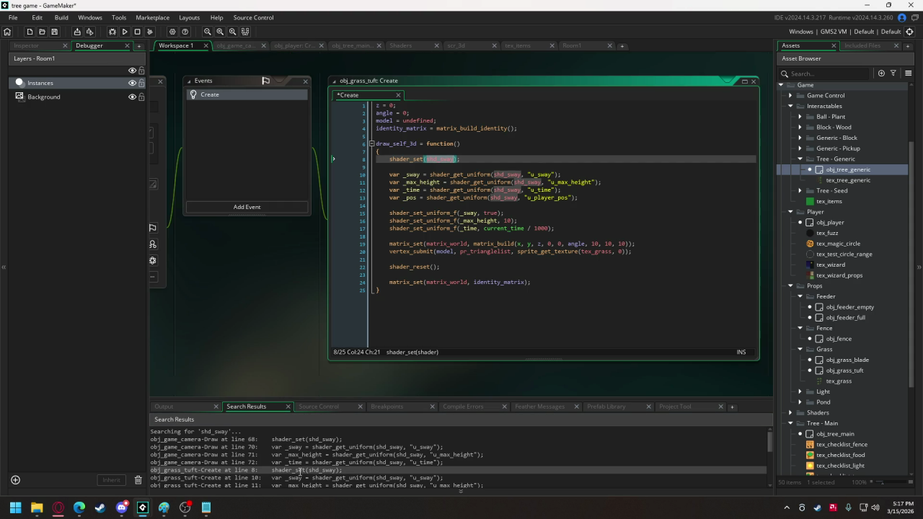
click(565, 228)
key(Return)
key(ctrl+v)
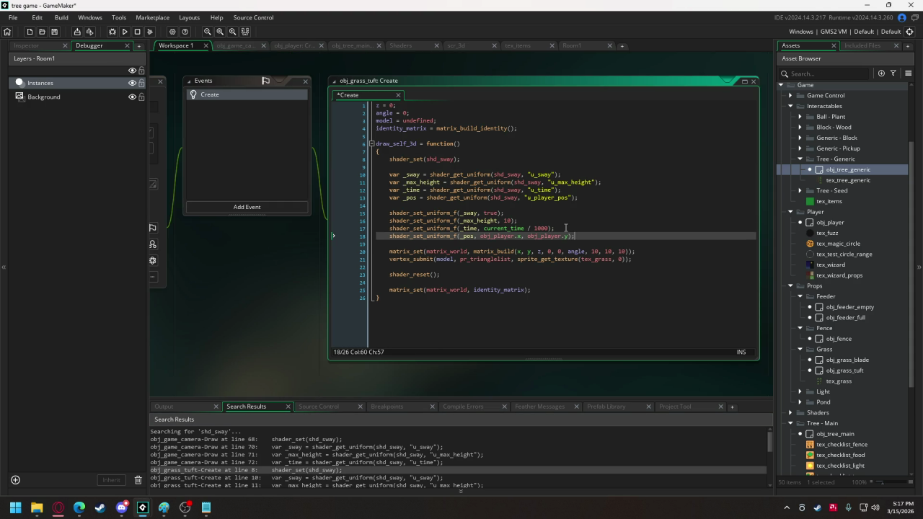
scroll(333, 450, down, 1)
double_click(331, 481)
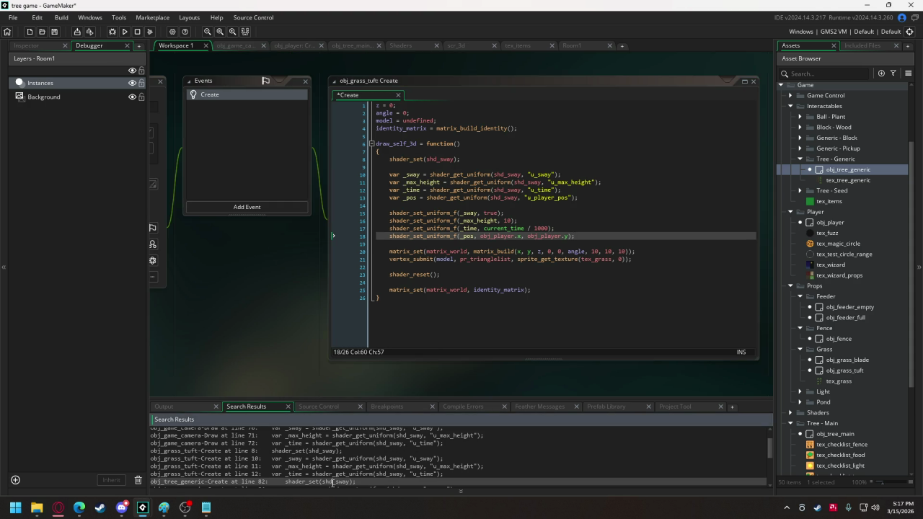
Paste the player-position setter line below obj_tree_generic's time setter
click(567, 248)
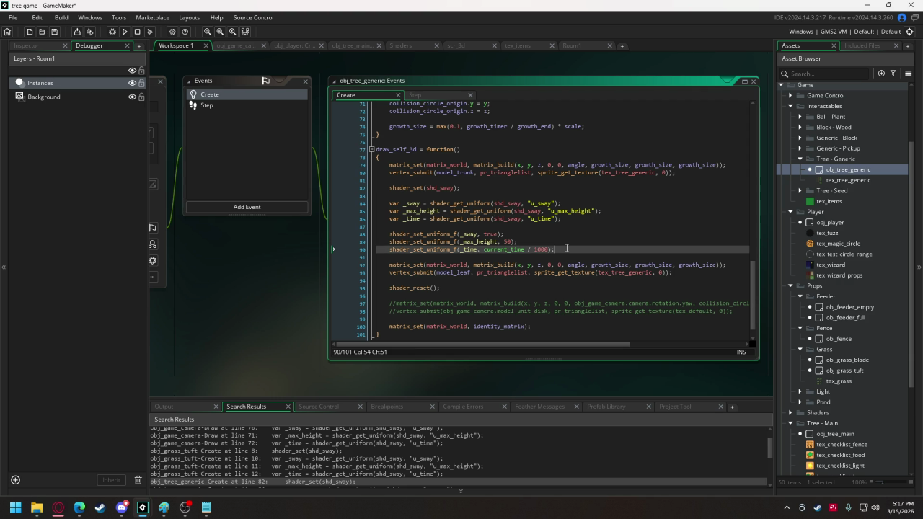
key(Return)
key(ctrl+v)
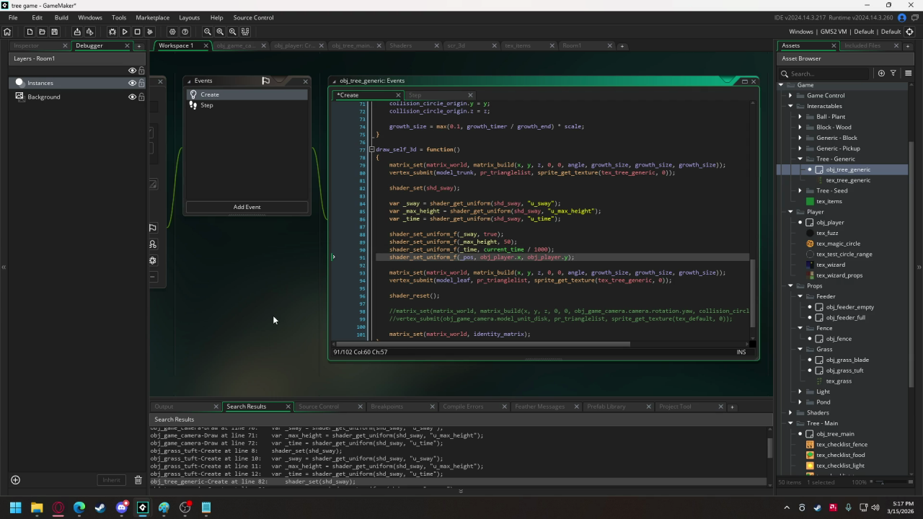
scroll(272, 315, down, 5)
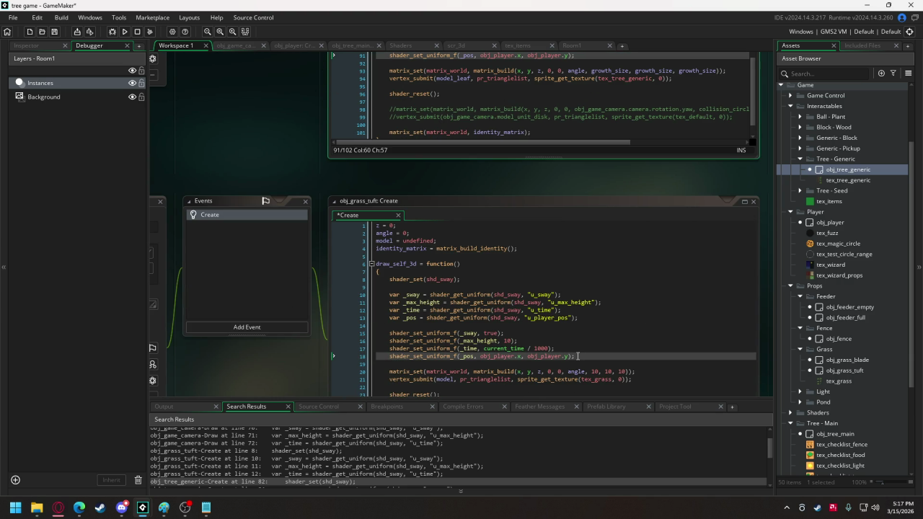
Copy the u_player_pos lookup line and paste it below the tree's u_time line
drag(579, 318, 385, 318)
key(ctrl+c)
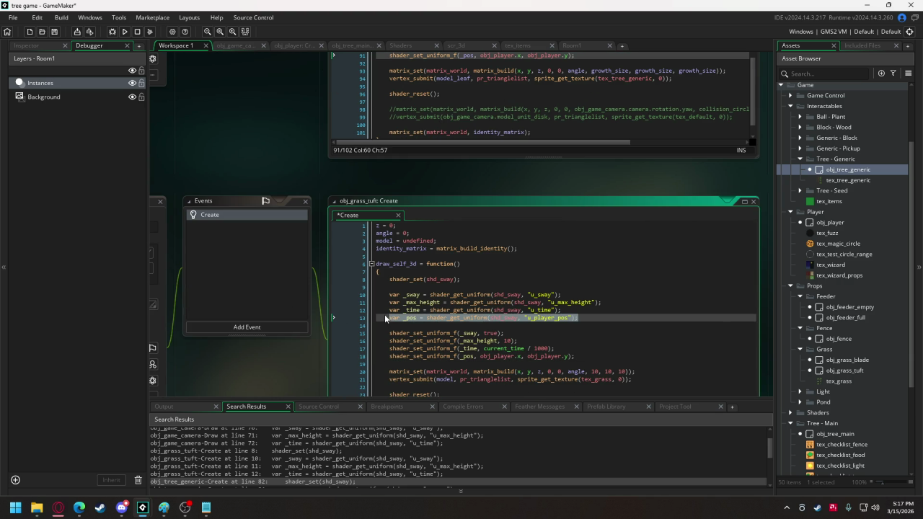
scroll(288, 188, up, 5)
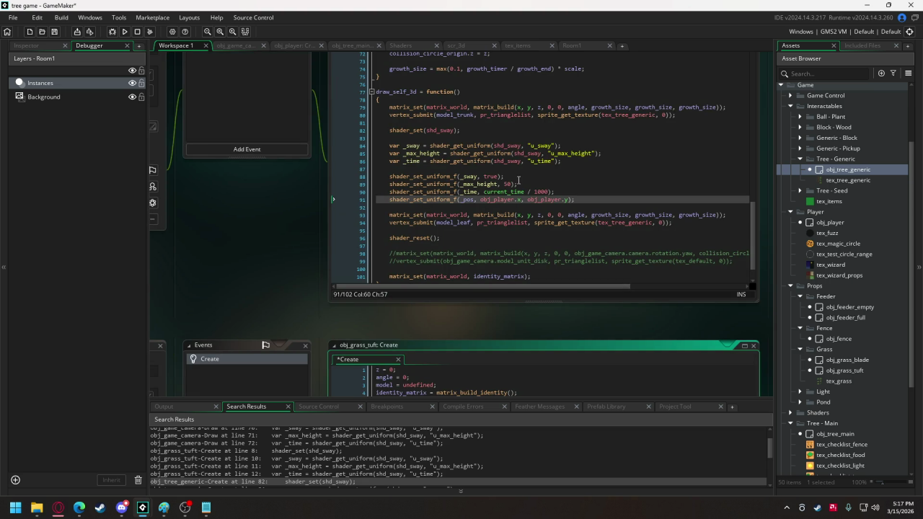
click(585, 161)
key(Return)
key(ctrl+v)
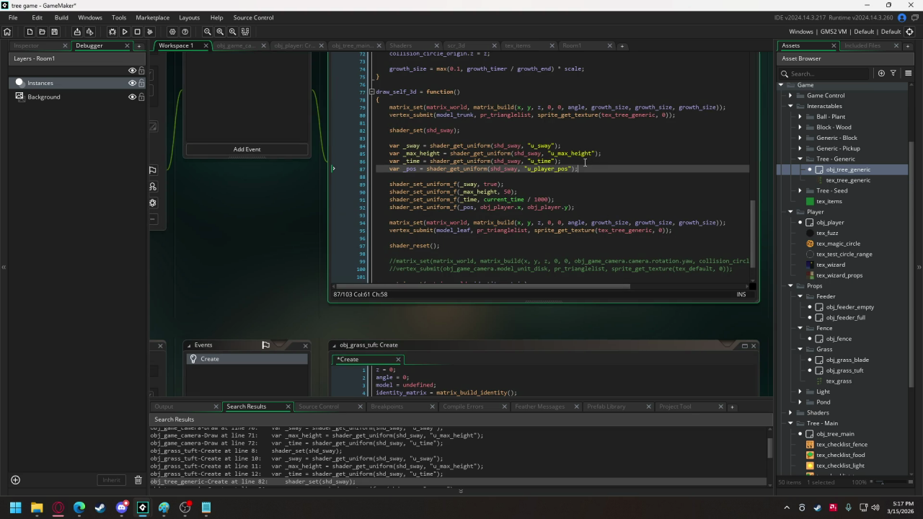
scroll(292, 474, down, 3)
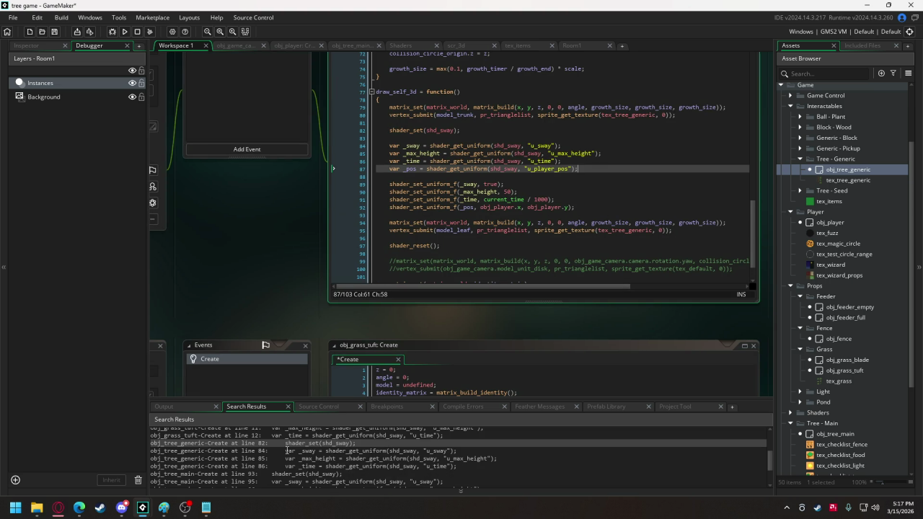
Add the u_player_pos uniform lookup below obj_tree_main's u_time lookup
double_click(292, 474)
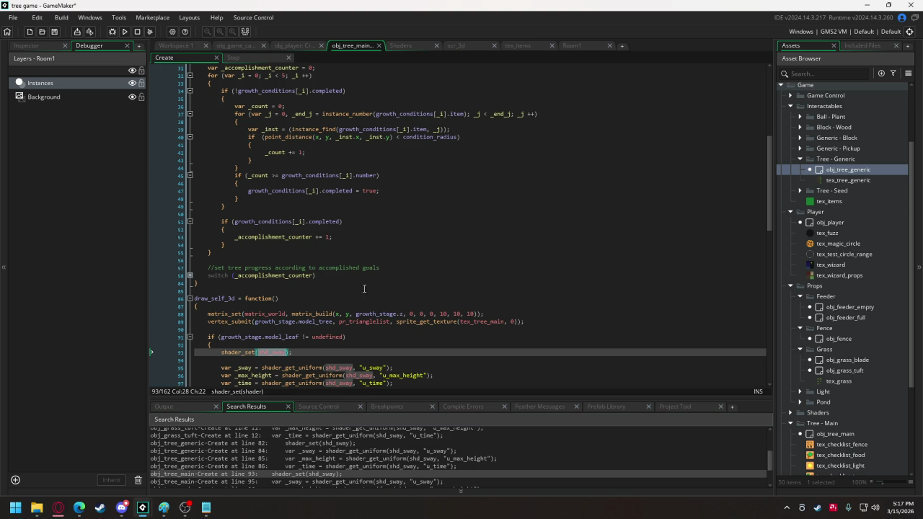
scroll(364, 288, down, 3)
click(396, 306)
key(Return)
key(ctrl+v)
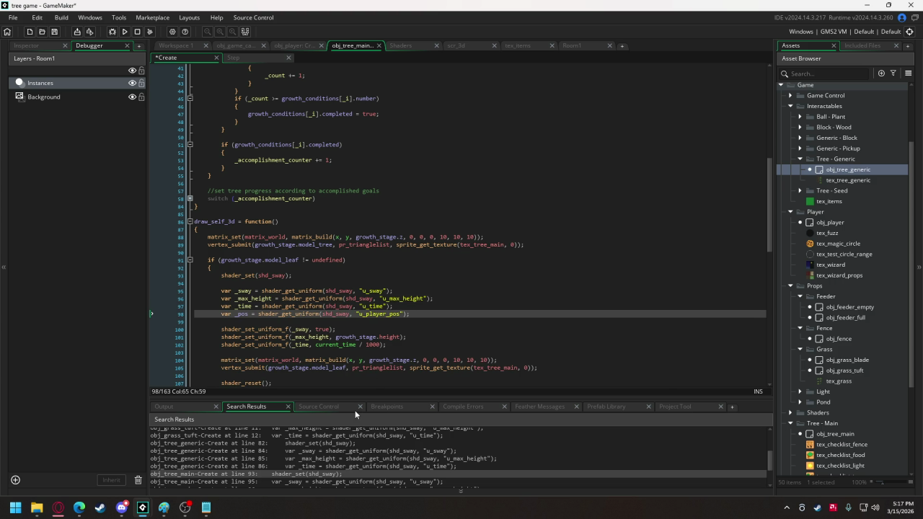
Copy obj_tree_generic's player-position setter into obj_tree_main below the time setter, then run the game
double_click(291, 443)
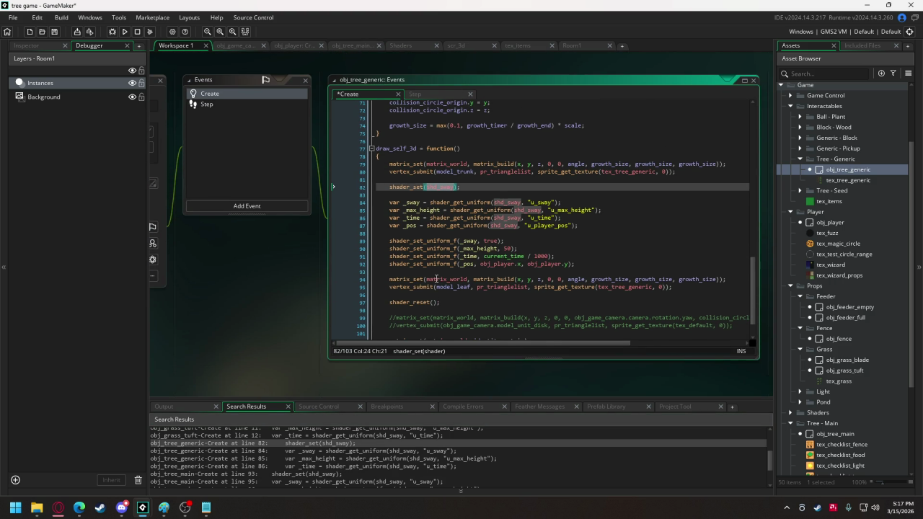
drag(574, 265, 389, 265)
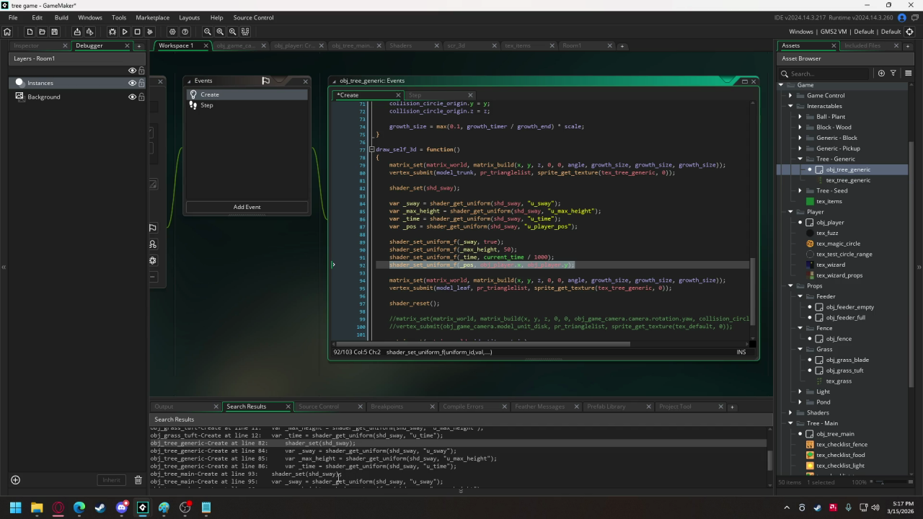
double_click(339, 474)
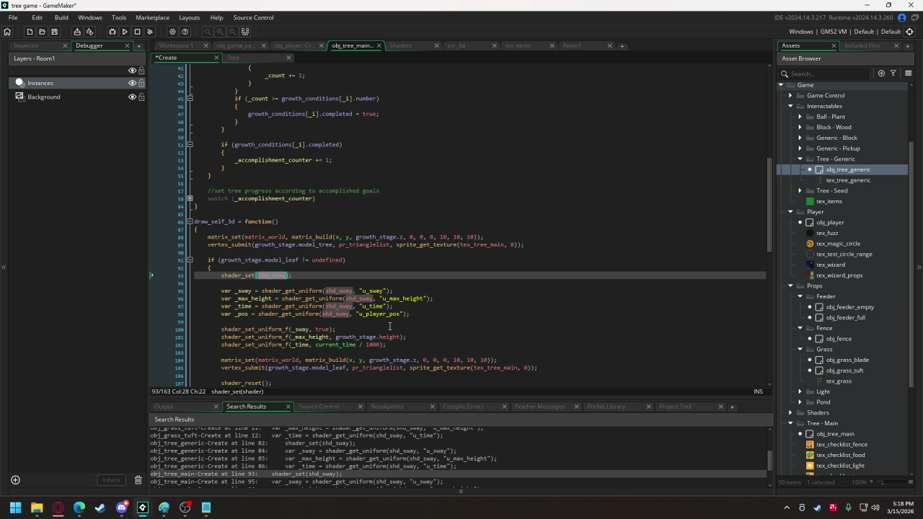
click(395, 345)
key(Return)
key(ctrl+v)
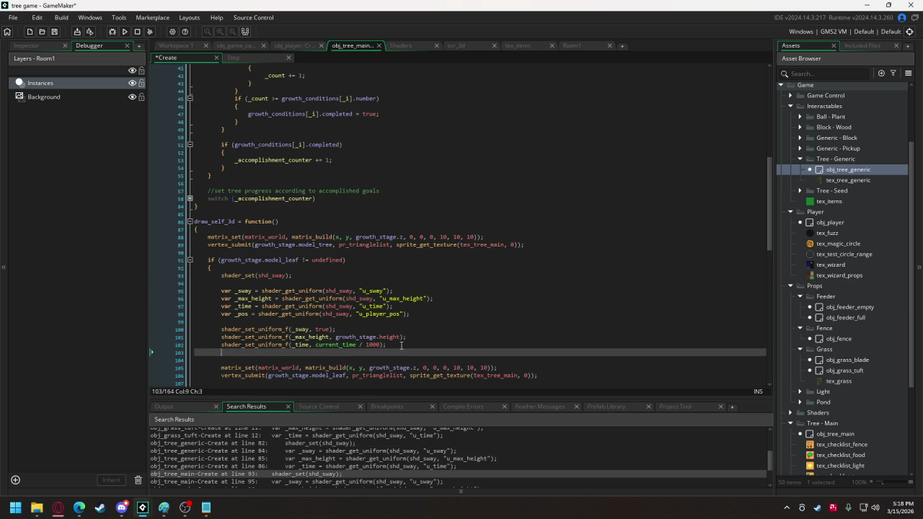
scroll(351, 442, down, 3)
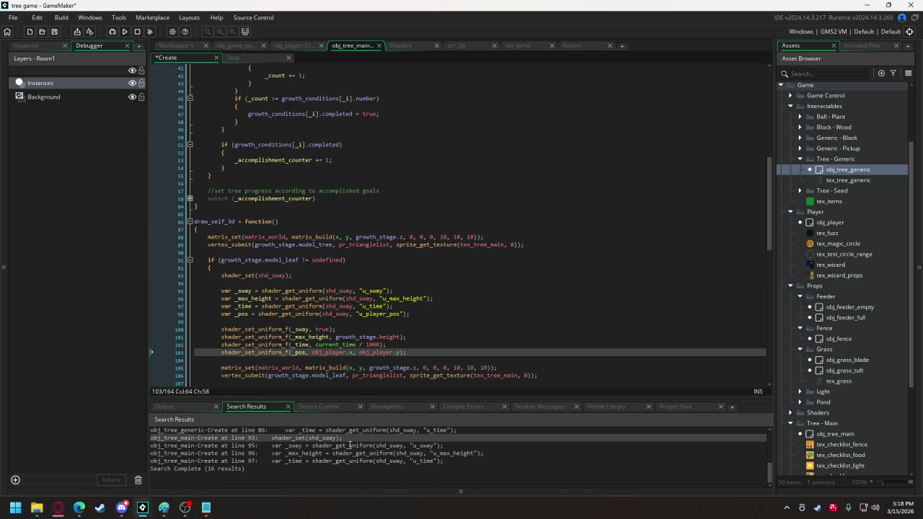
key(F5)
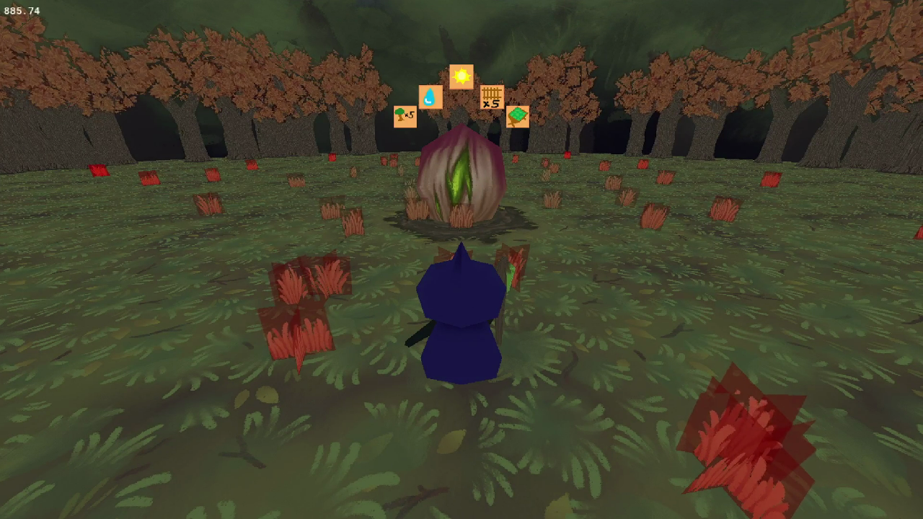
Walk the witch toward the bulb plant and along the tree trunks to watch the fog
key(s)
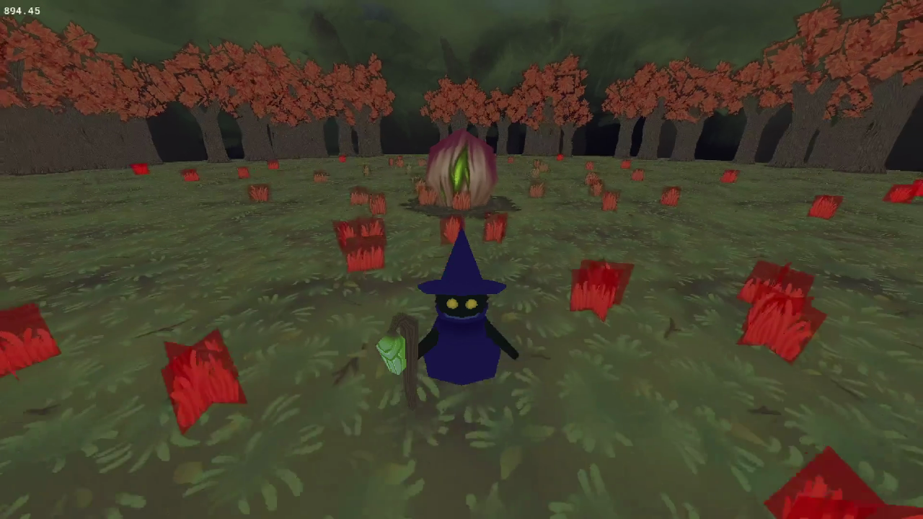
key(s)
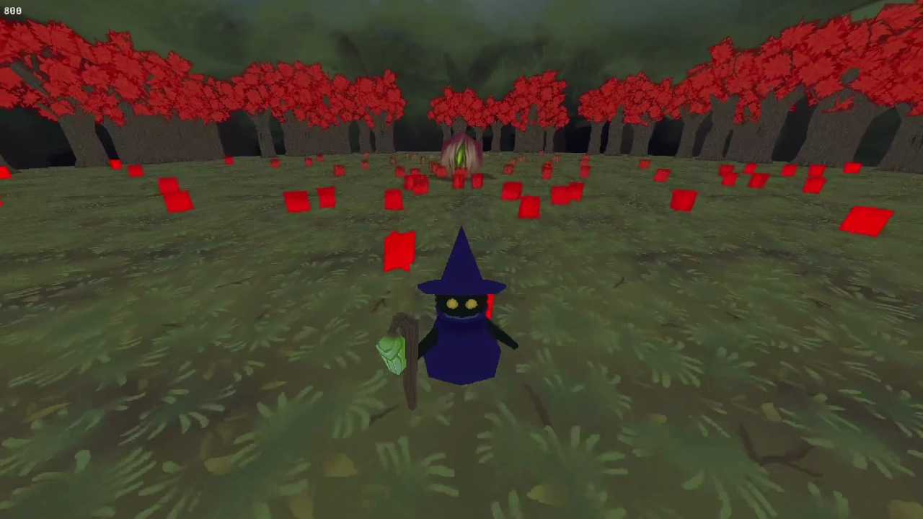
key(w)
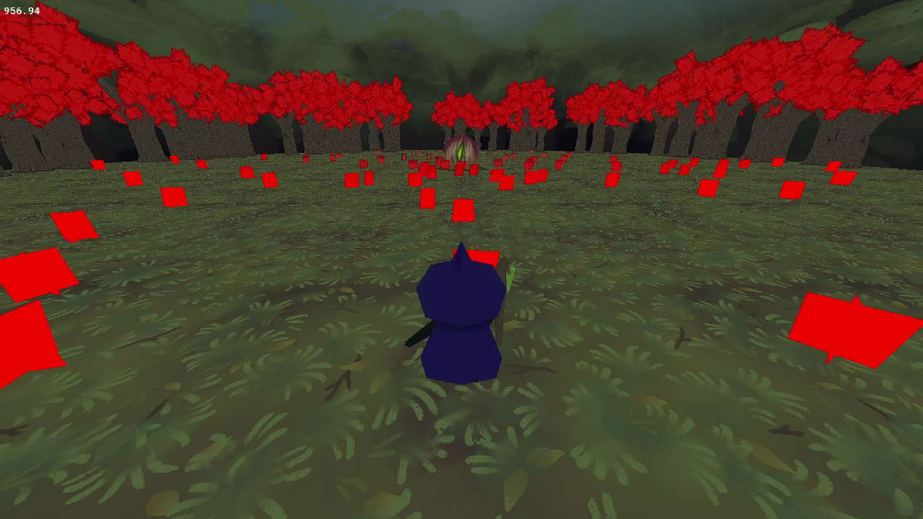
key(d)
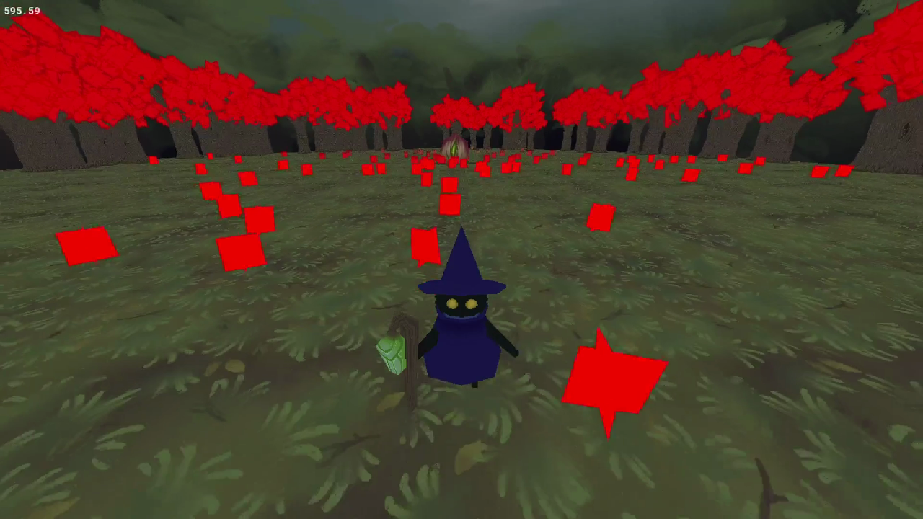
key(w)
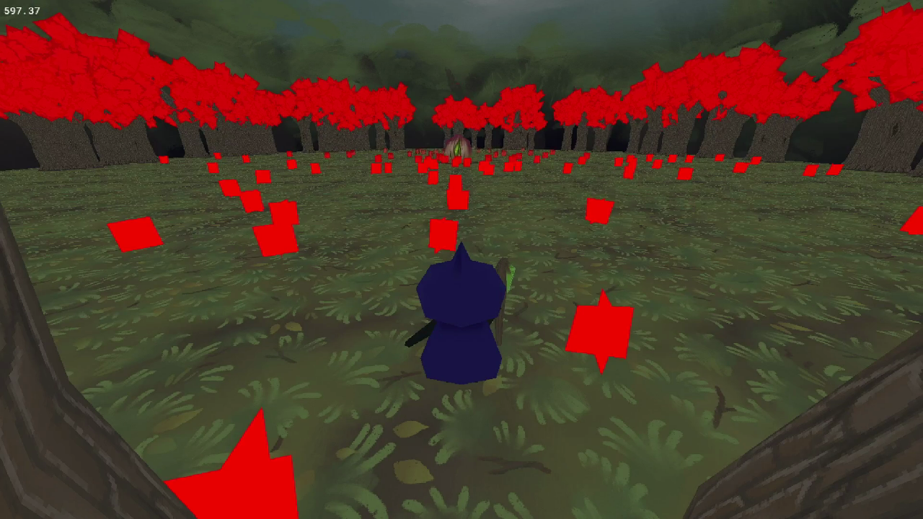
key(d)
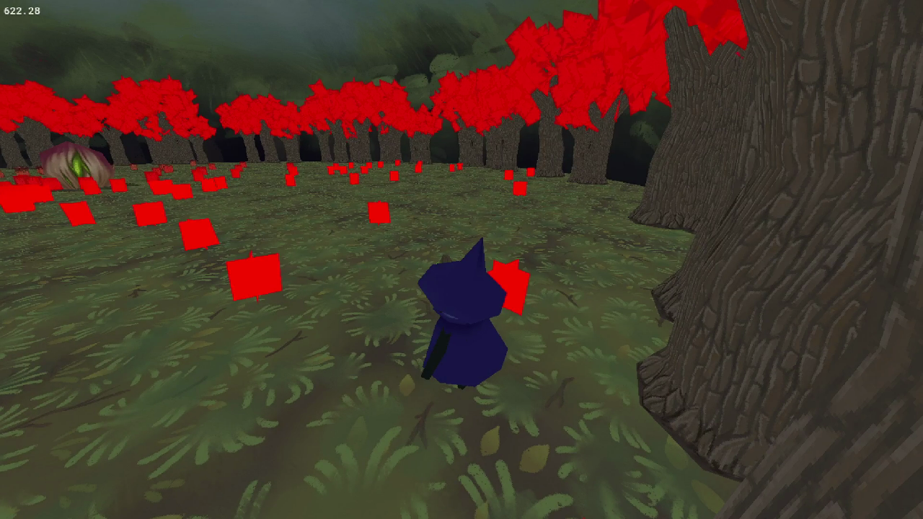
key(a)
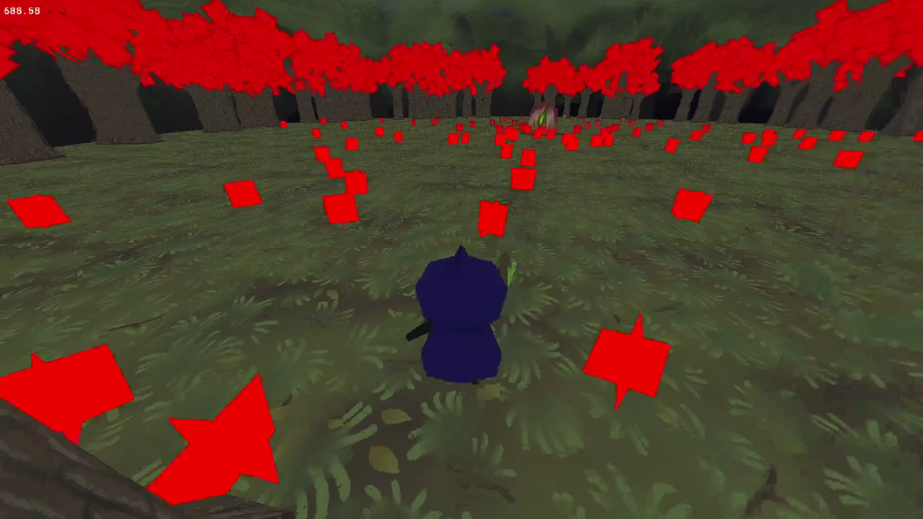
key(s)
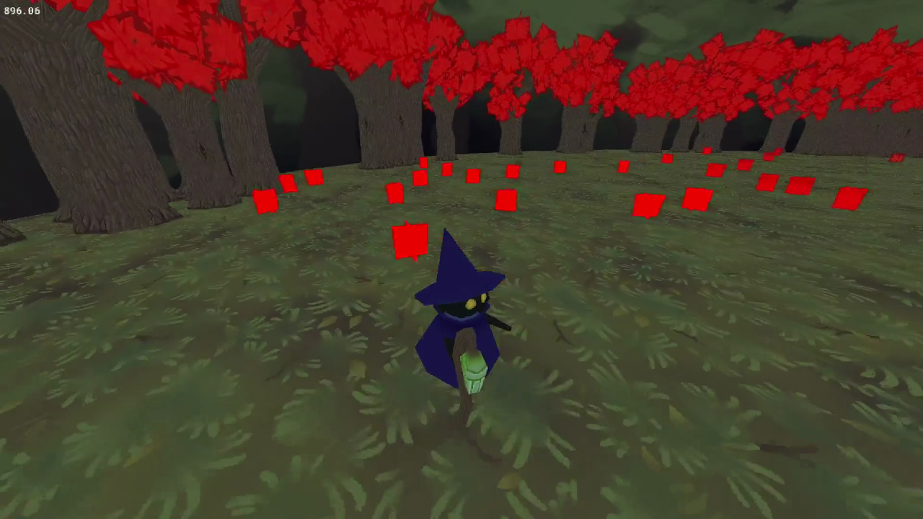
key(s)
key(s)
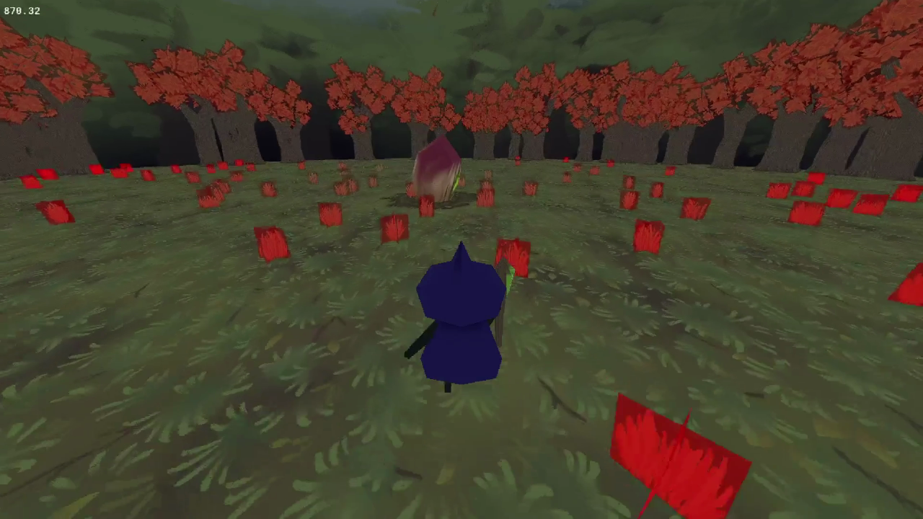
Walk up to the plant, into the forest edge and back, then close the game
key(w)
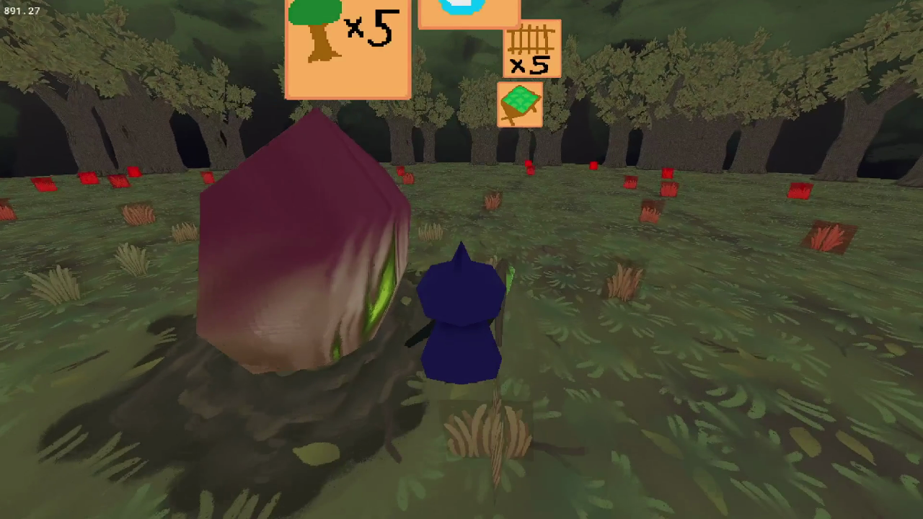
key(w)
key(w)
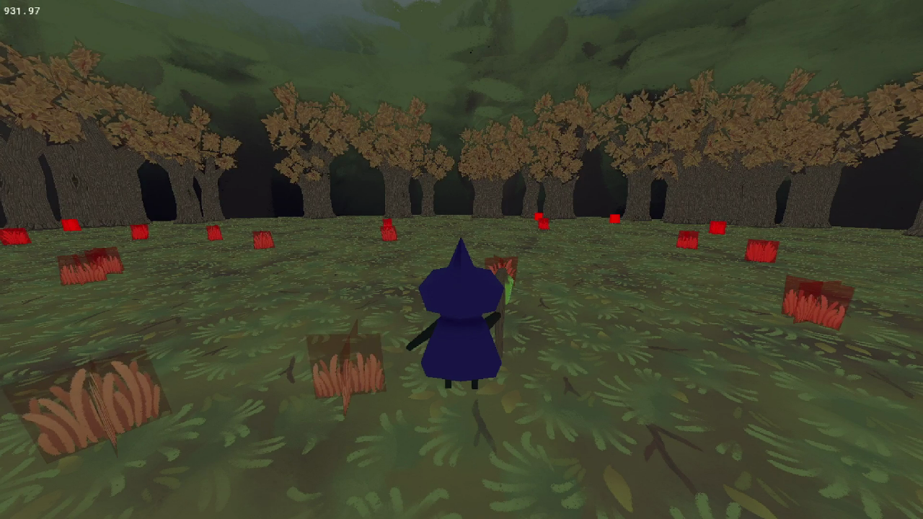
key(a)
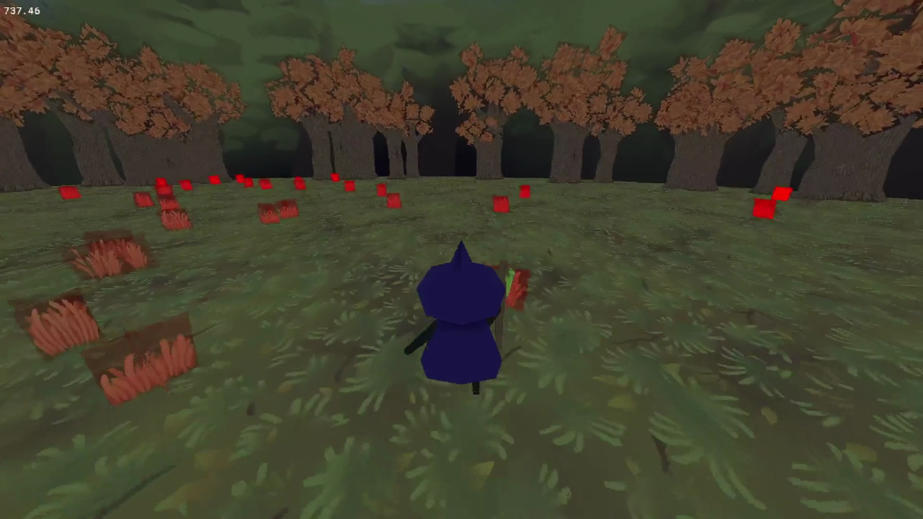
key(w)
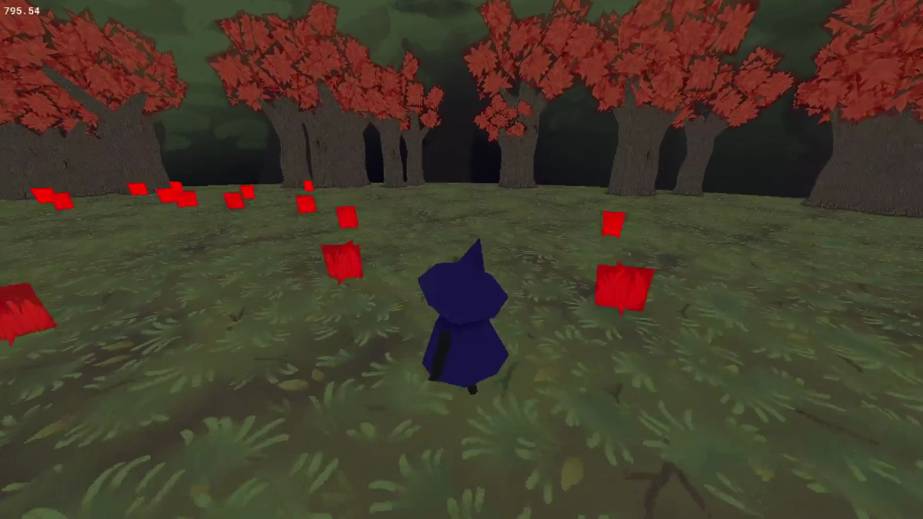
key(w)
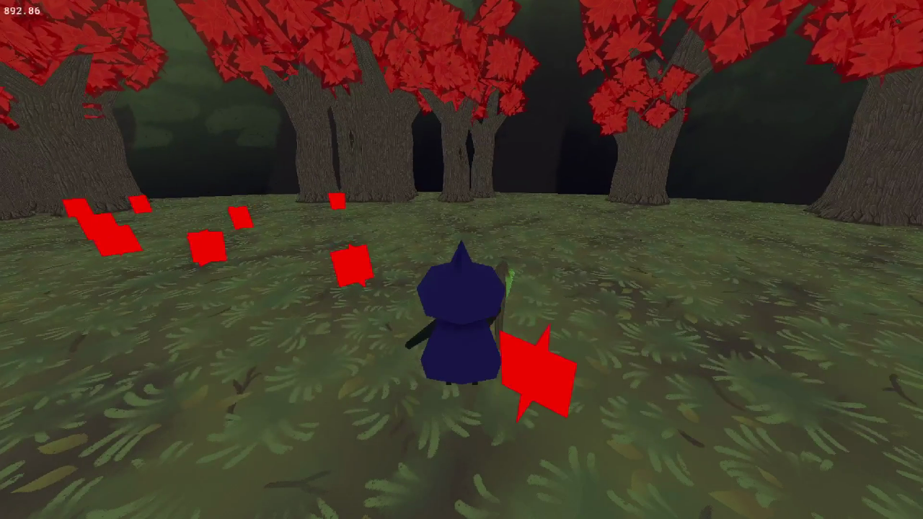
key(s)
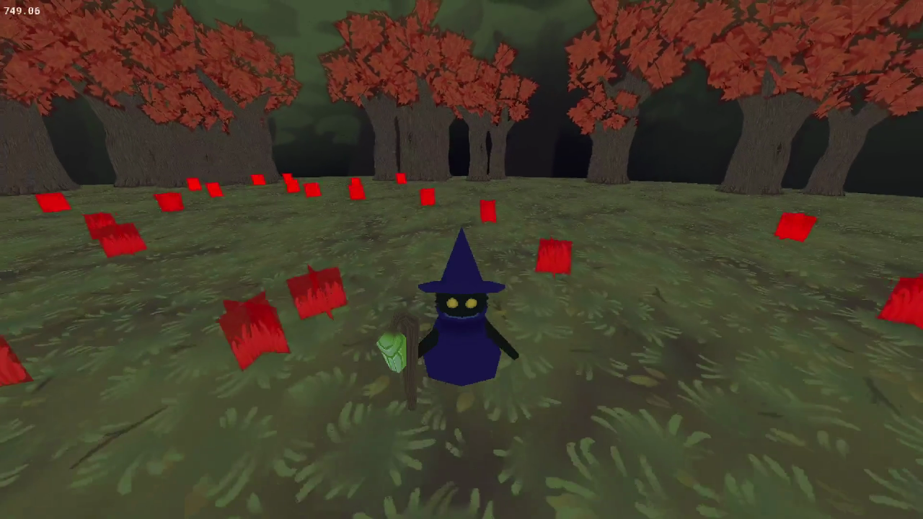
key(s)
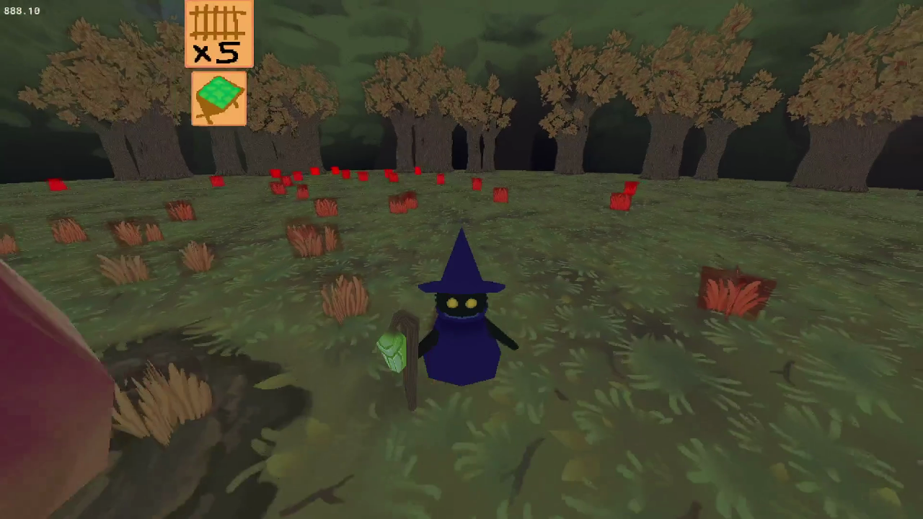
key(w)
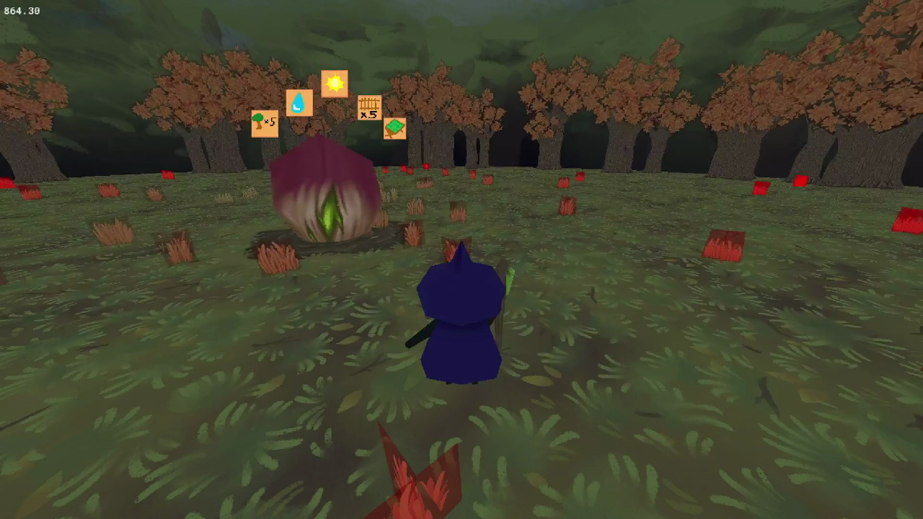
key(Escape)
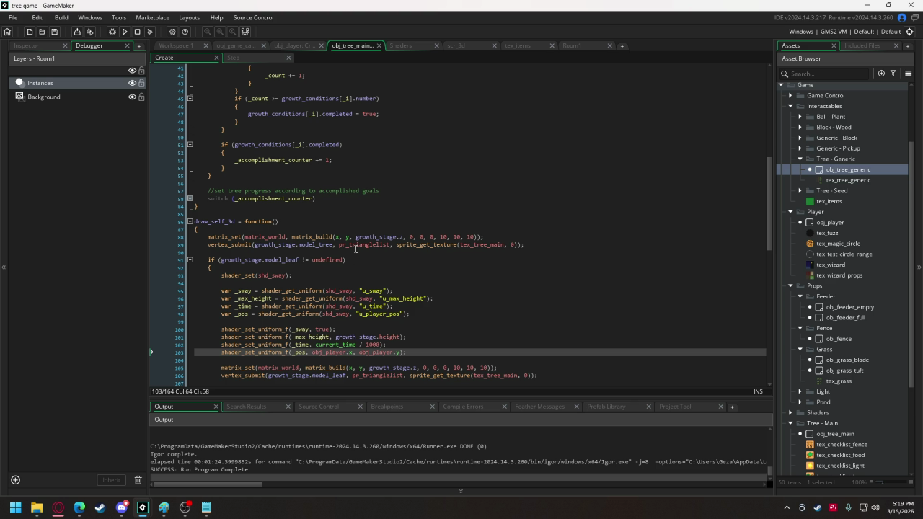
Glance at obj_player's Create code, return to shd_sway.fsh, then switch to the Opera forum page
mouse_move(407, 248)
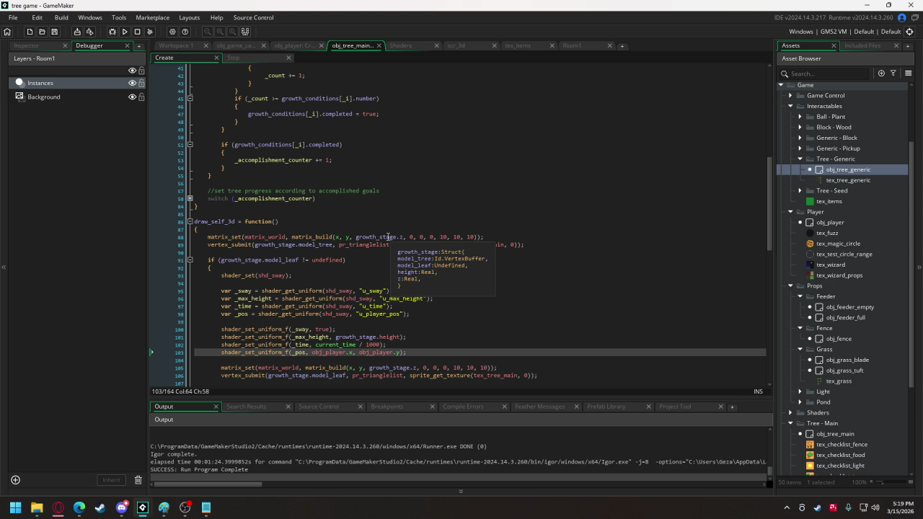
click(294, 45)
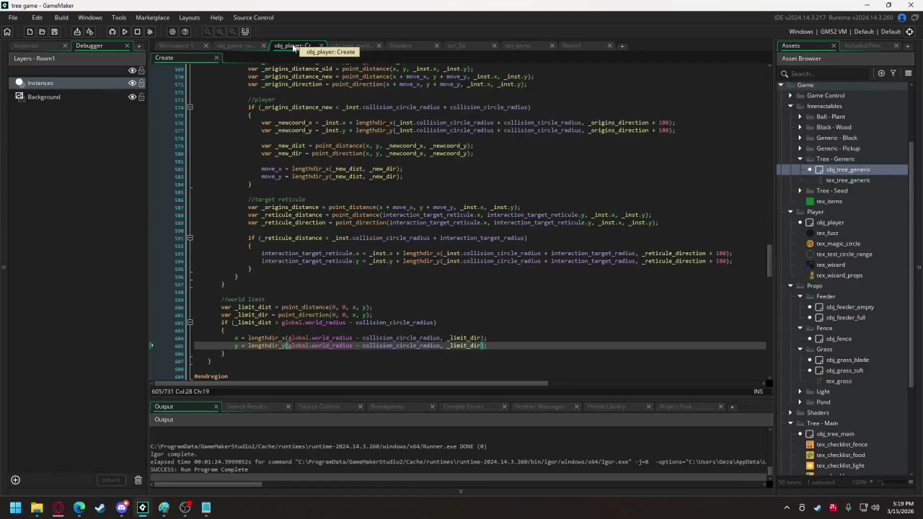
click(417, 45)
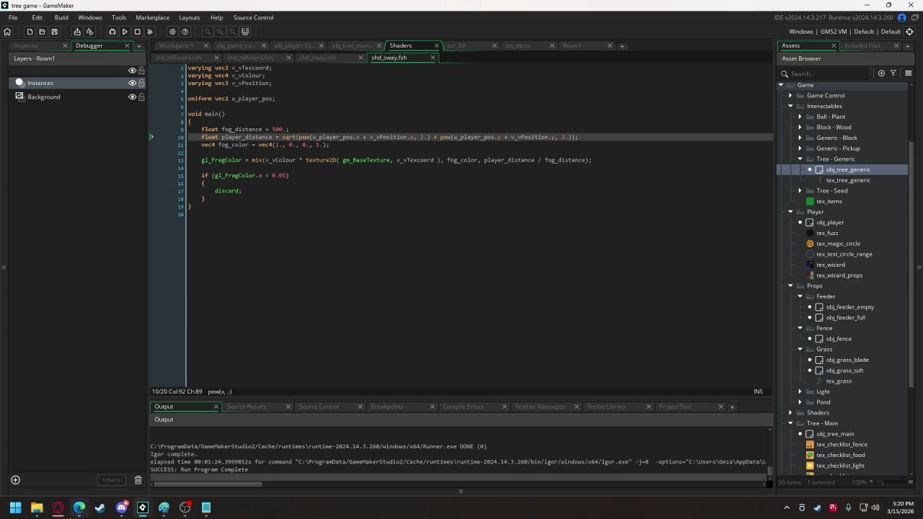
mouse_move(59, 508)
click(153, 466)
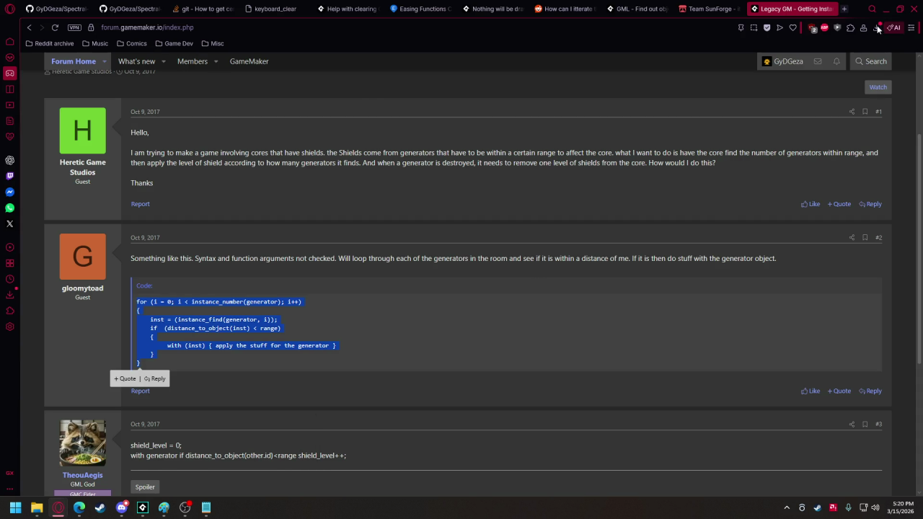
In a new Opera tab, search Google for 'distance between two points'
click(844, 10)
text(di)
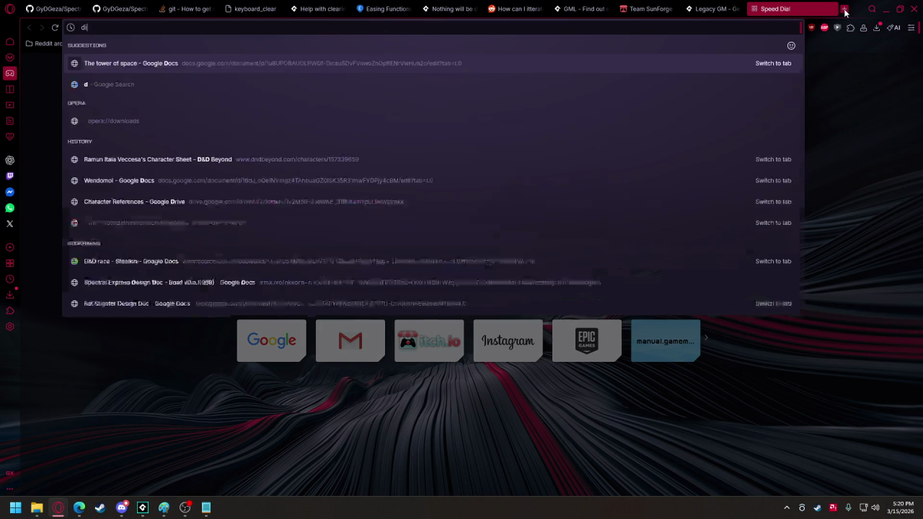
text(stance between two points)
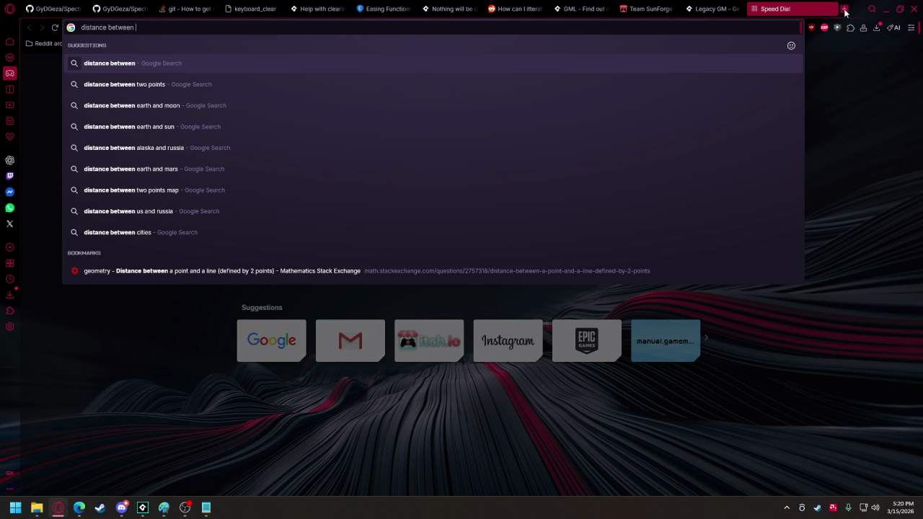
key(Return)
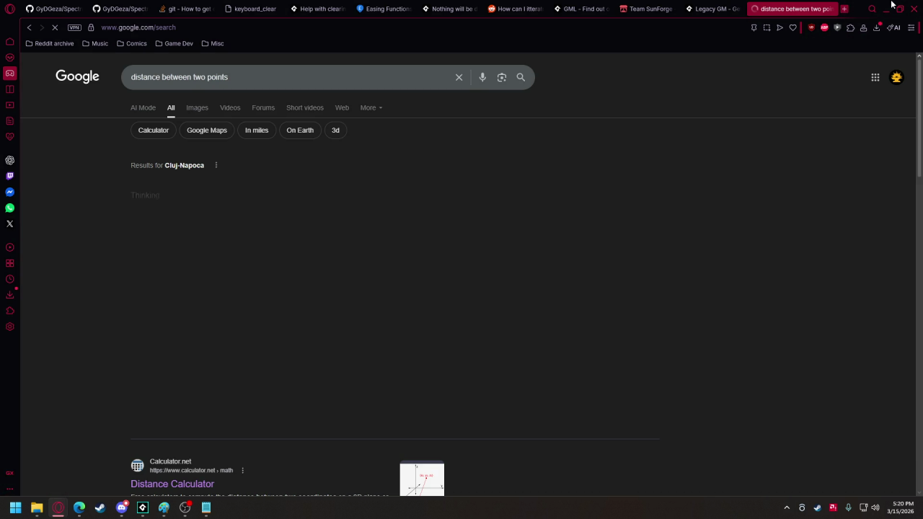
scroll(414, 271, down, 5)
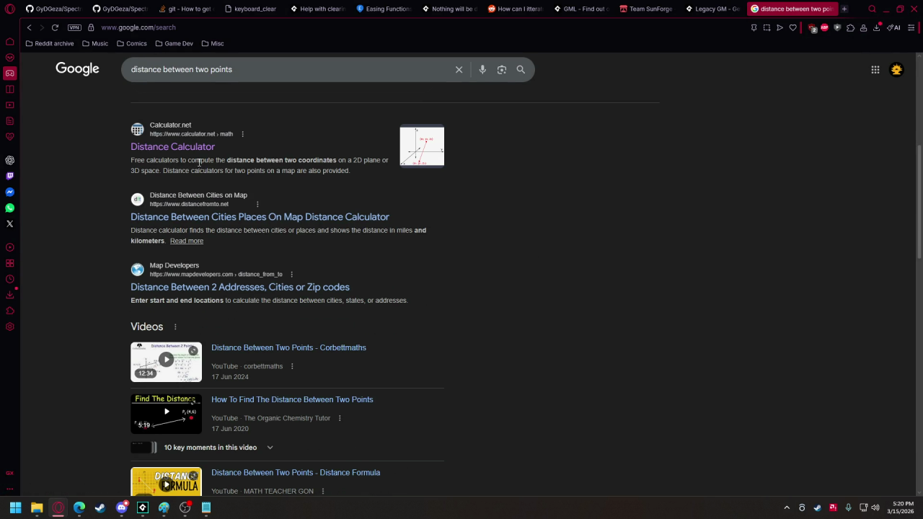
Open Calculator.net's Distance Calculator and calculate the 2D example, giving distance 5 from (1, 1) to (4, 5)
click(202, 155)
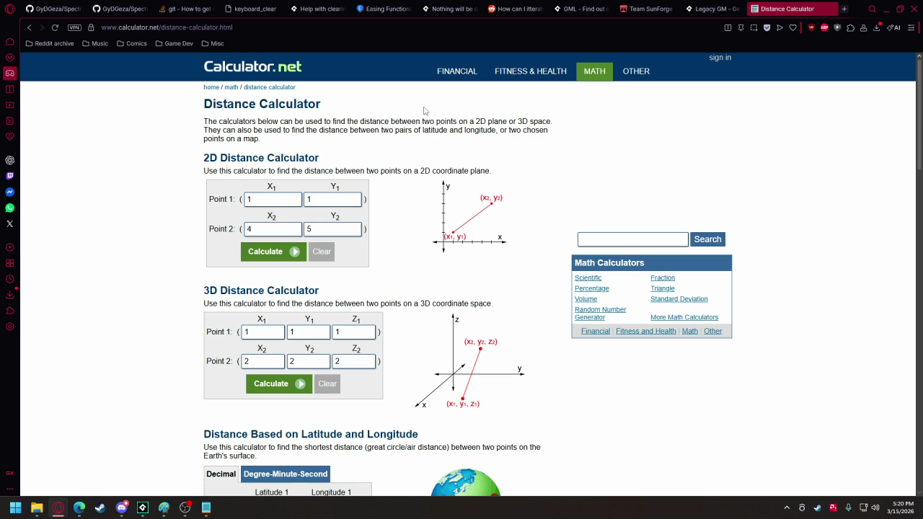
scroll(384, 179, down, 3)
scroll(374, 193, down, 1)
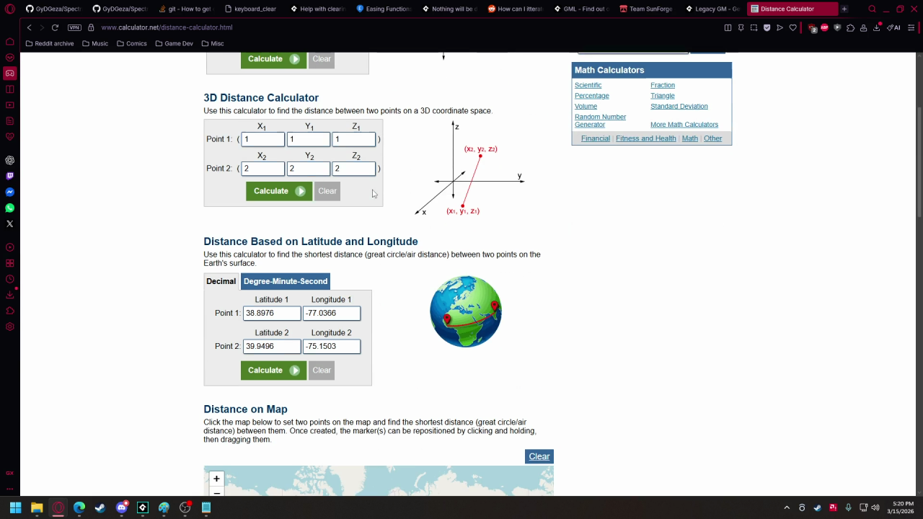
scroll(370, 187, up, 3)
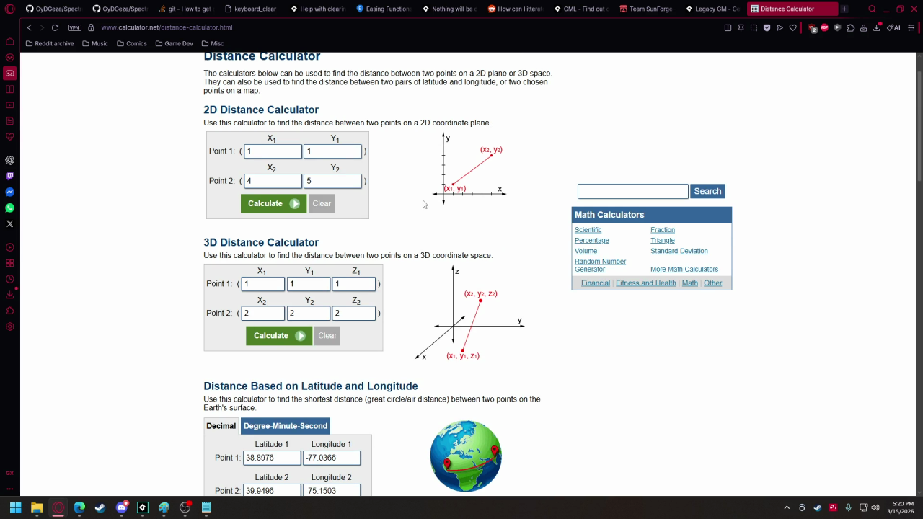
scroll(416, 193, up, 1)
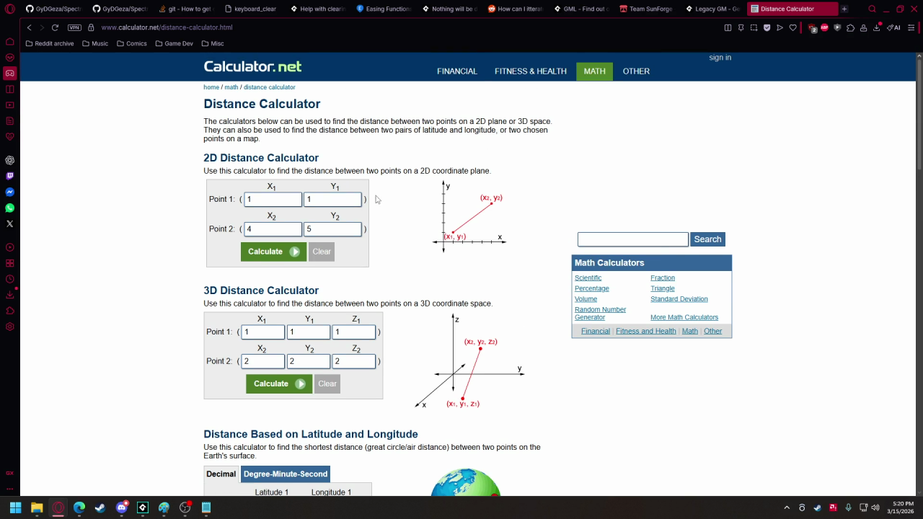
click(292, 253)
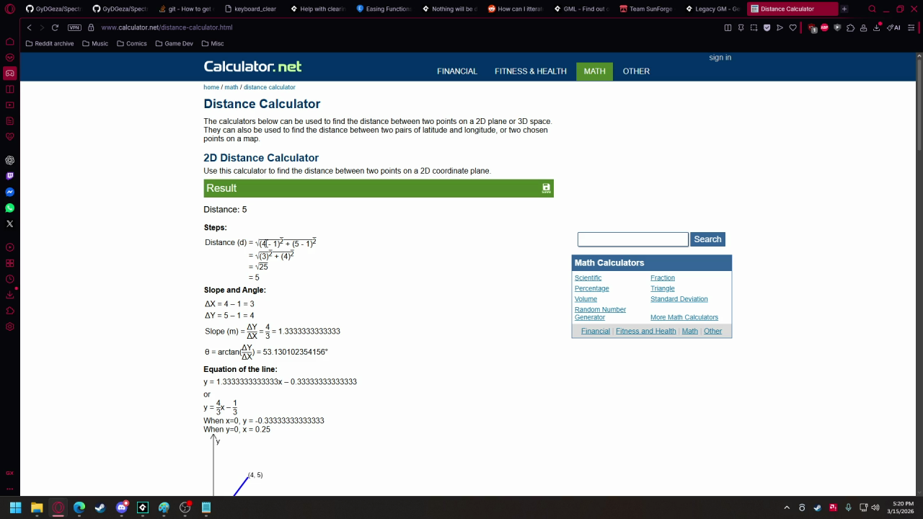
scroll(269, 242, down, 5)
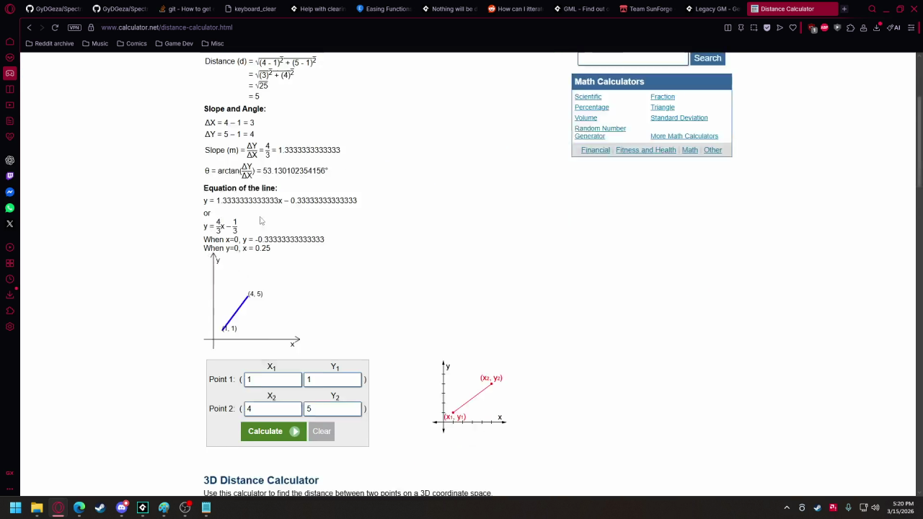
scroll(248, 234, up, 3)
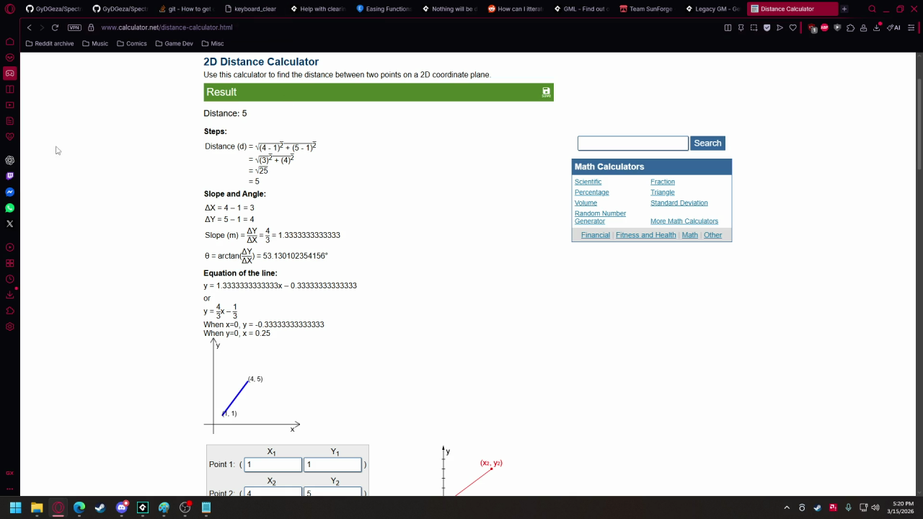
In GameMaker, change line 10's pow() terms from '+' to '-' so v_vPosition is subtracted, then save and run
mouse_move(142, 508)
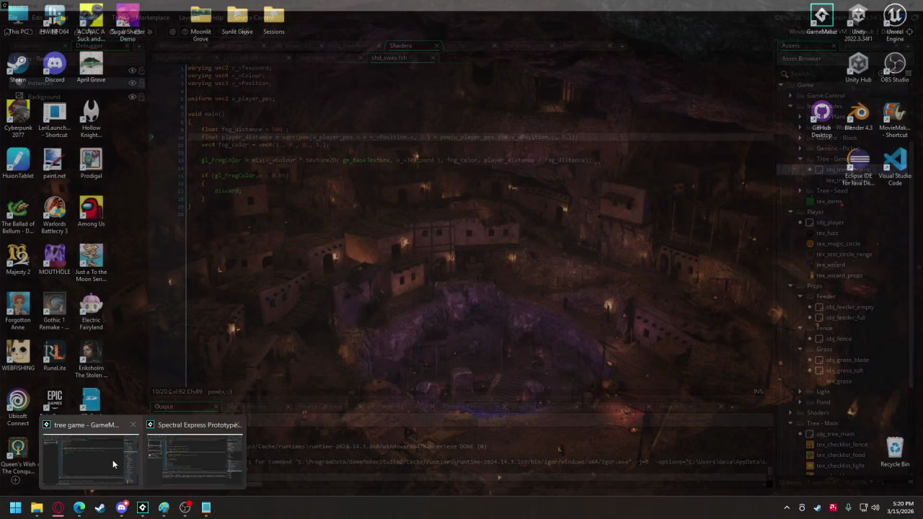
click(112, 459)
click(364, 136)
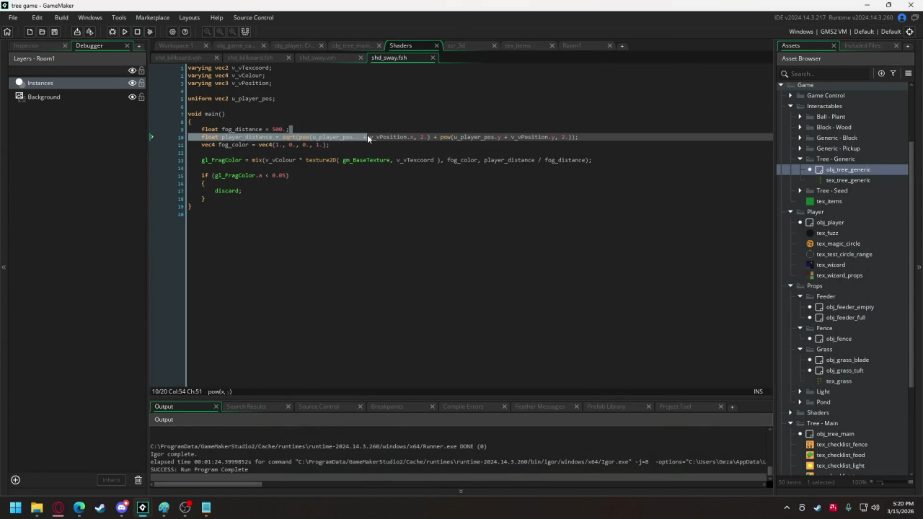
text(-)
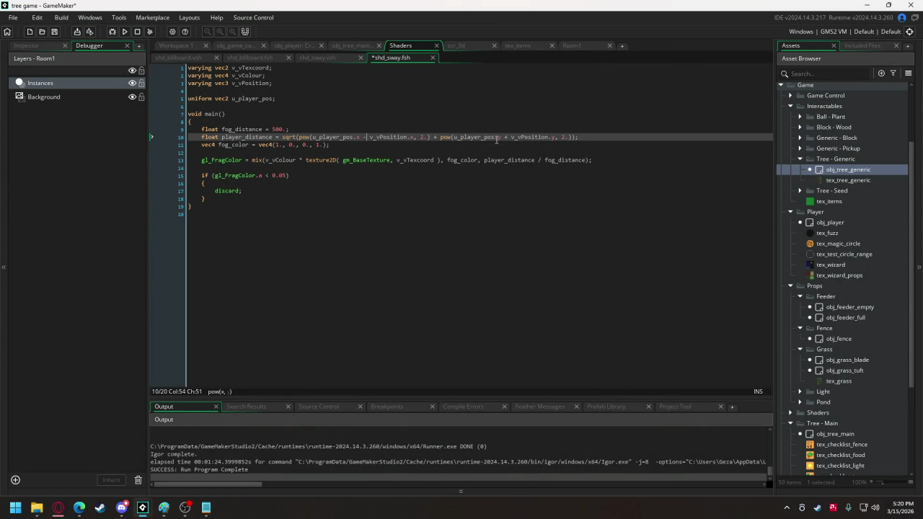
double_click(508, 137)
click(124, 32)
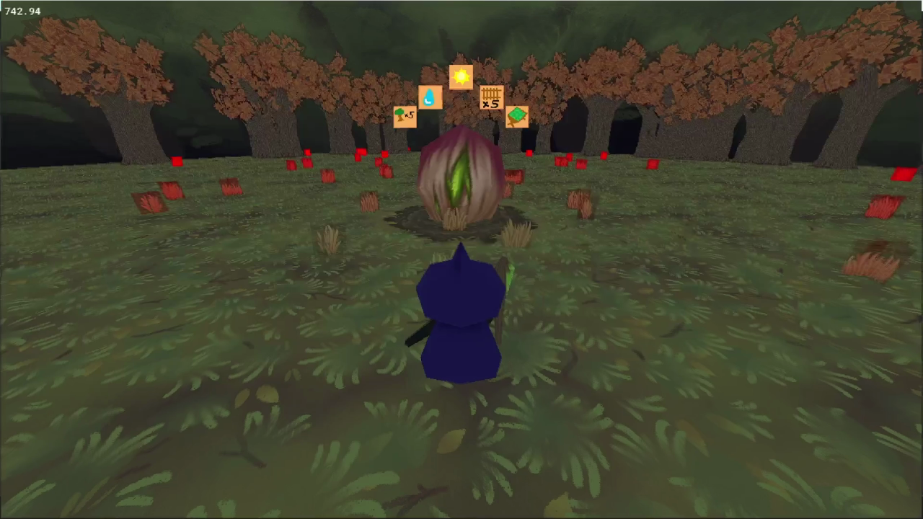
Walk the witch forward across the clearing toward the red-tinted trees, turning right, then back away
key(w)
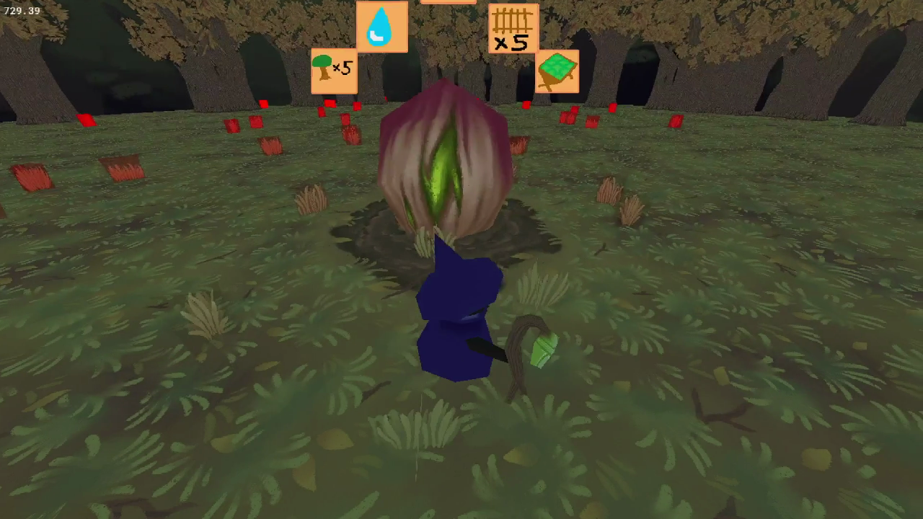
key(d)
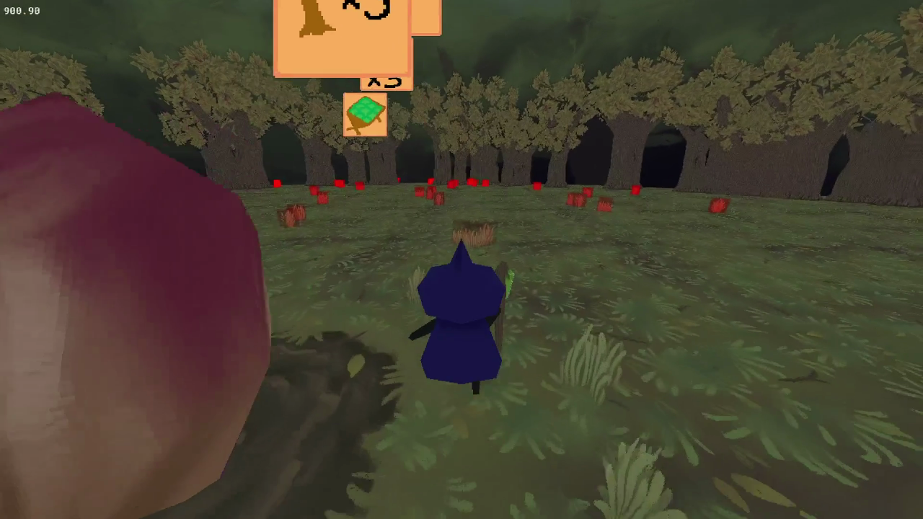
key(w)
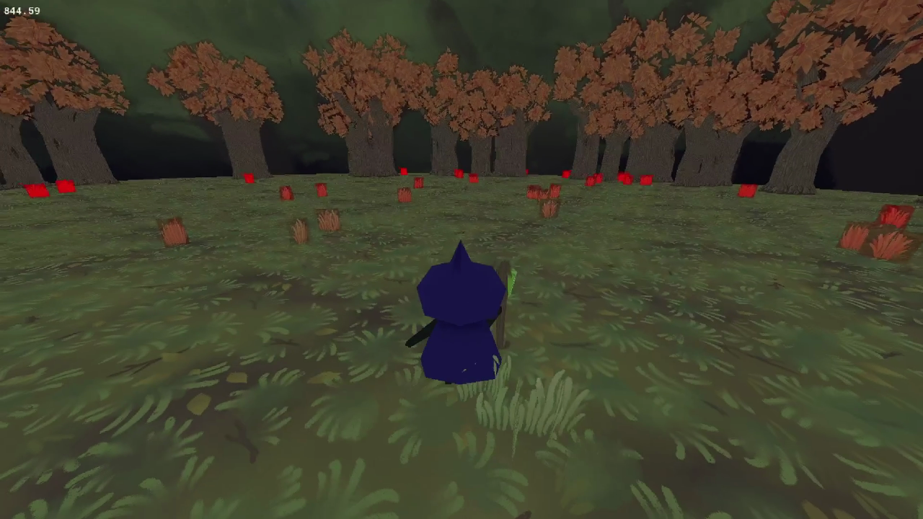
key(w)
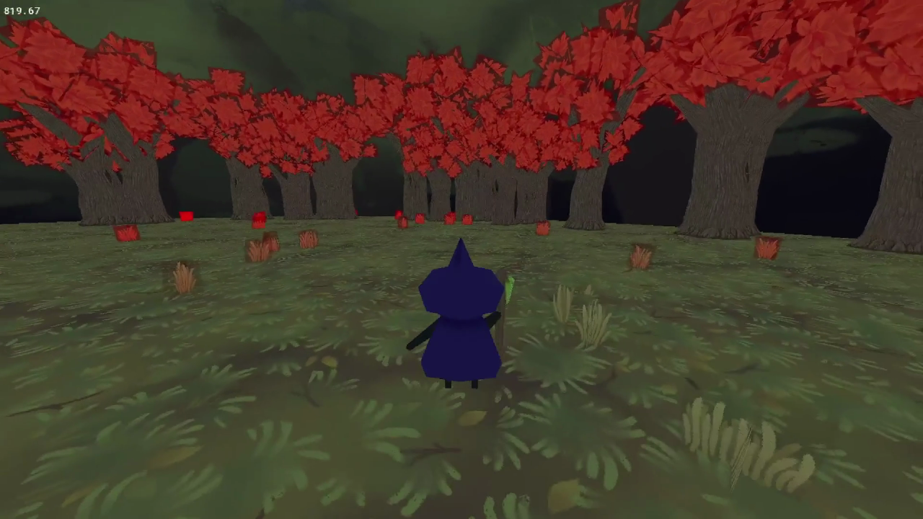
key(w)
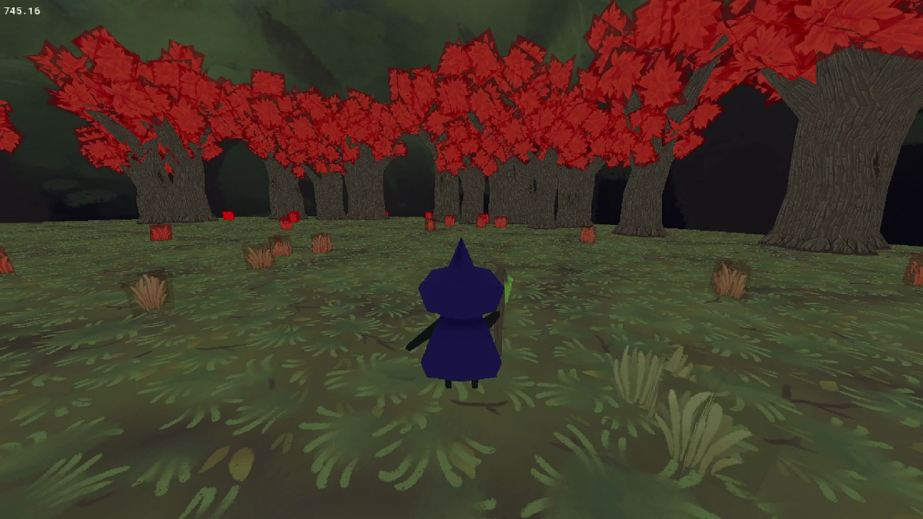
key(s)
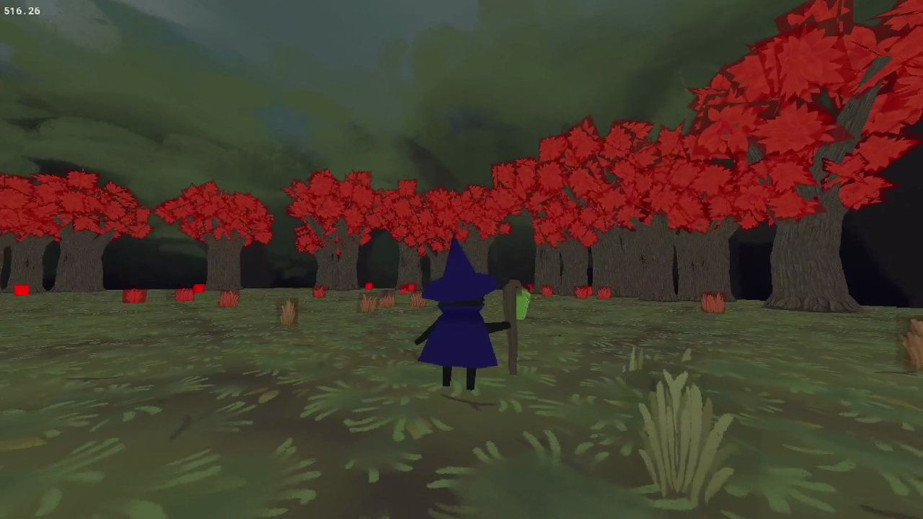
mouse_move(462, 259)
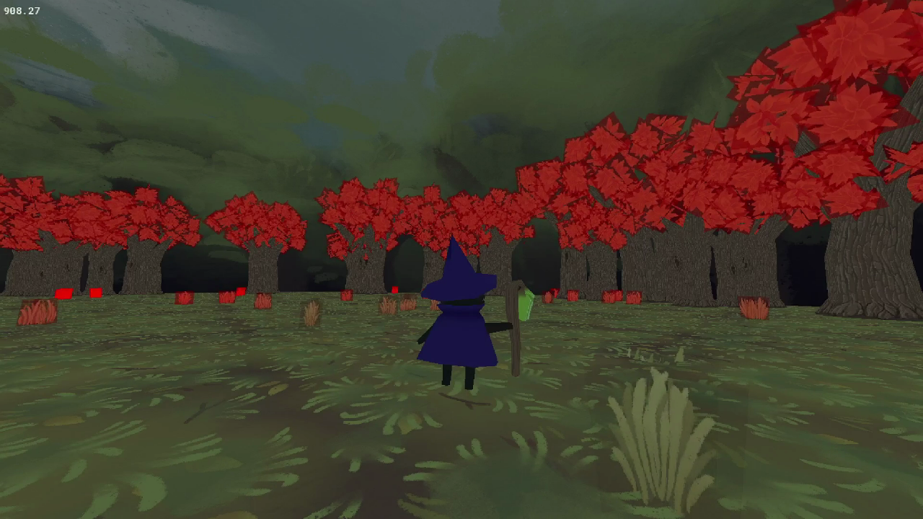
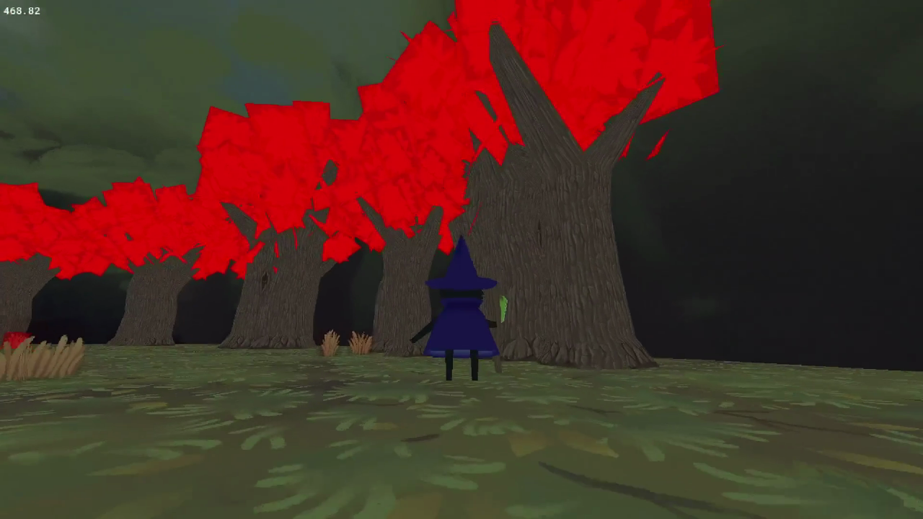
Walk the witch through the red-fogged forest past the large trunks, then close the game
key(s)
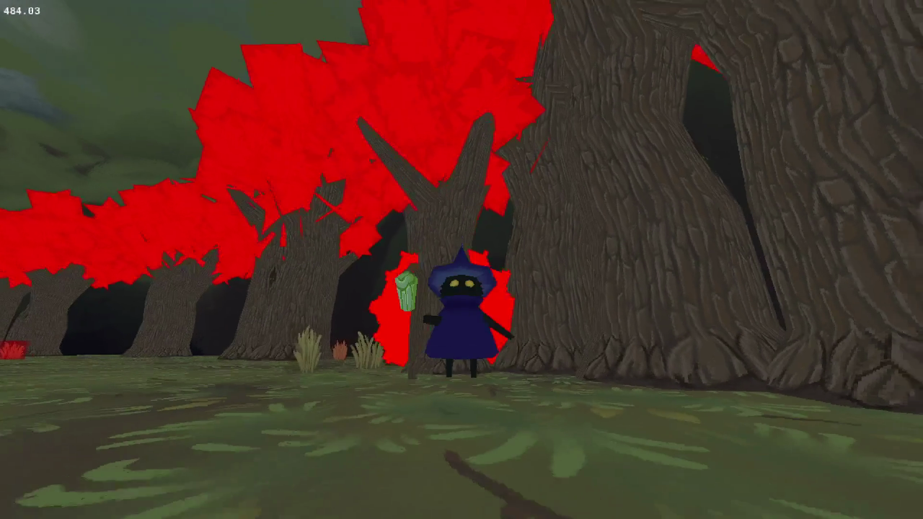
key(s)
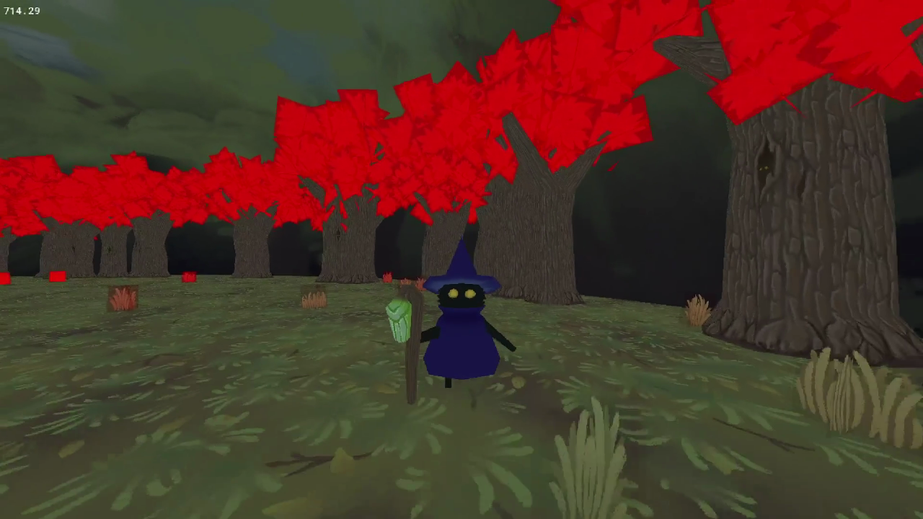
key(s)
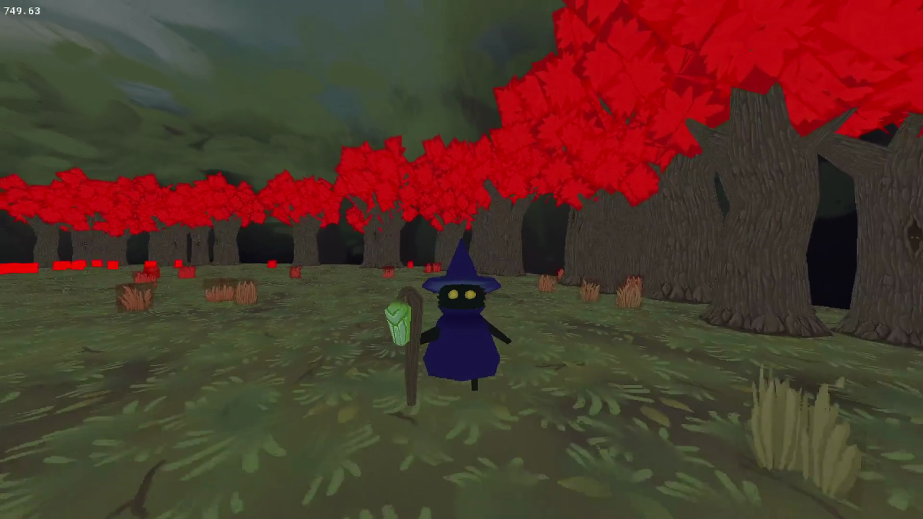
key(w)
key(Escape)
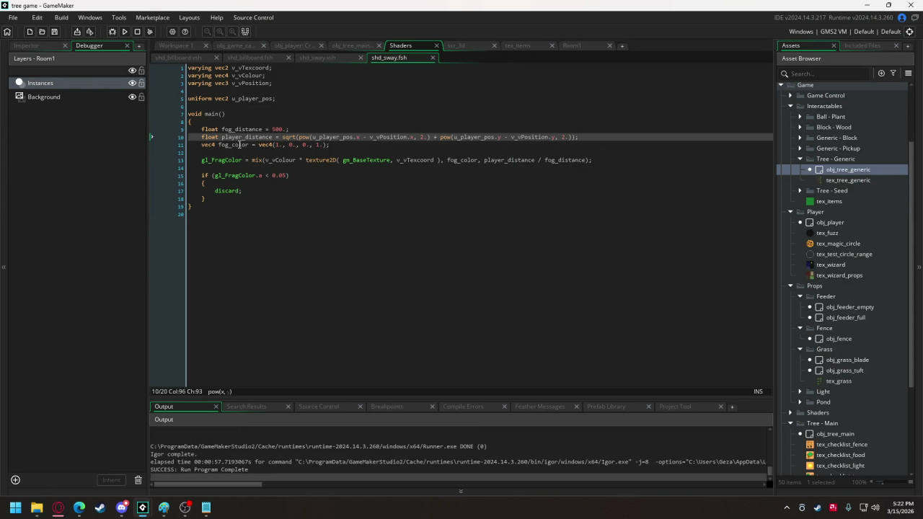
Set the fog colour's alpha to v_vColour.a
double_click(288, 160)
key(ctrl+c)
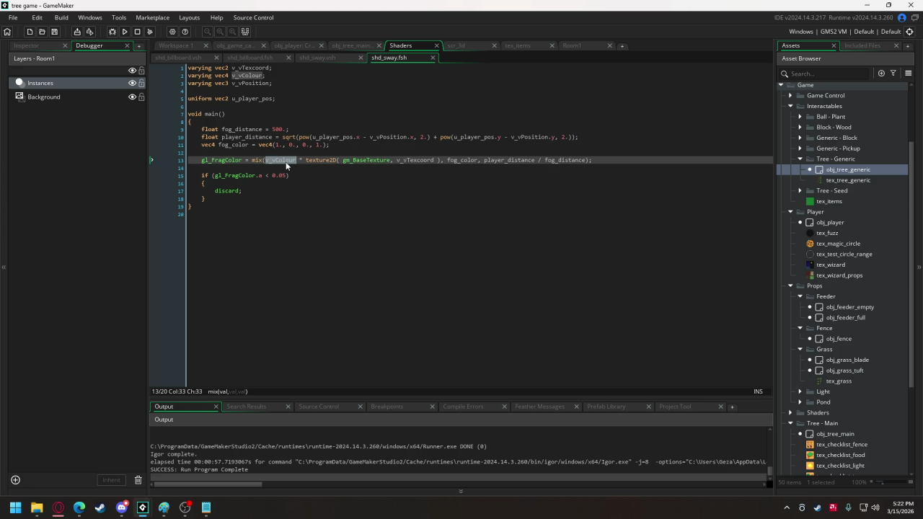
double_click(317, 145)
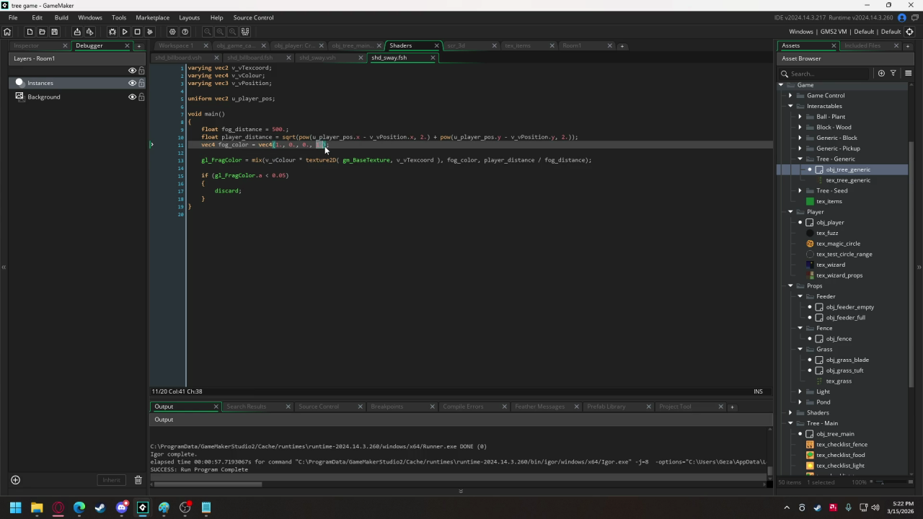
key(ctrl+v)
text(.a)
Declare vec4 source_color at the top of main, holding the texture2D sample moved from mix()
click(219, 122)
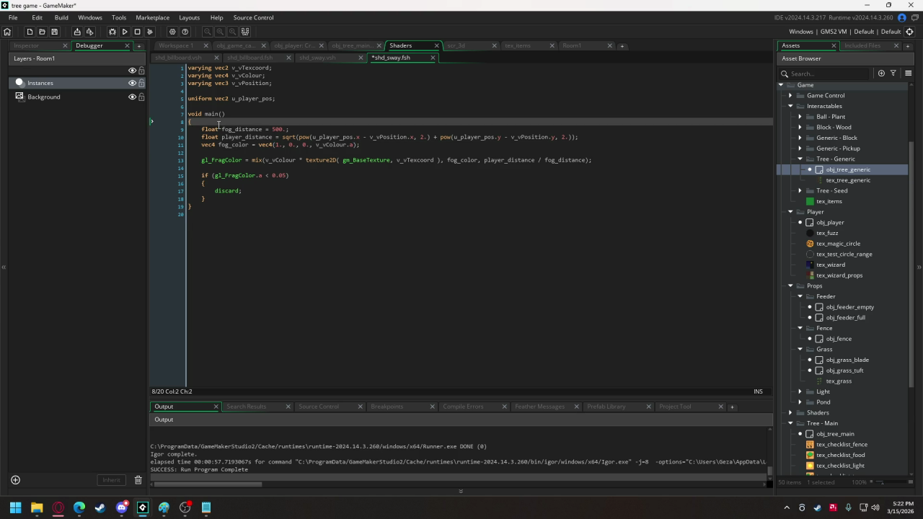
key(Return)
key(Return)
key(Up)
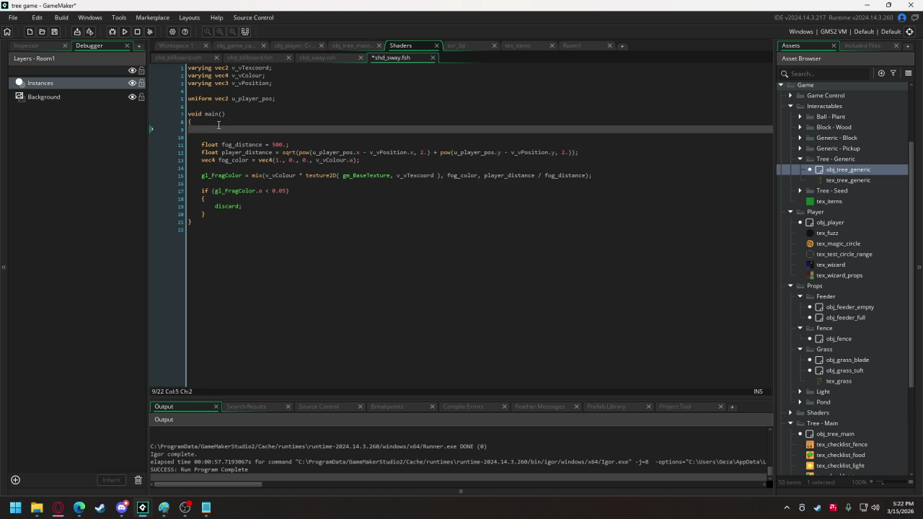
text(vec)
text(4 )
text(source_color =)
drag(306, 175, 433, 175)
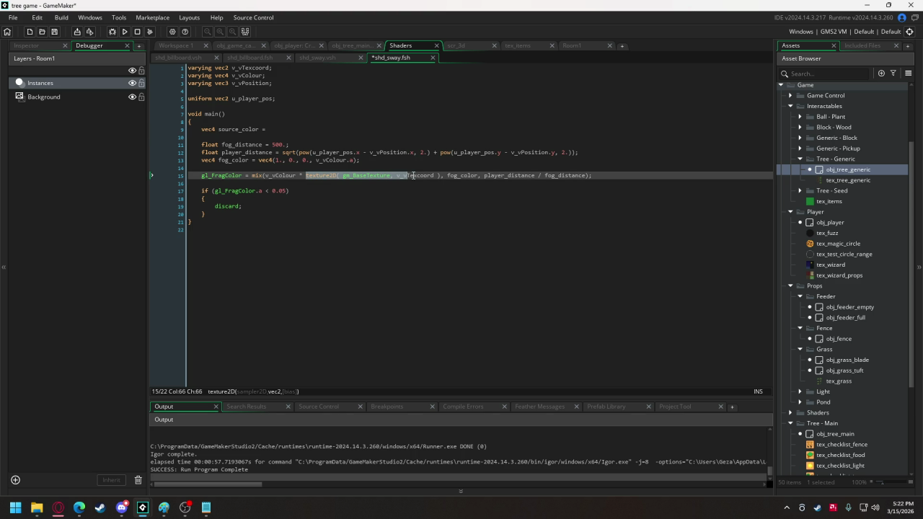
key(ctrl+x)
click(268, 129)
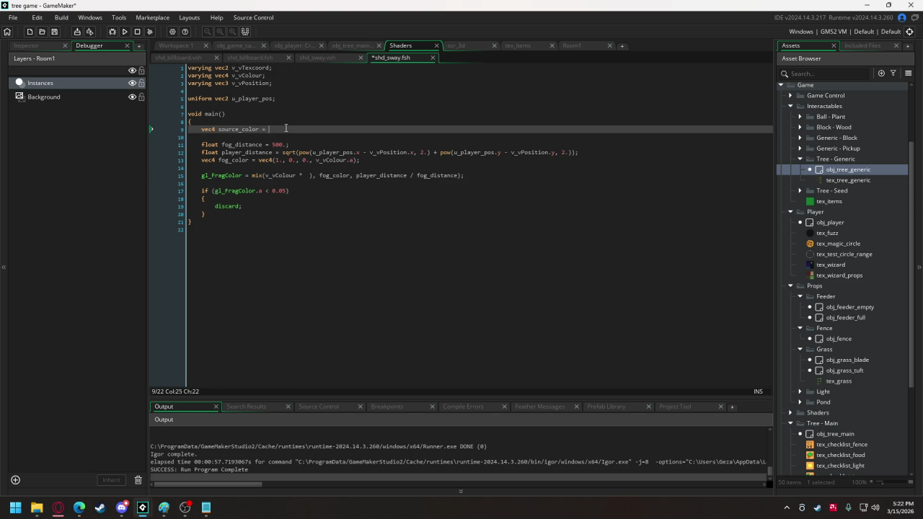
key(ctrl+v)
Use source_color in the mix call and as the fog colour's alpha, then run
double_click(249, 130)
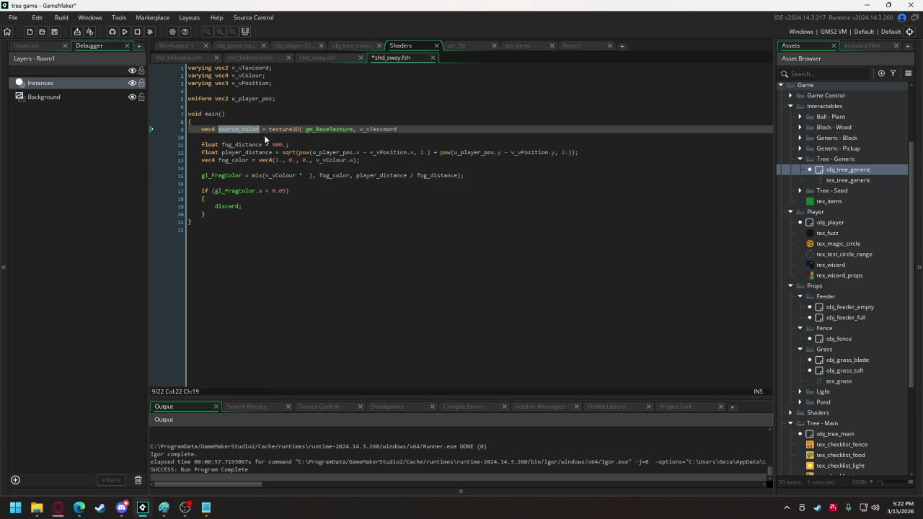
key(ctrl+c)
click(307, 175)
key(ctrl+v)
click(323, 160)
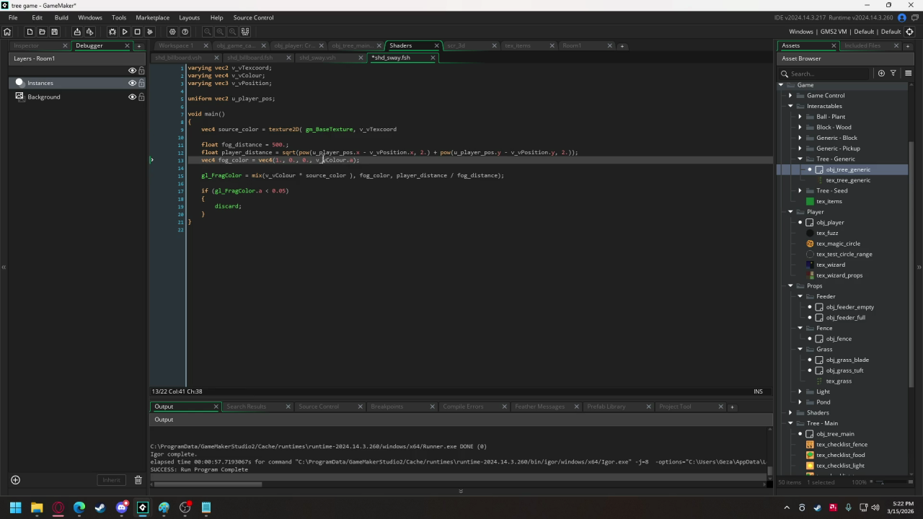
double_click(323, 160)
key(ctrl+v)
click(130, 34)
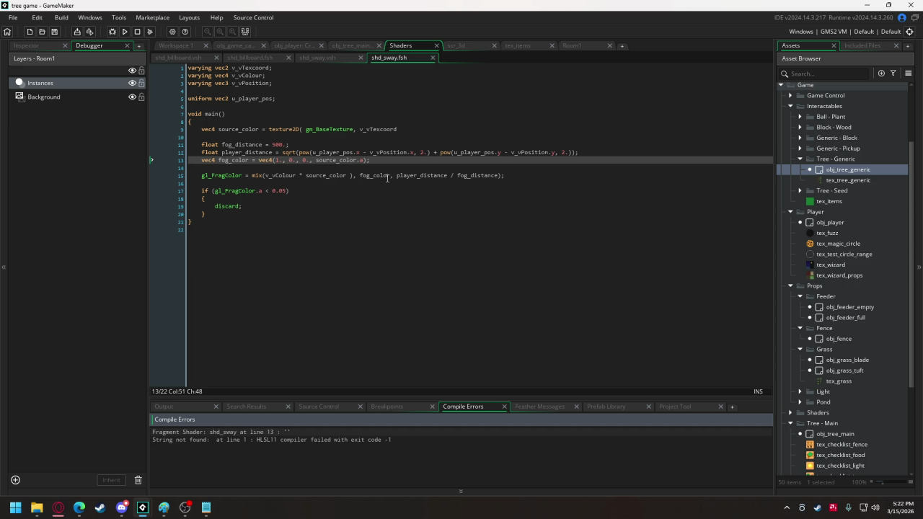
Close the source_color line with ');', remove the stray space in mix(), and rerun
click(416, 132)
text();)
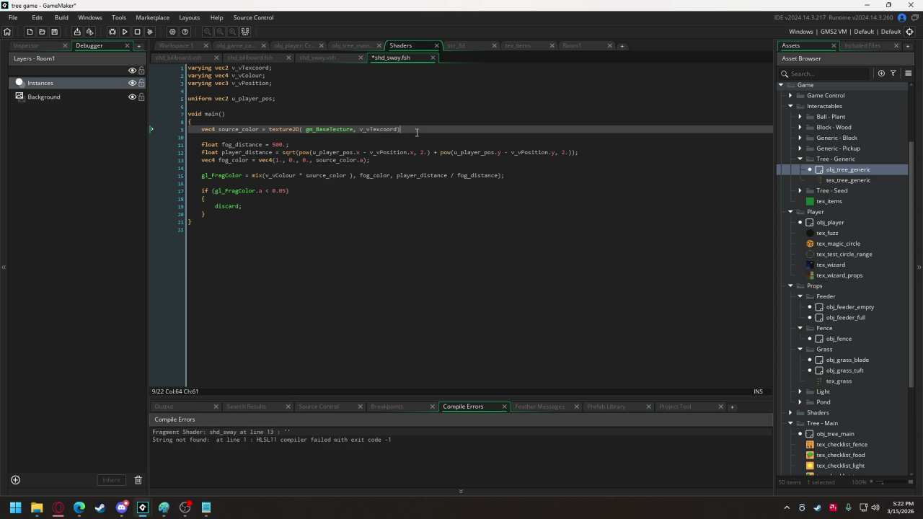
click(349, 175)
key(BackSpace)
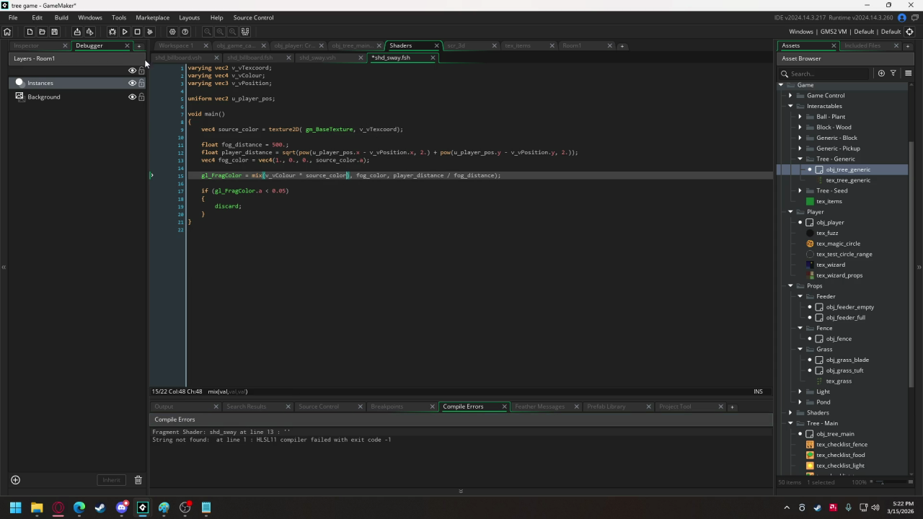
click(124, 32)
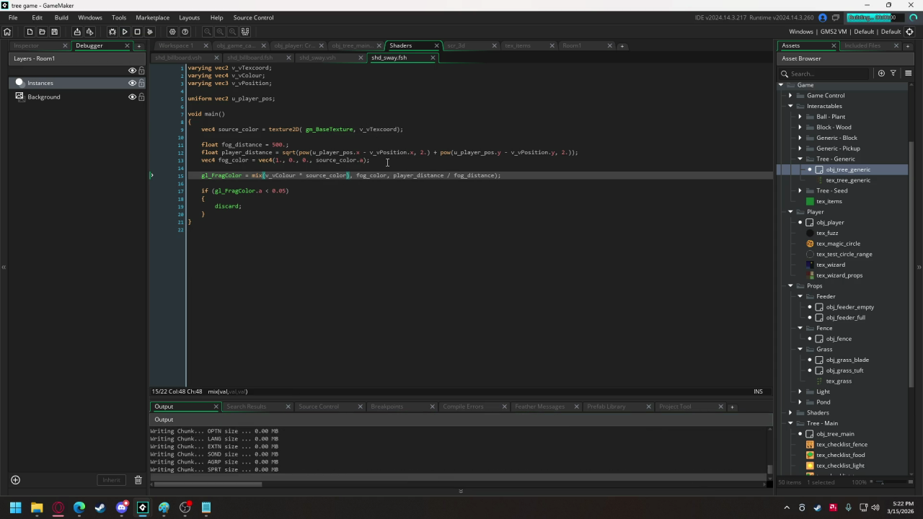
Delete the extra closing parenthesis in the mix line and run again
click(352, 175)
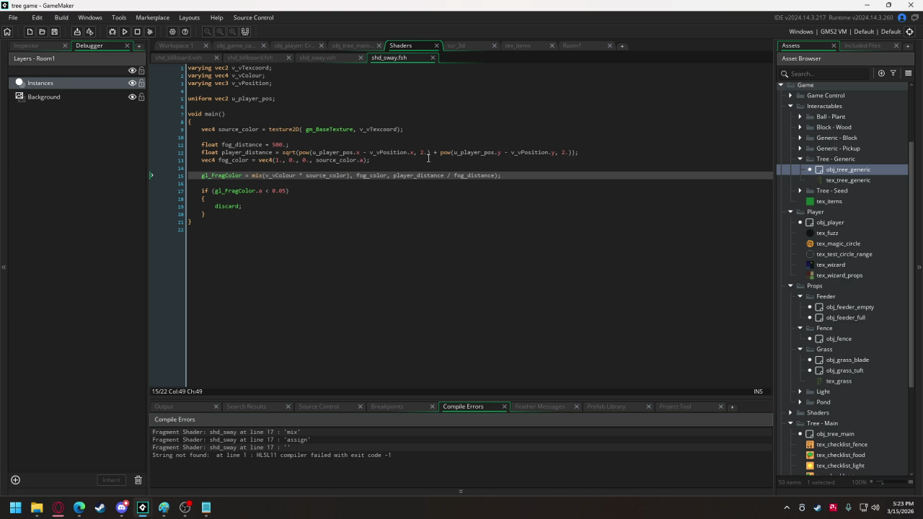
key(BackSpace)
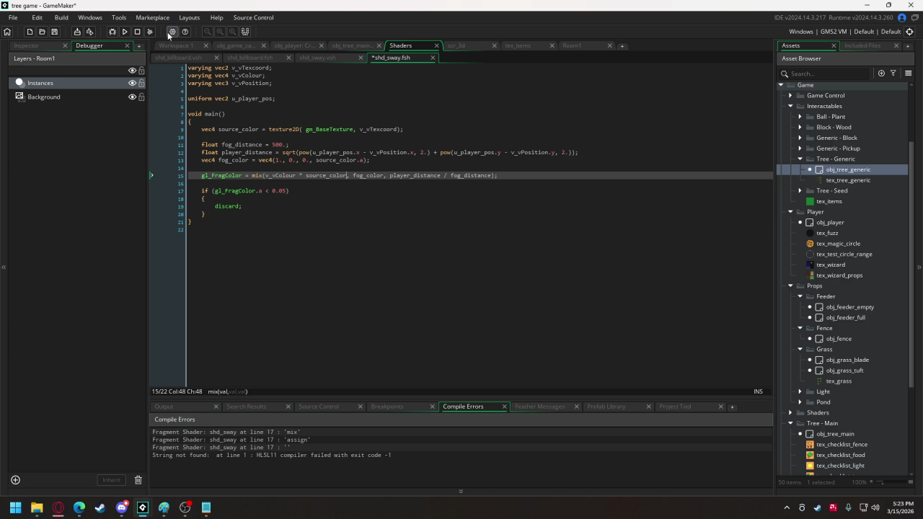
click(128, 32)
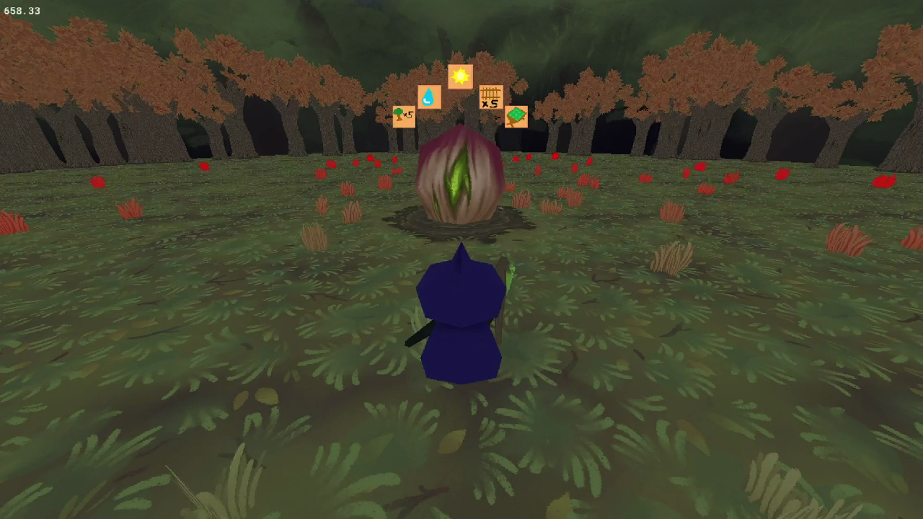
key(d)
key(w)
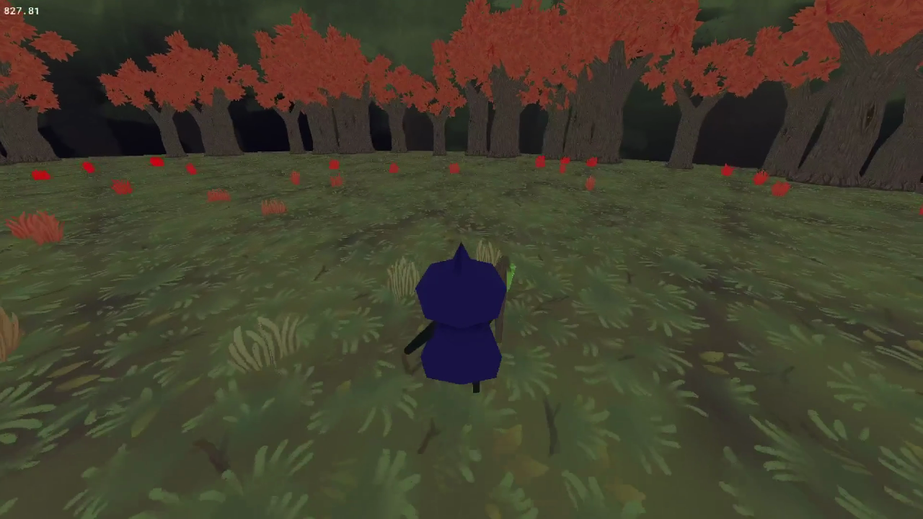
key(w)
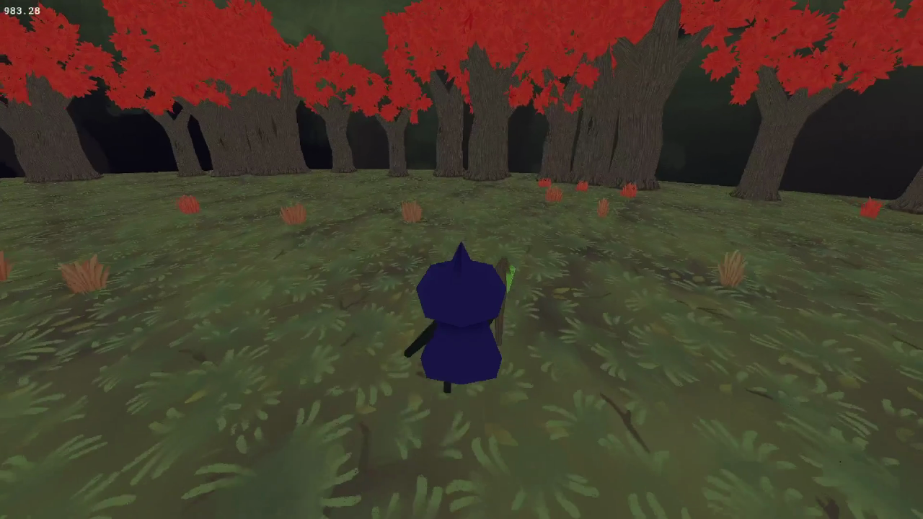
key(w)
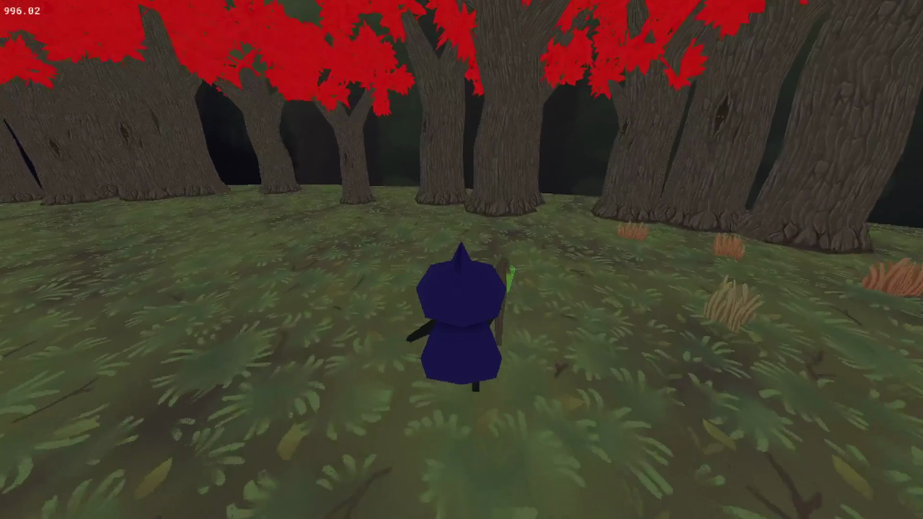
key(s)
key(s)
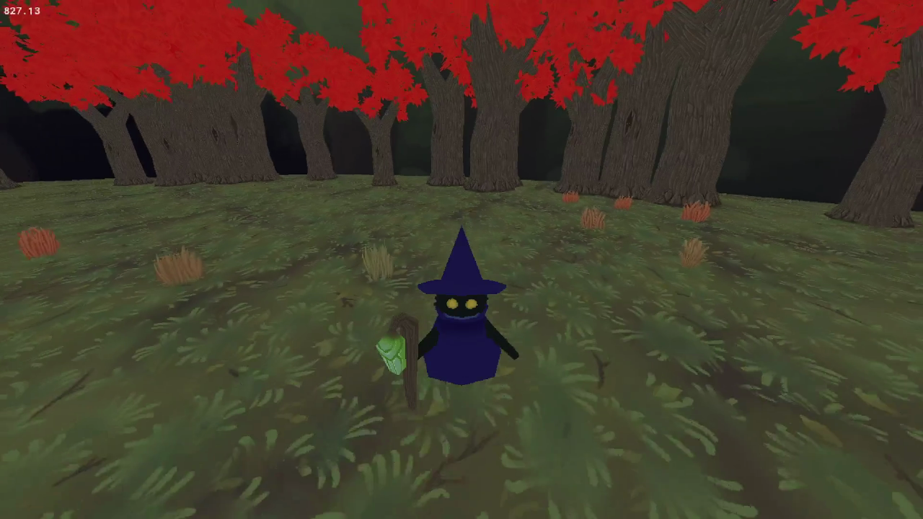
key(s)
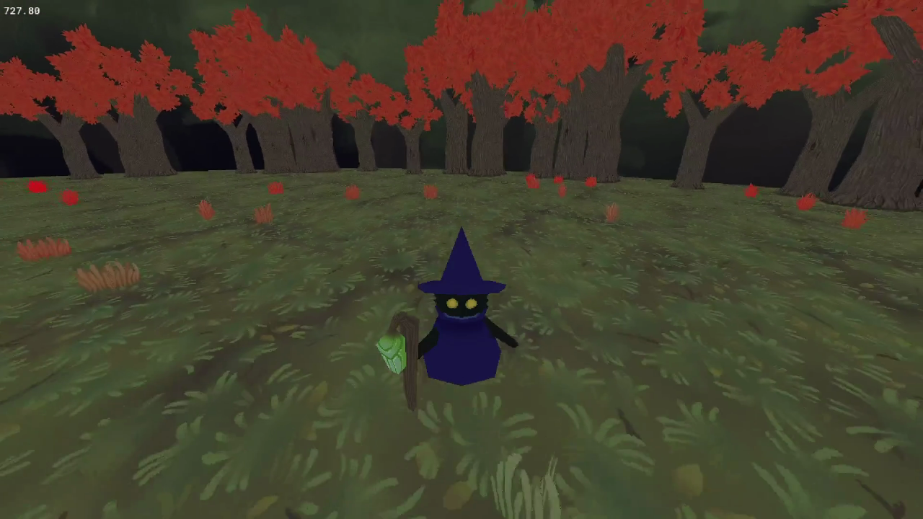
key(s)
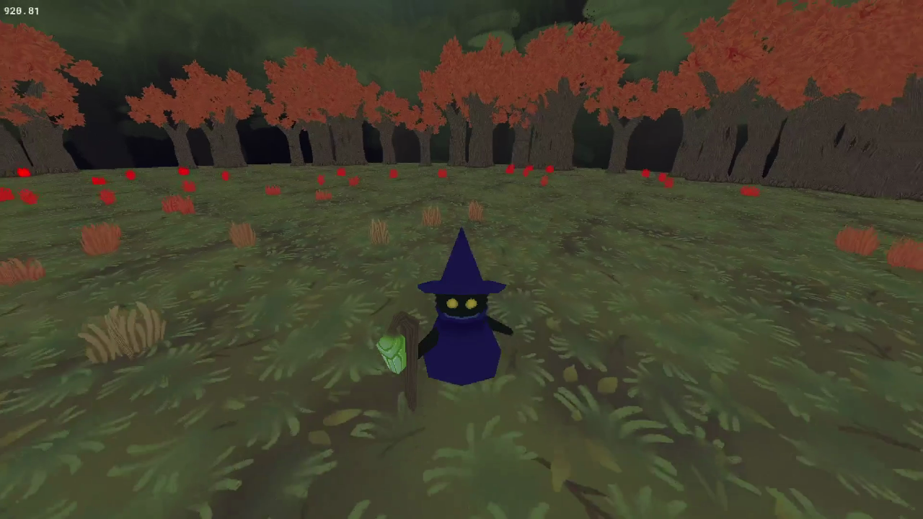
key(w)
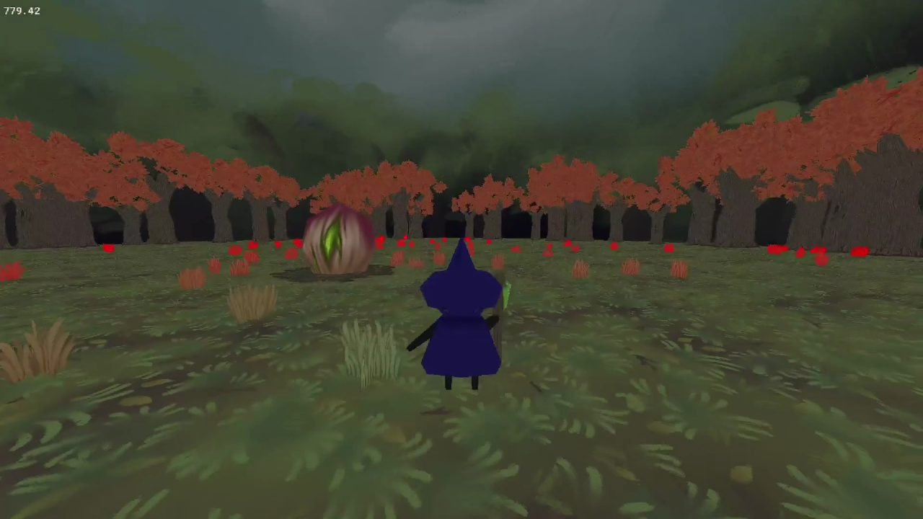
key(w)
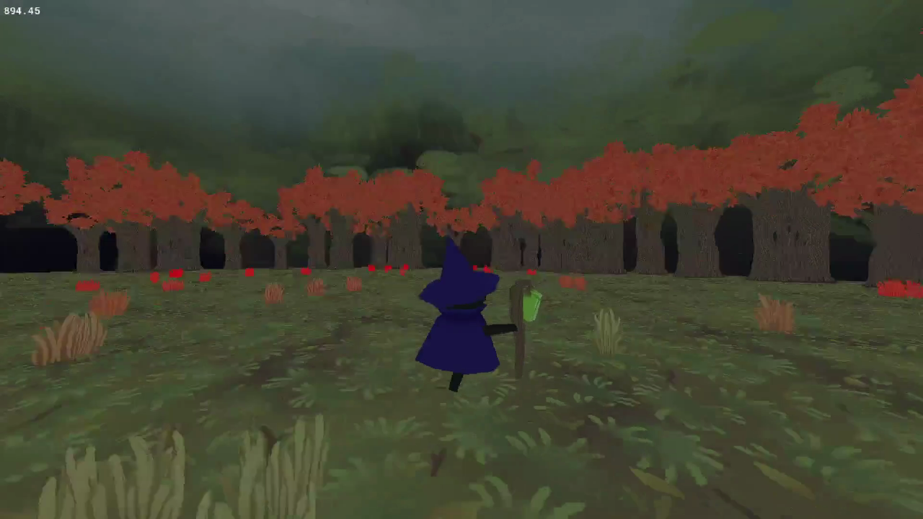
key(w)
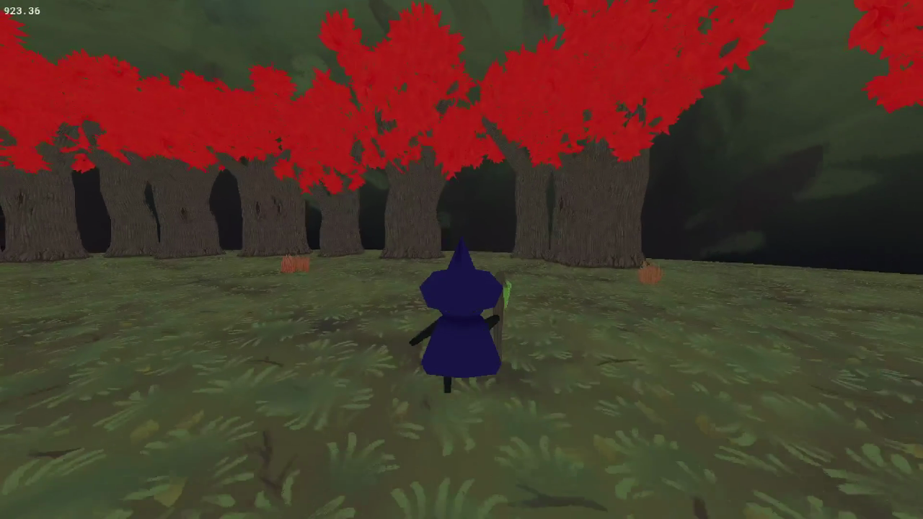
key(w)
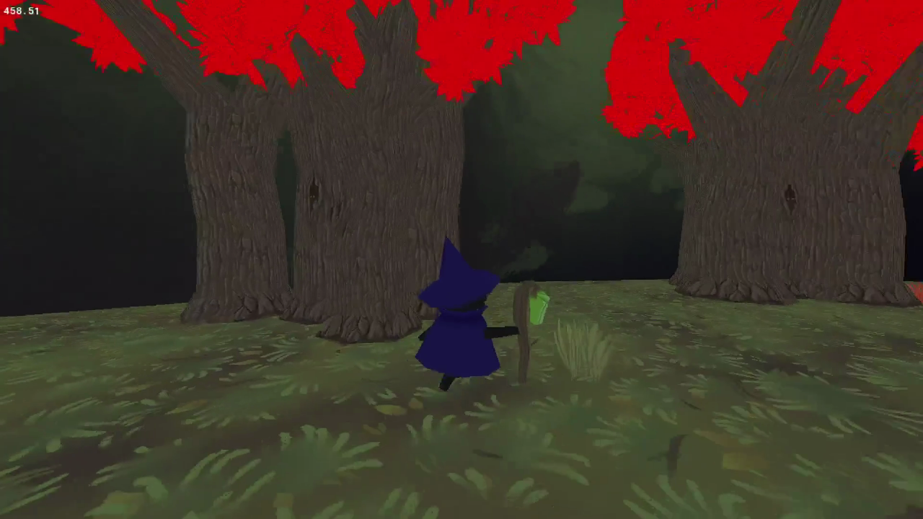
key(s)
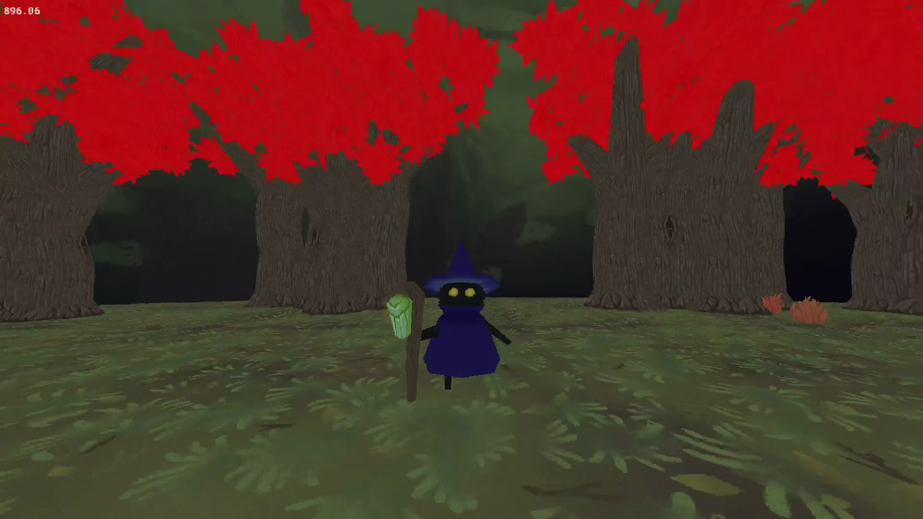
key(w)
key(s)
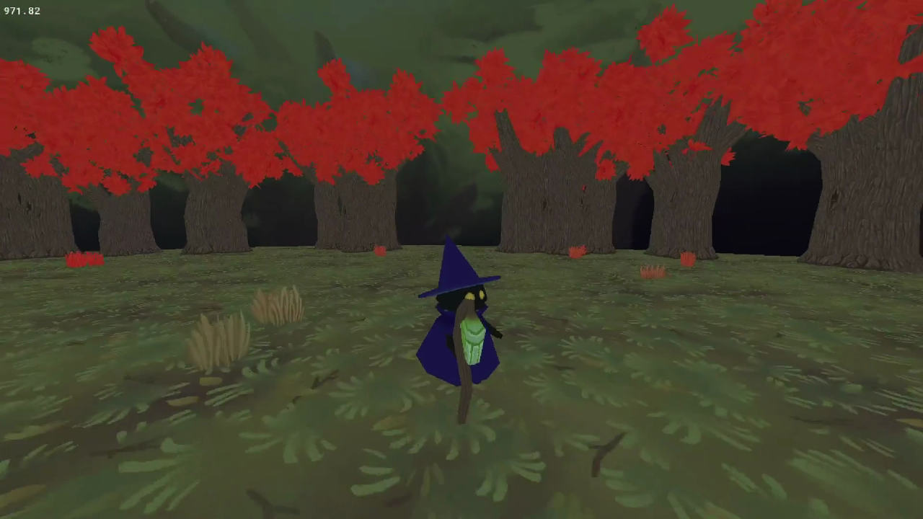
key(s)
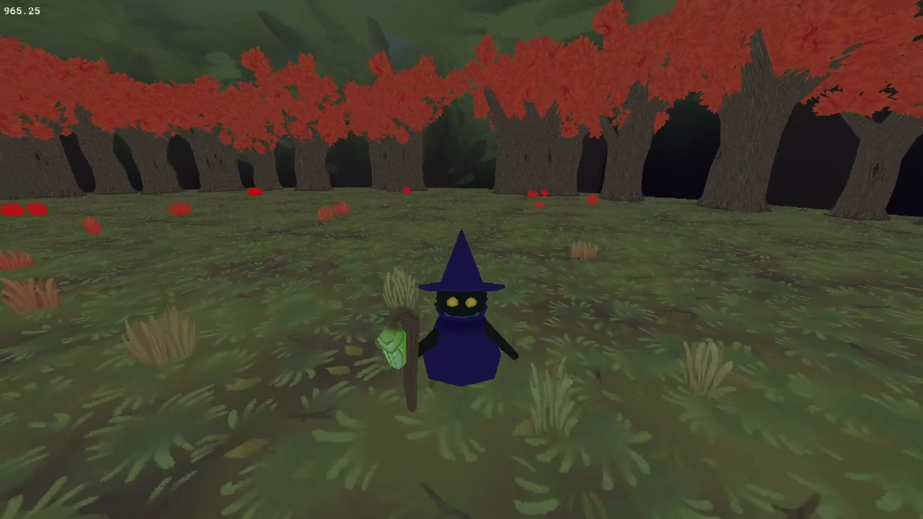
key(s)
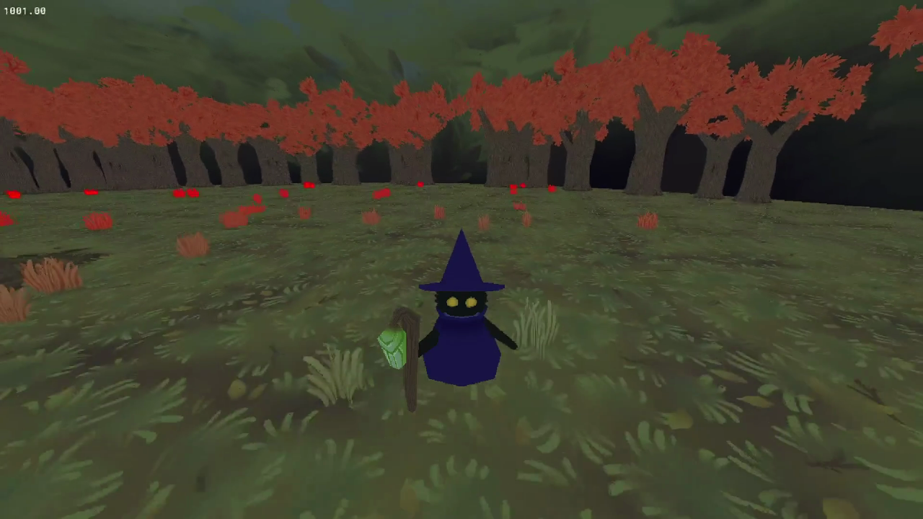
key(w)
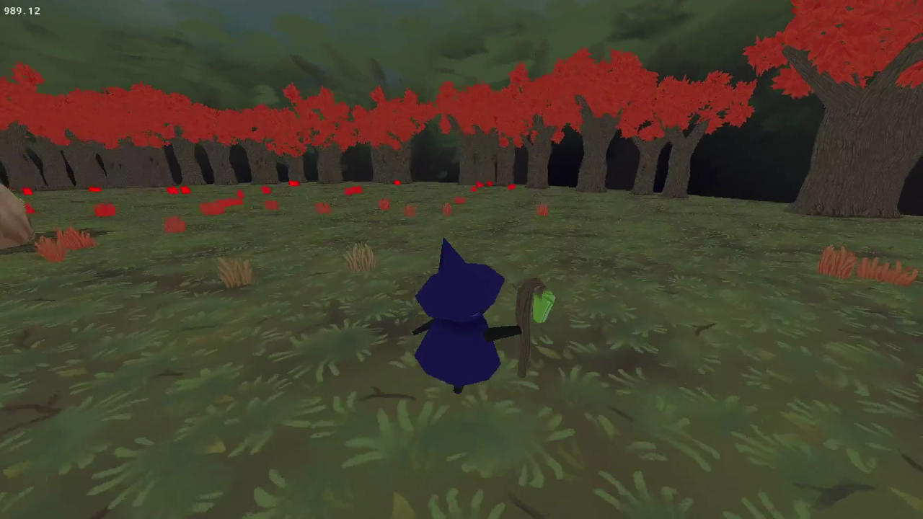
key(s)
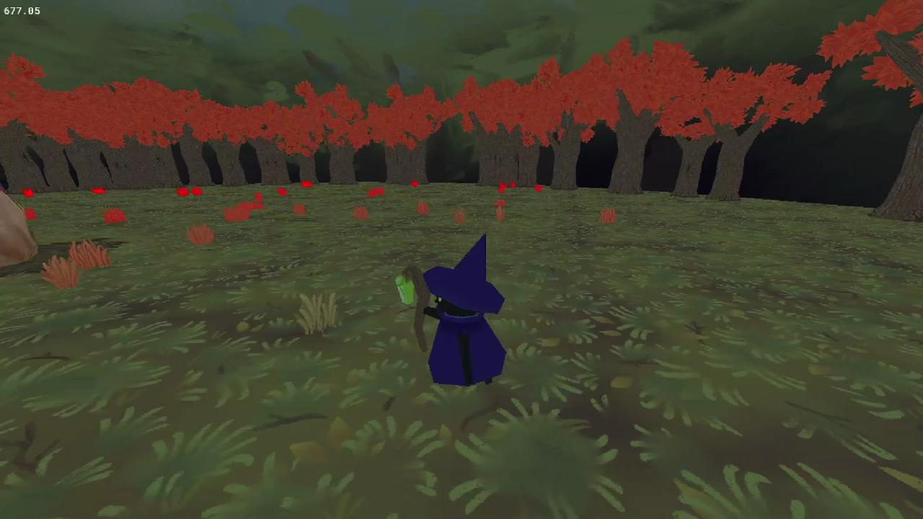
key(a)
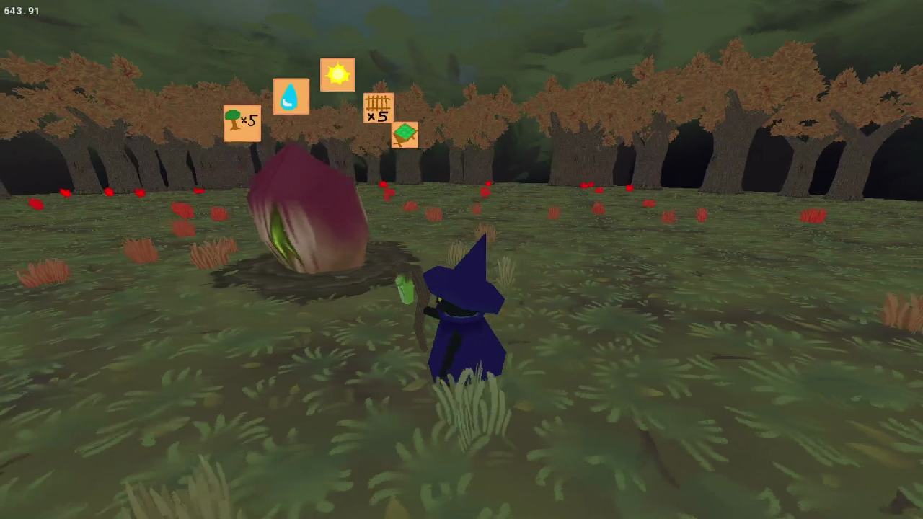
key(a)
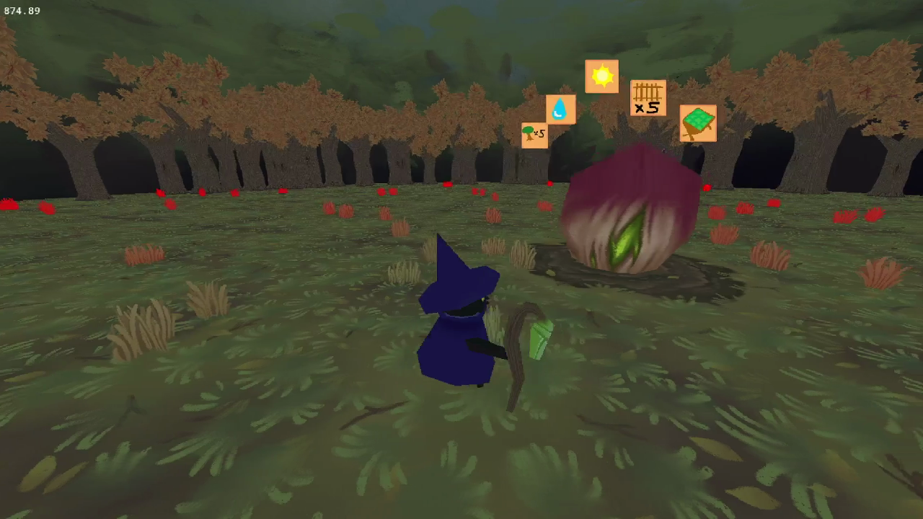
key(w)
key(d)
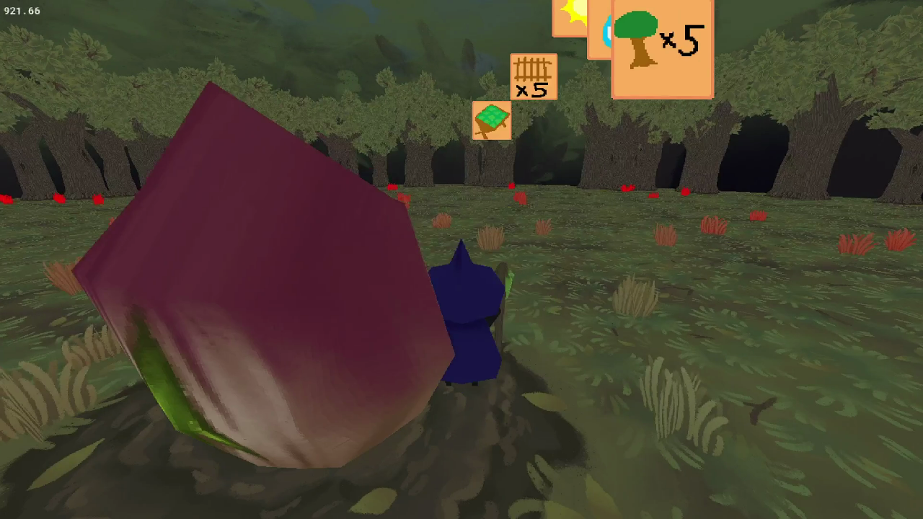
key(a)
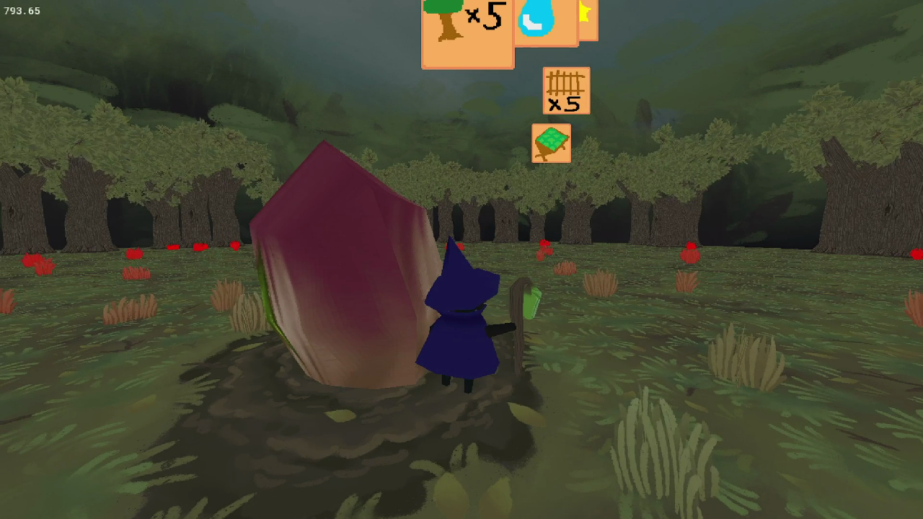
Close the game and find object_space_pos in the shd_sway vertex shader
key(Escape)
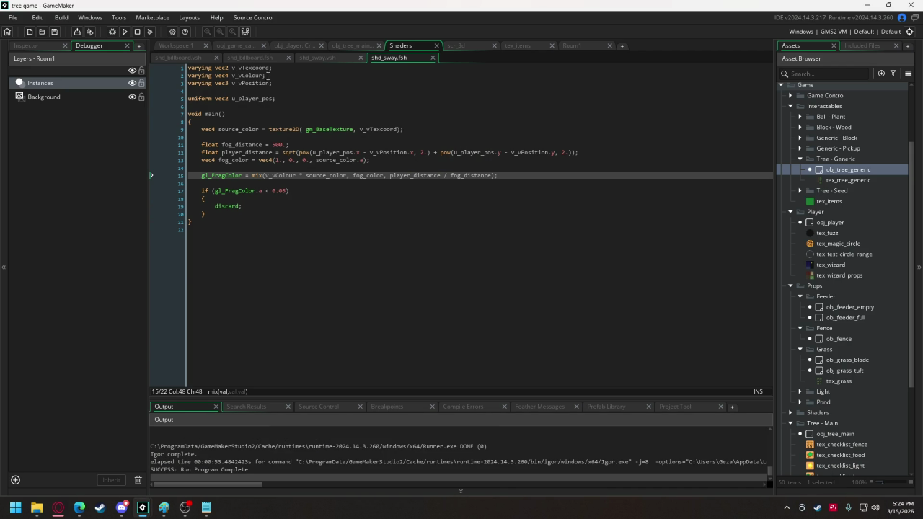
click(318, 57)
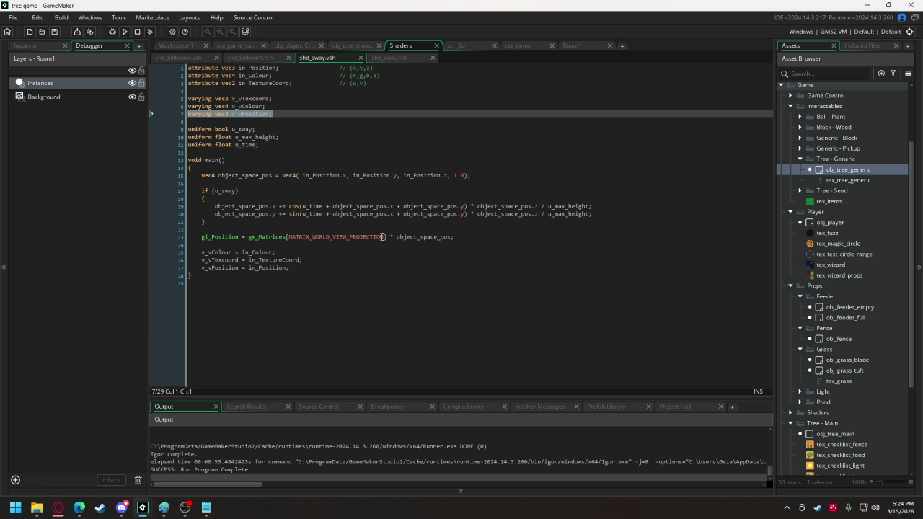
click(240, 182)
double_click(246, 175)
key(ctrl+c)
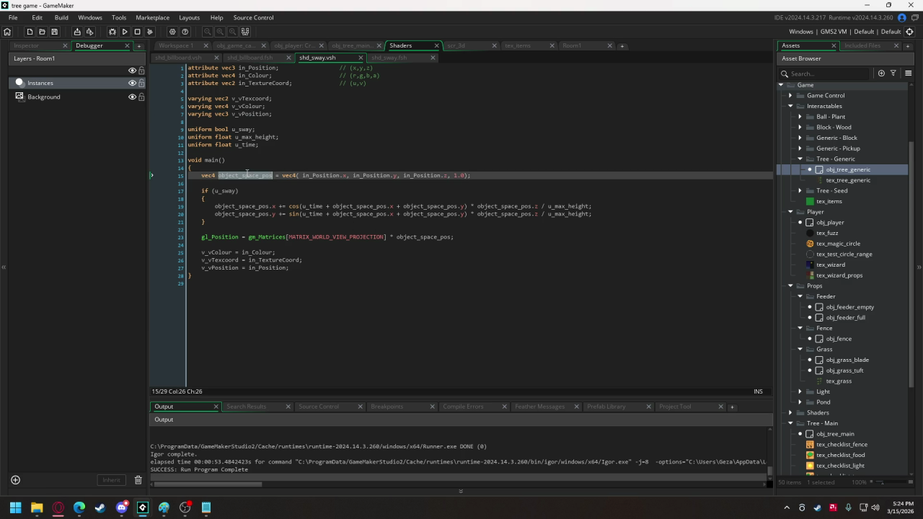
Set line 27's v_vPosition to object_space_pos * gm_Matrices[MATRIX_WORLD_VIEW_PROJECTION], then run
click(267, 268)
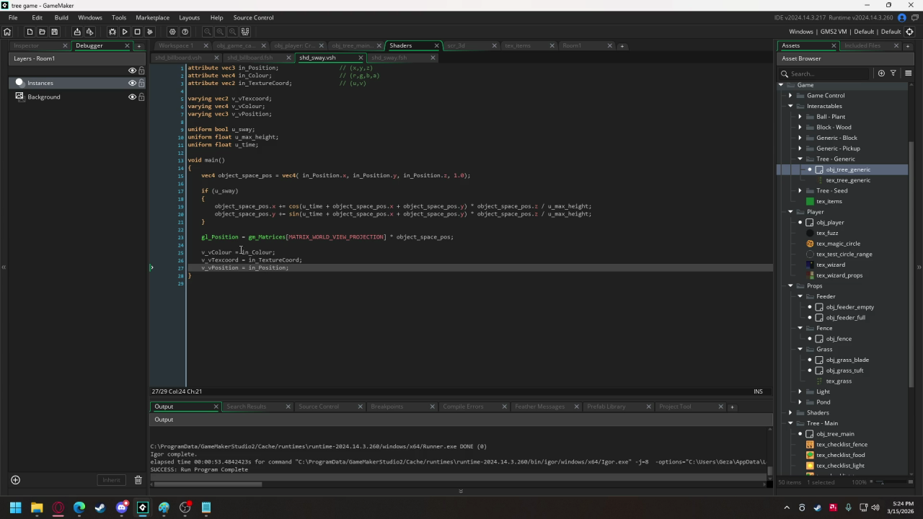
double_click(260, 267)
key(ctrl+v)
text(*)
drag(249, 237, 377, 235)
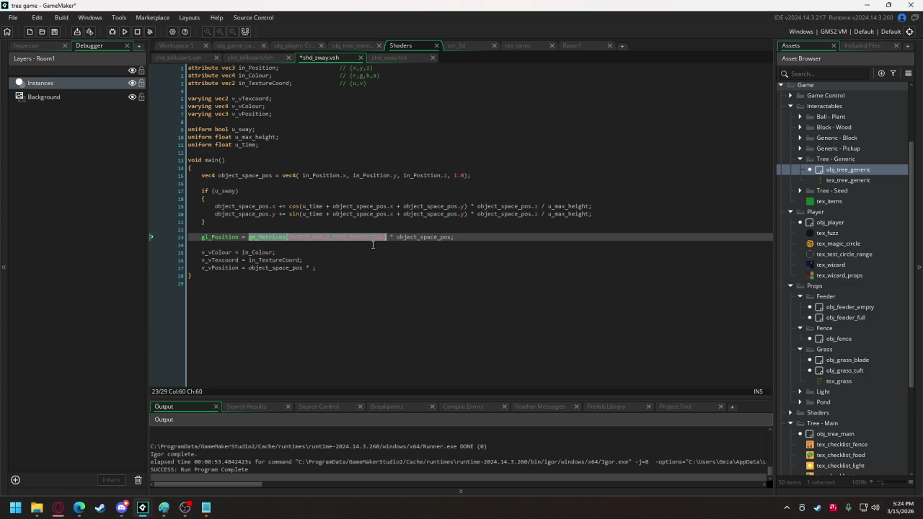
key(ctrl+c)
click(310, 267)
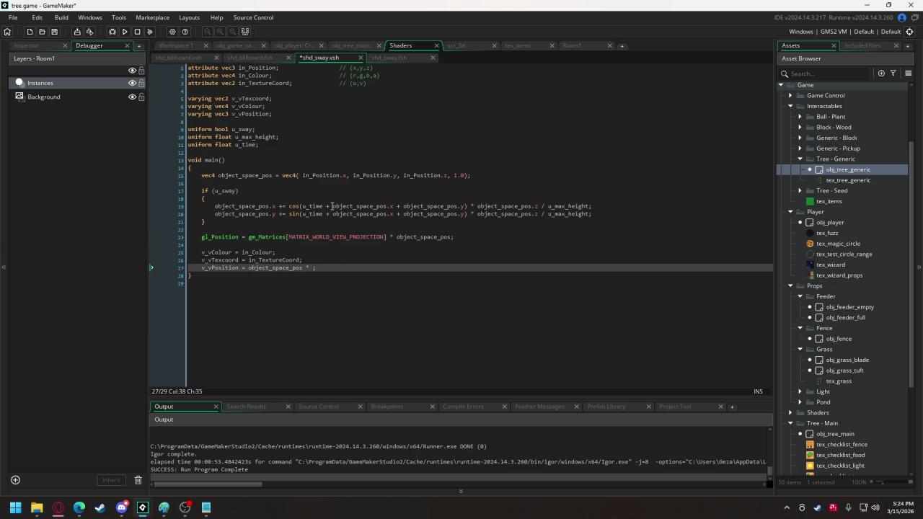
key(ctrl+v)
click(124, 32)
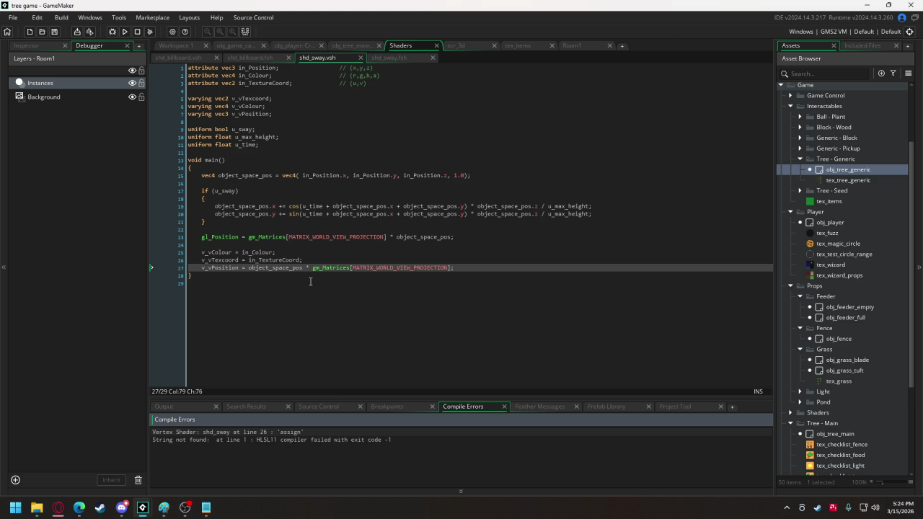
Reorder line 27 to the world-view-projection matrix times object_space_pos and rerun
double_click(287, 433)
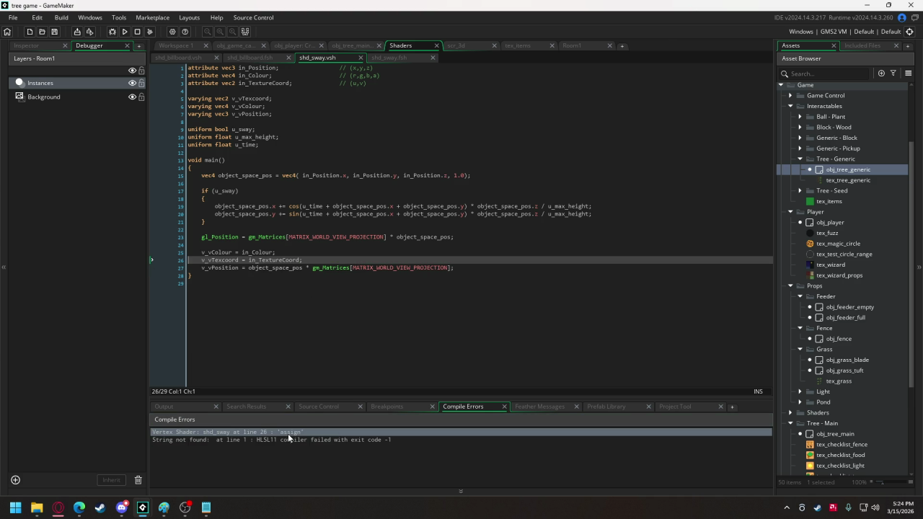
double_click(294, 268)
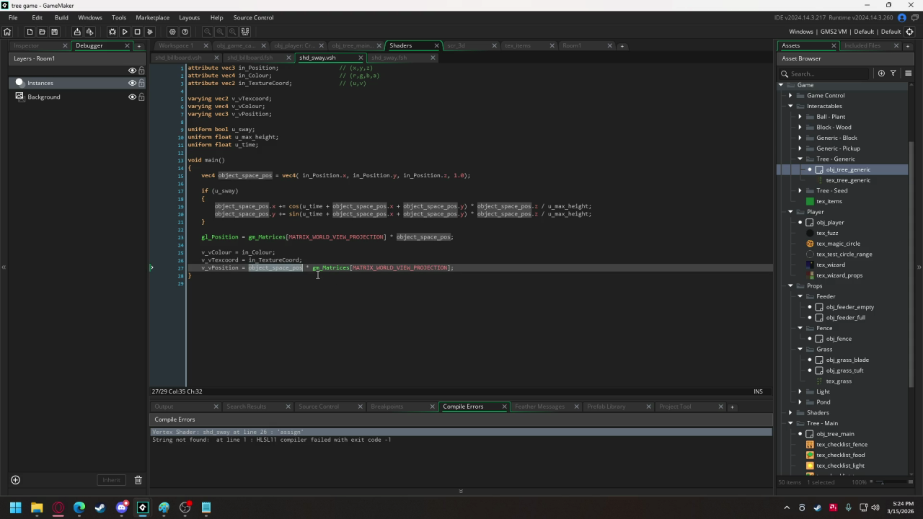
key(ctrl+c)
click(450, 268)
text(*)
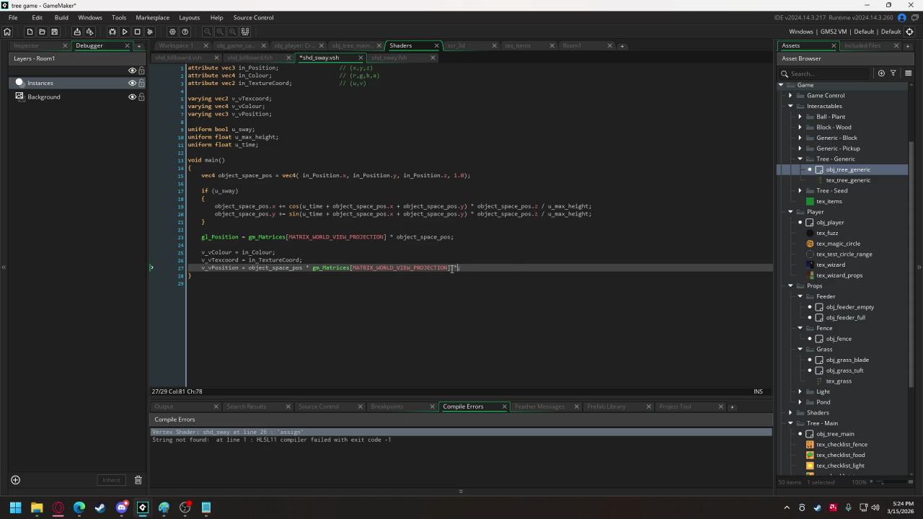
key(ctrl+v)
drag(311, 267, 248, 269)
key(BackSpace)
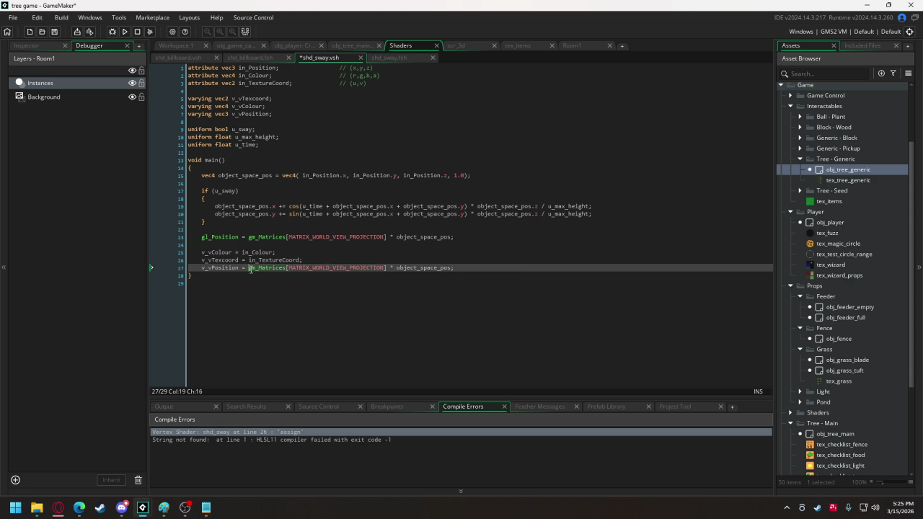
click(126, 35)
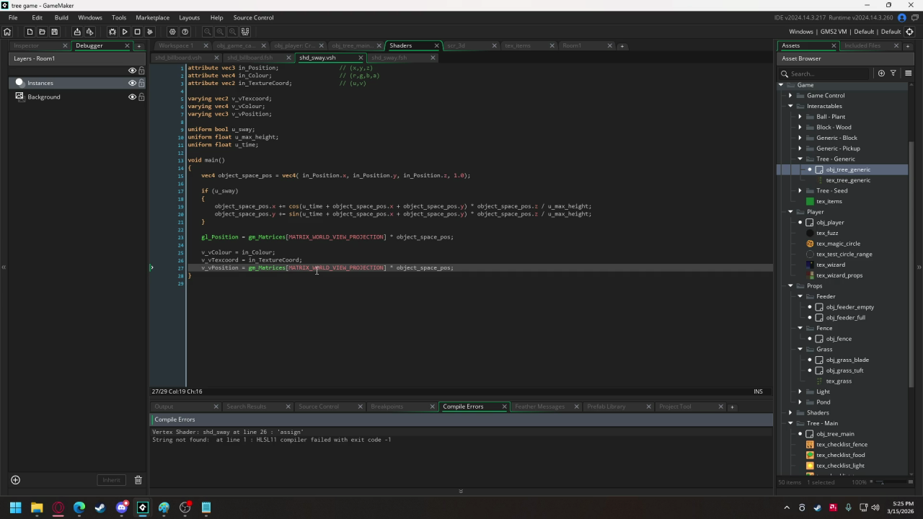
Declare v_vPosition as vec4 in both the vertex and fragment shaders, then run
click(226, 114)
key(BackSpace)
text(3)
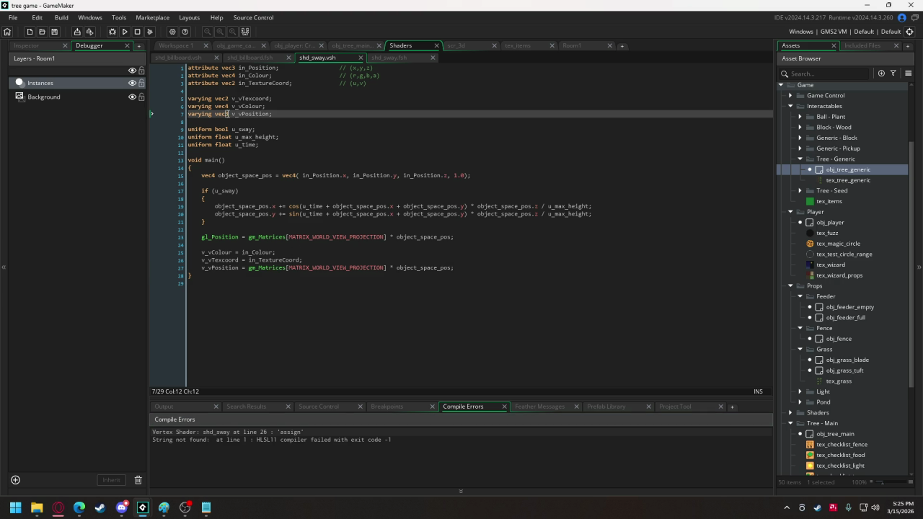
key(Right)
key(BackSpace)
text(4)
click(382, 57)
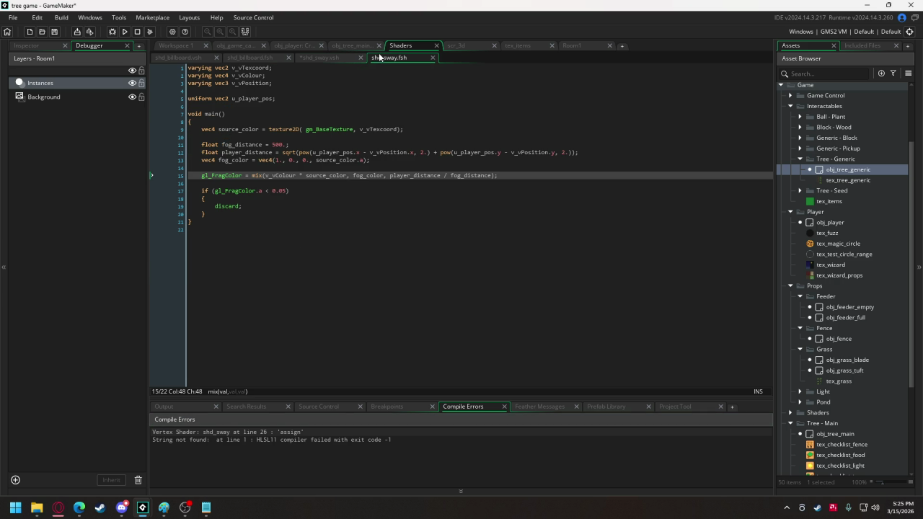
click(227, 83)
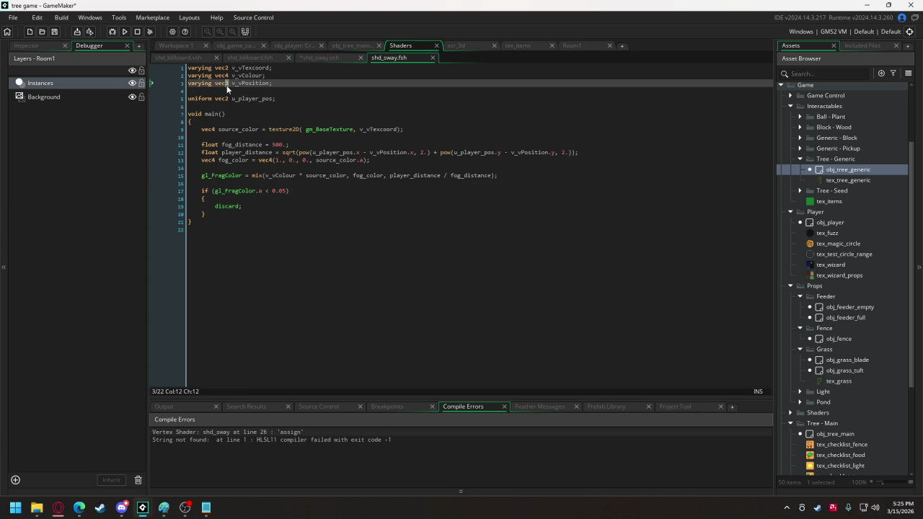
text(4)
click(124, 32)
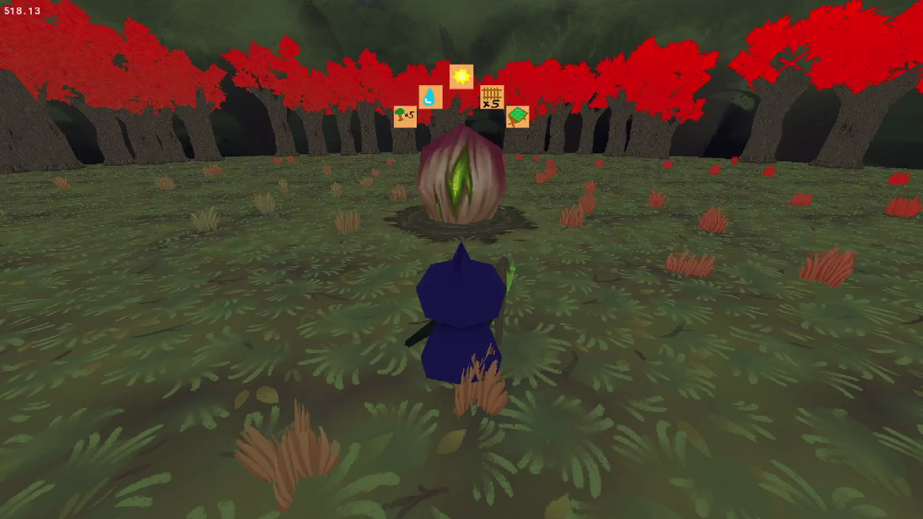
Walk the wizard toward the plant and tree line, then close the game
key(s)
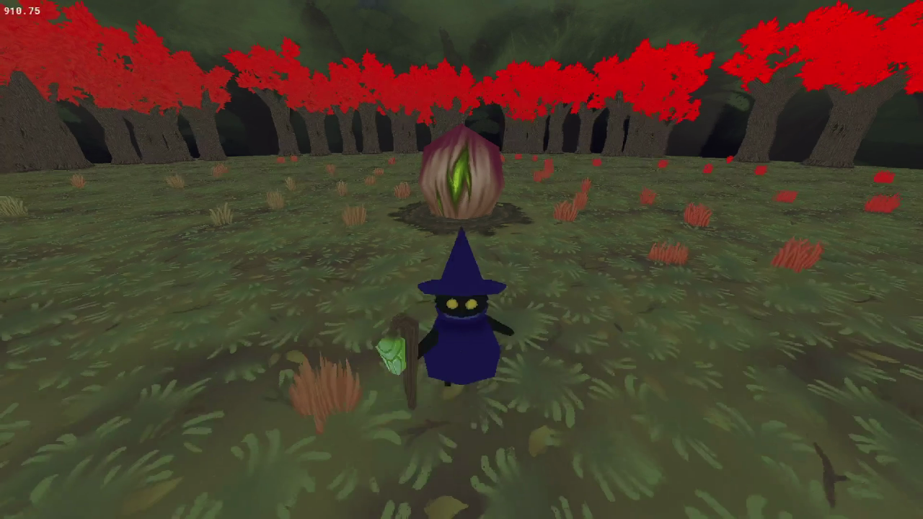
key(w)
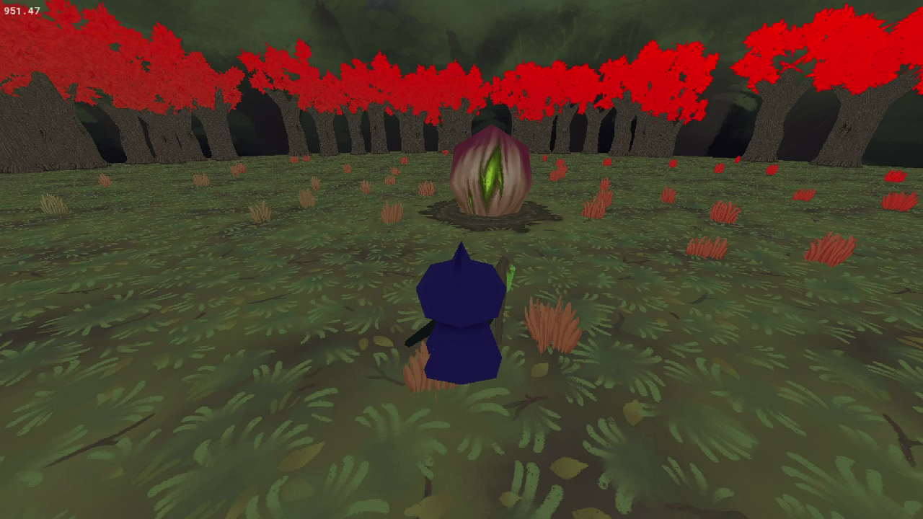
key(w)
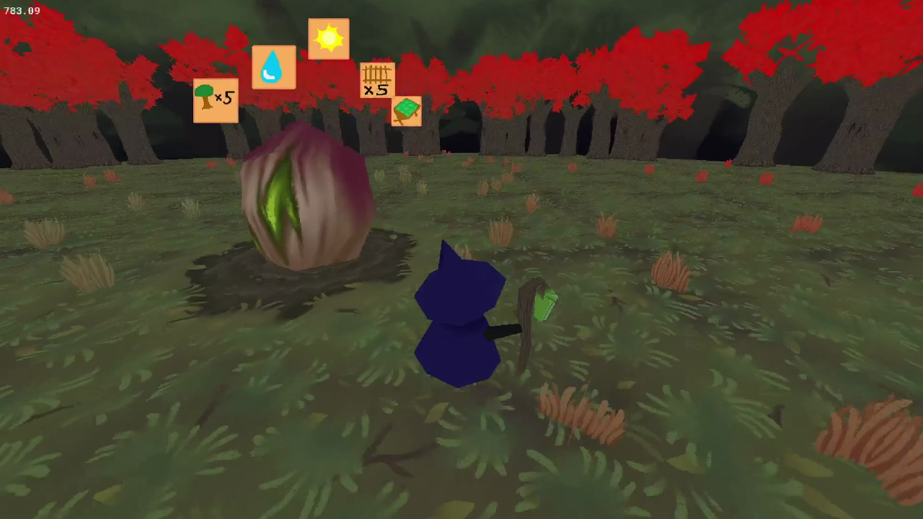
key(d)
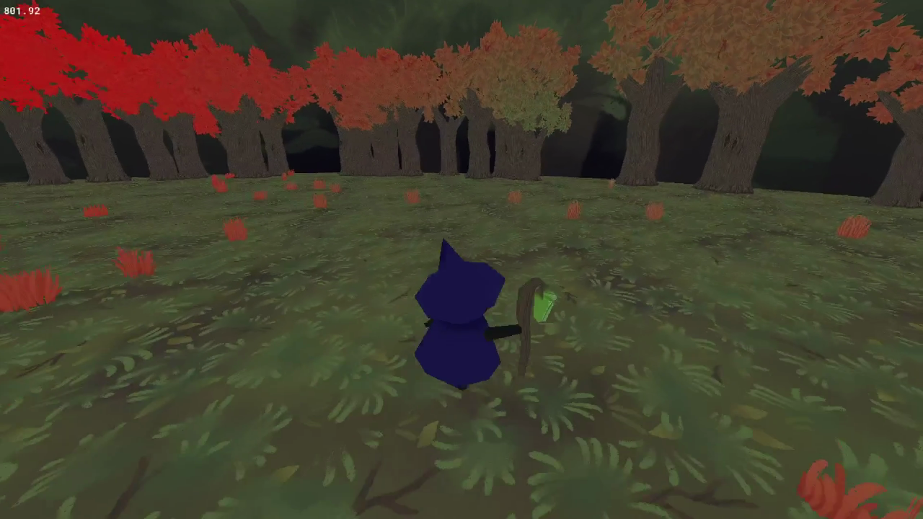
key(w)
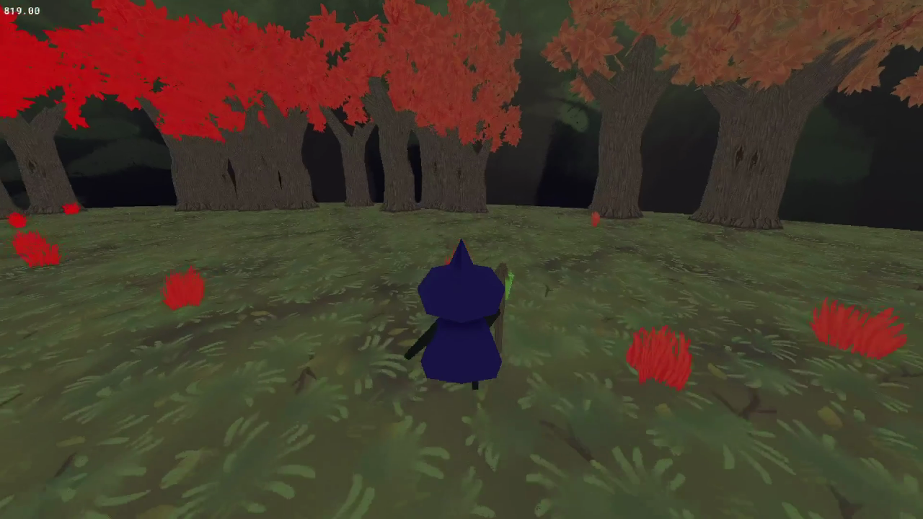
key(a)
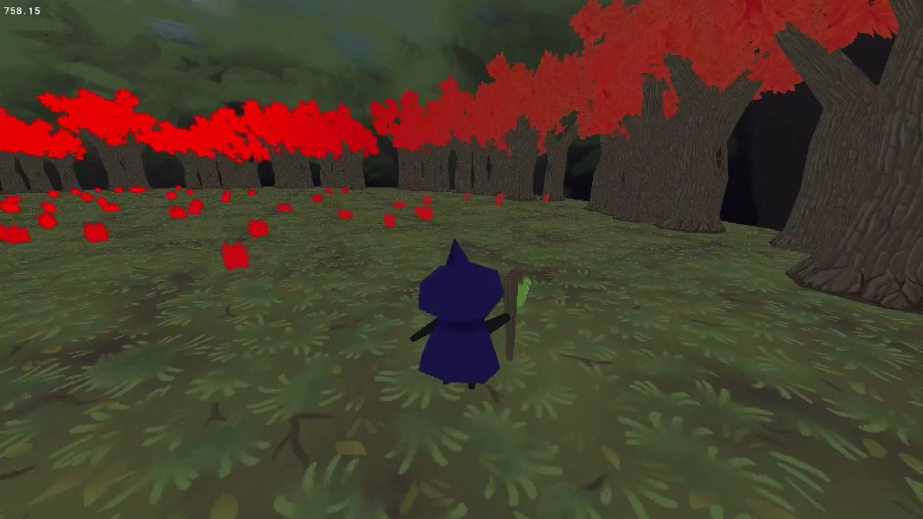
key(s)
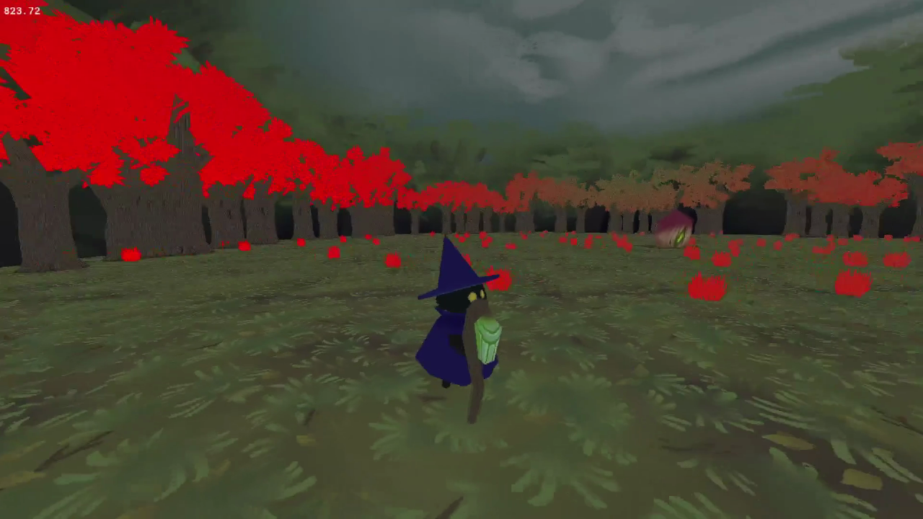
key(Escape)
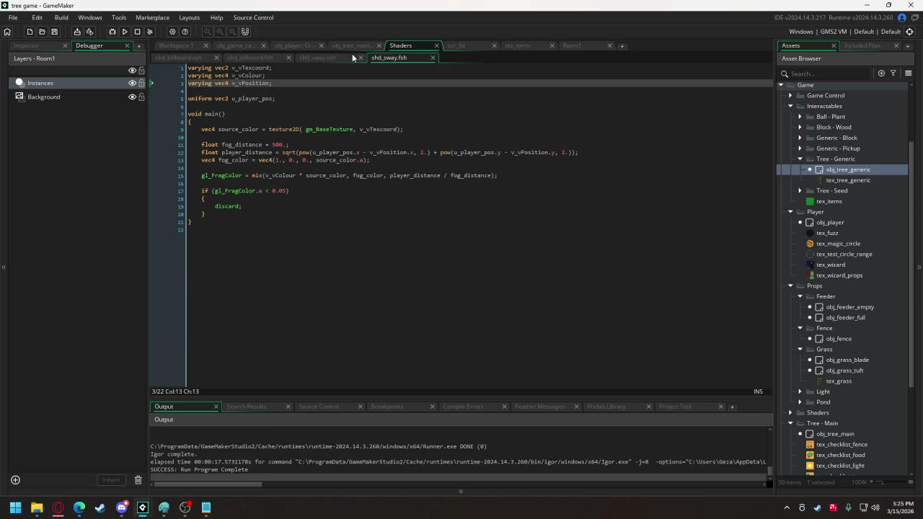
Change line 27's matrix to gm_Matrices[MATRIX_WORLD] by removing _VIEW_PROJECTION, then run
click(350, 56)
drag(330, 269, 382, 272)
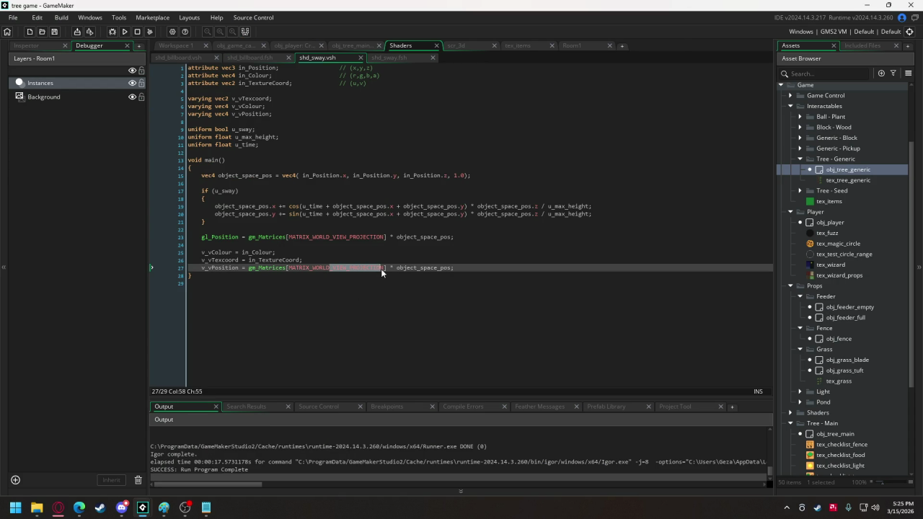
key(BackSpace)
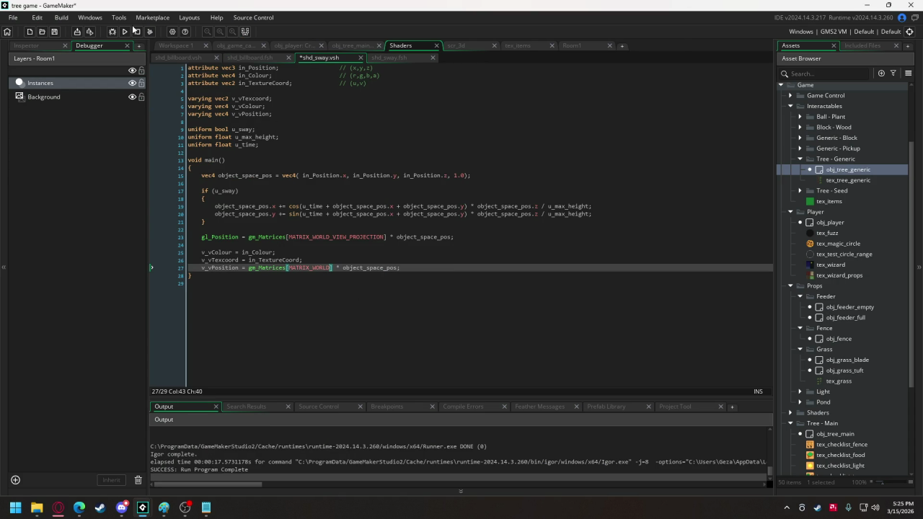
click(124, 31)
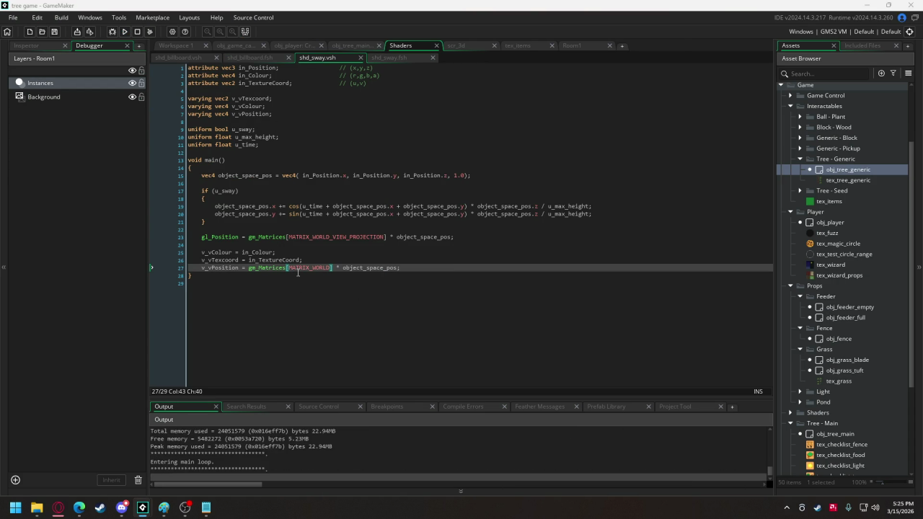
Walk the witch toward the red-fogged tree line and past the big trunks
key(w)
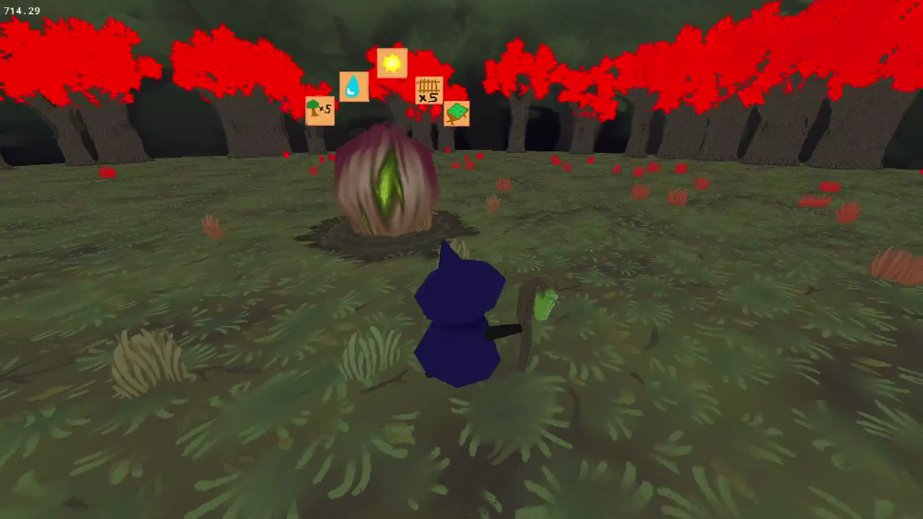
key(d)
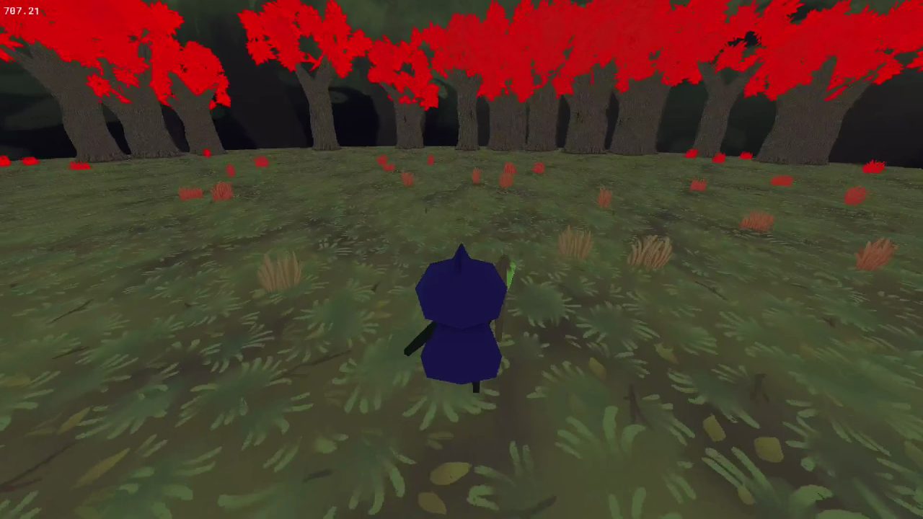
key(w)
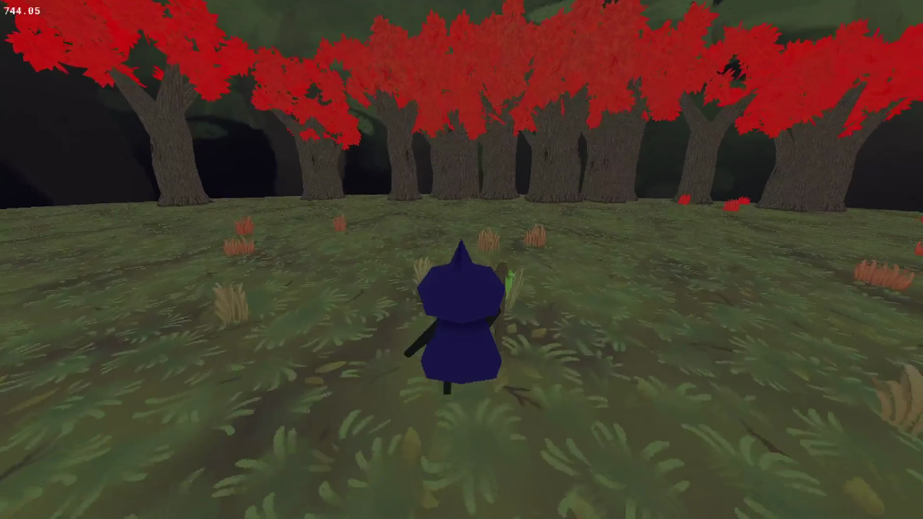
key(w)
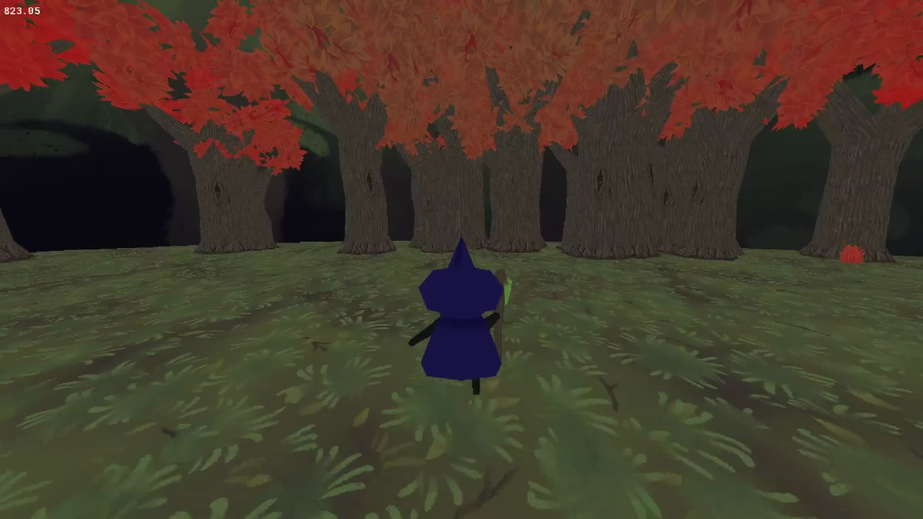
key(d)
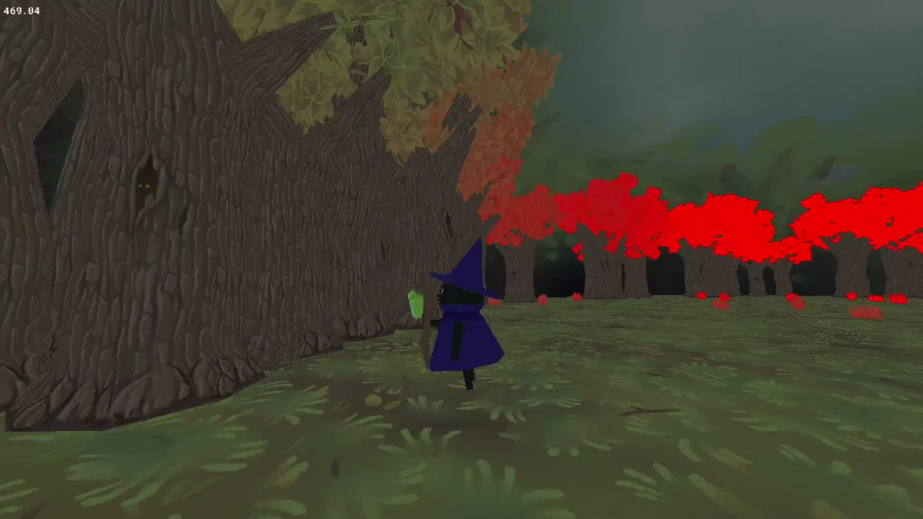
key(w)
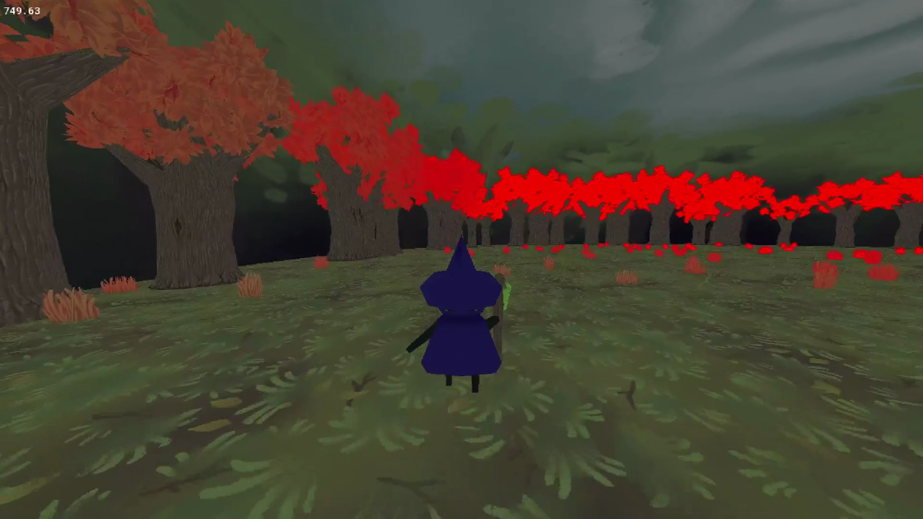
key(a)
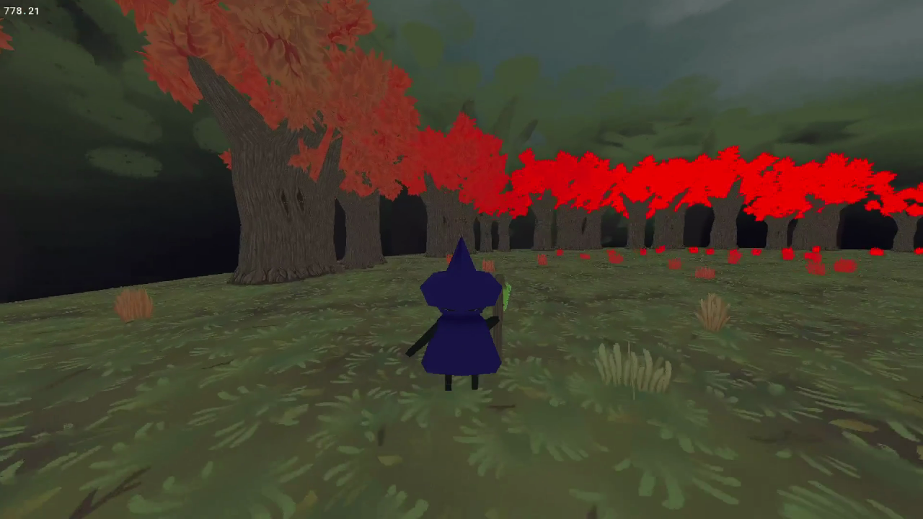
key(a)
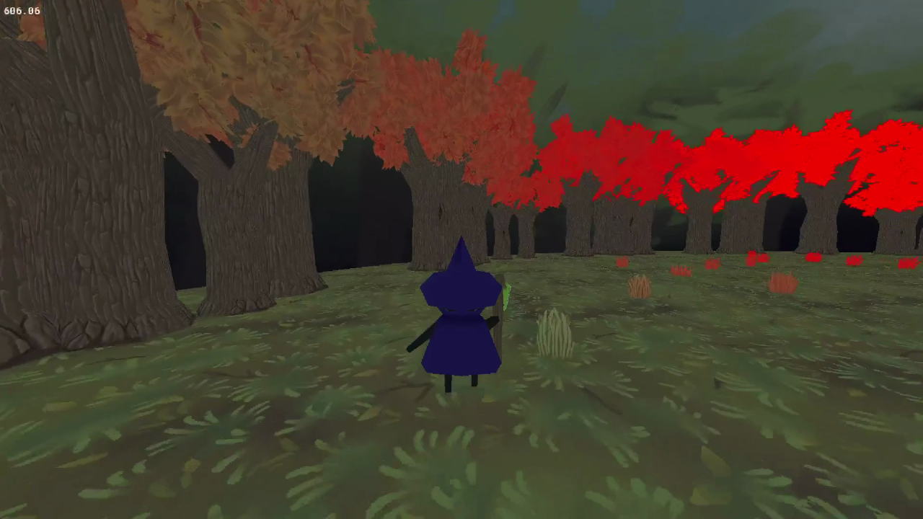
key(w)
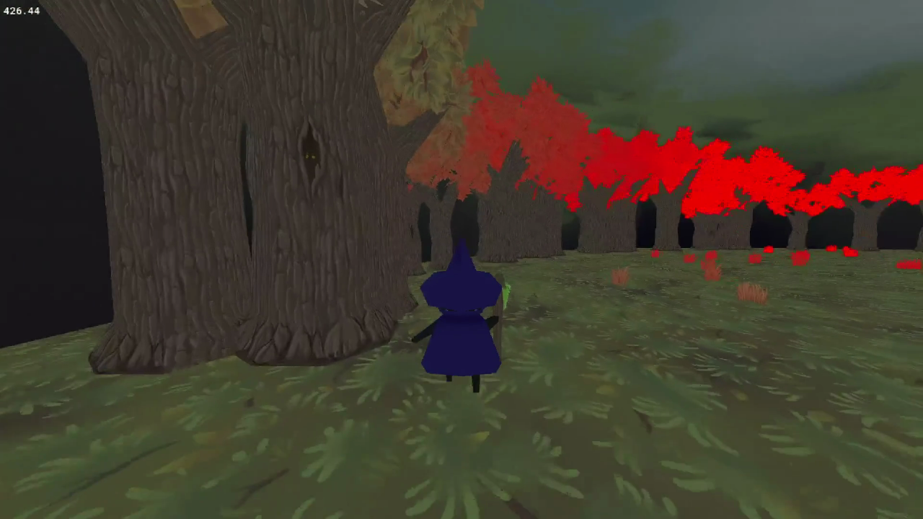
Change fog_distance in shd_sway.fsh to 1000 and run to compare
key(Escape)
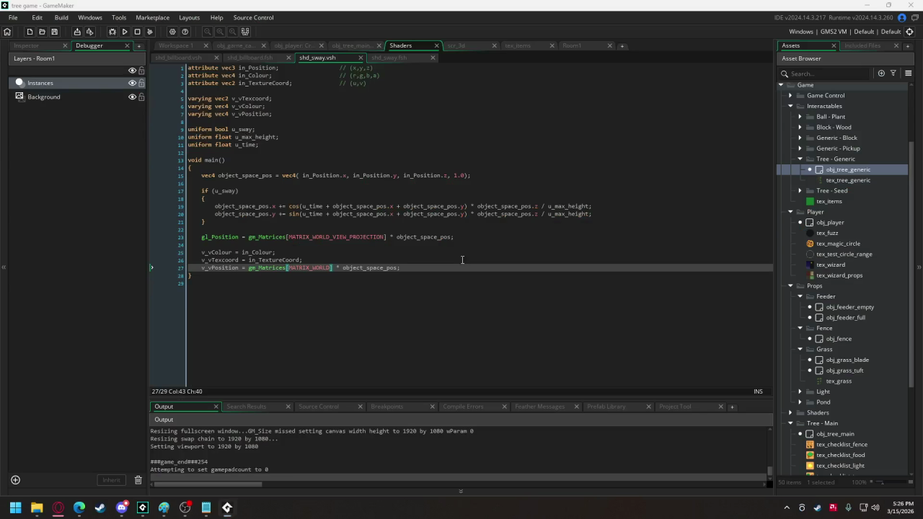
click(398, 58)
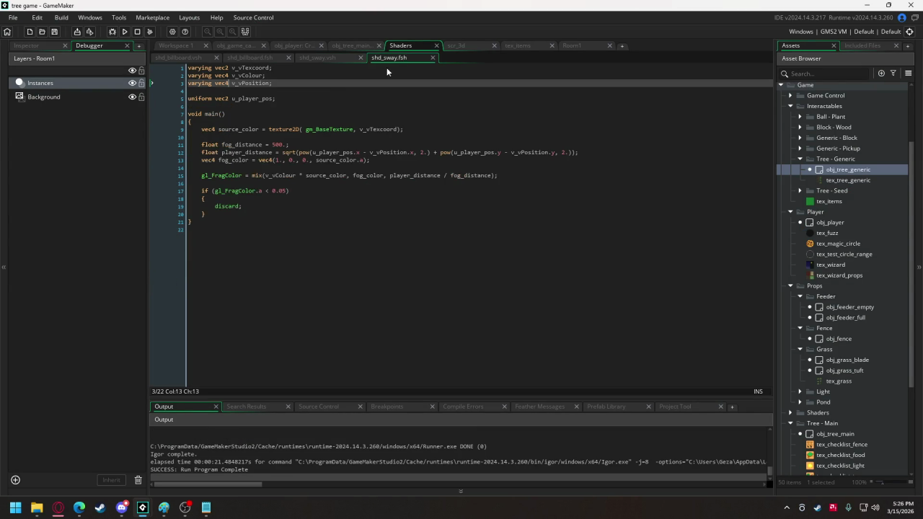
double_click(275, 144)
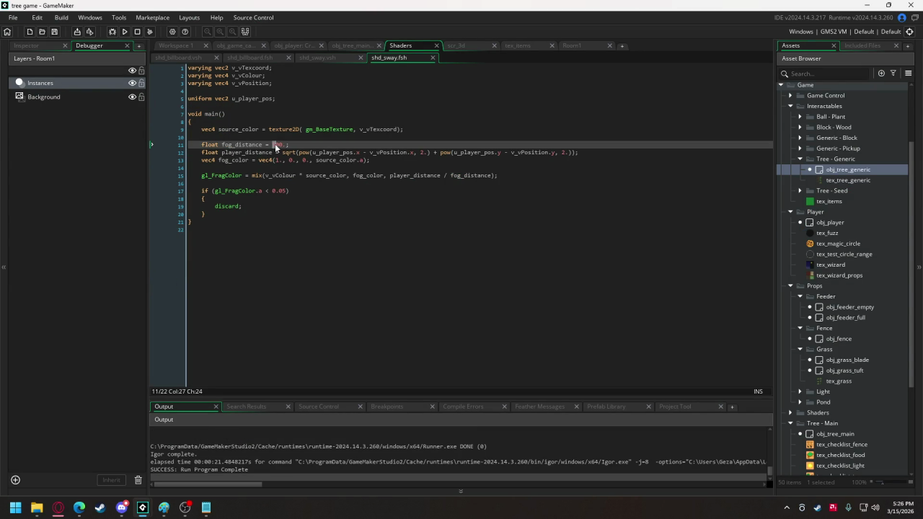
text(1)
click(124, 31)
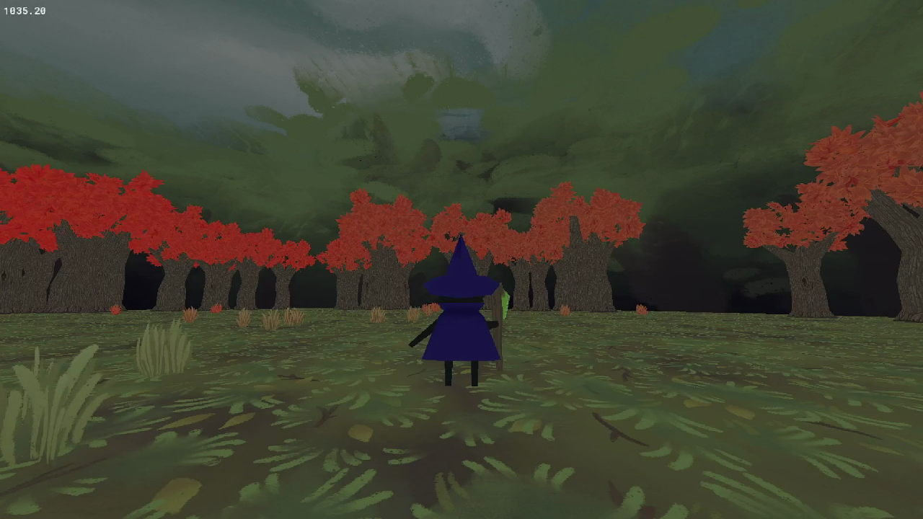
Wrap the player_distance / fog_distance mix factor in parentheses
key(Escape)
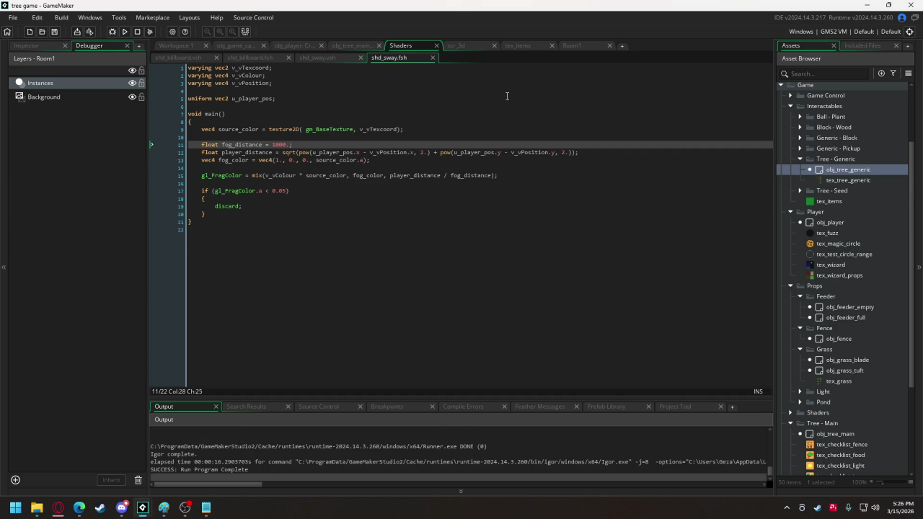
click(391, 175)
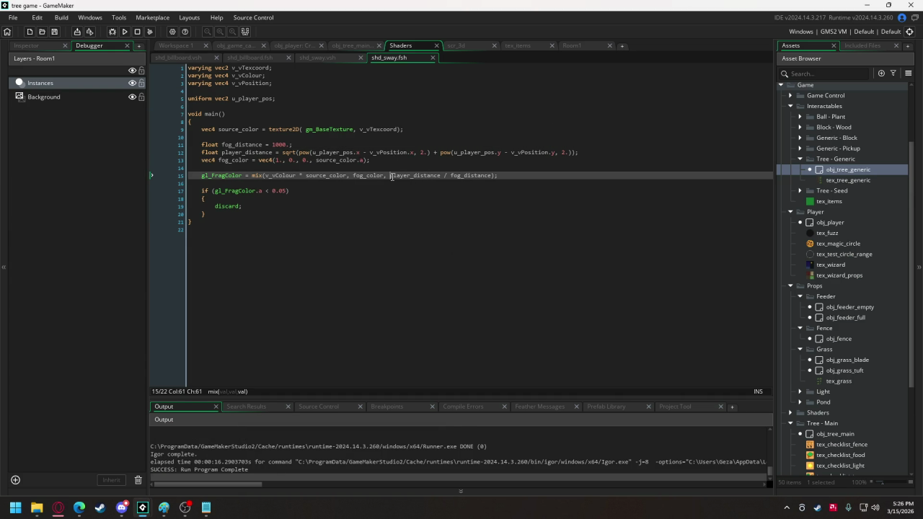
text(()
click(496, 175)
text())
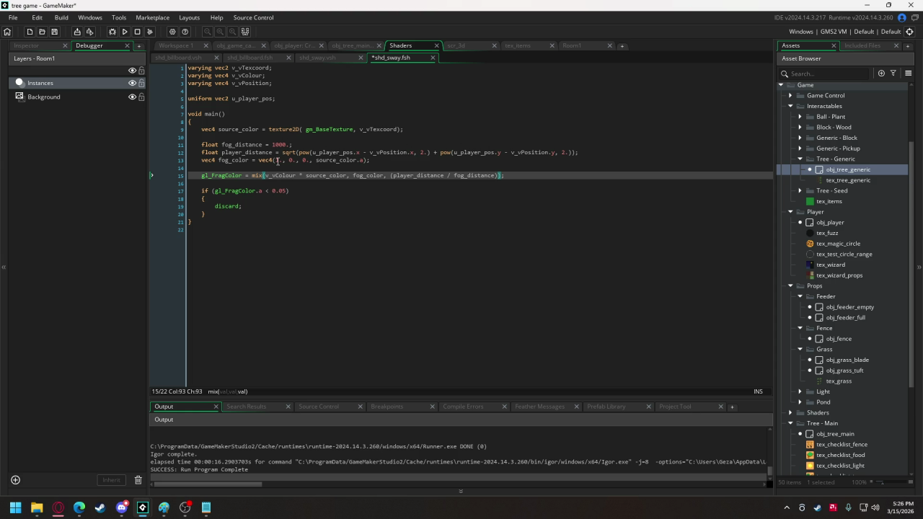
Set the fog colour components to 11./255., 10./255. and 19./255
click(277, 160)
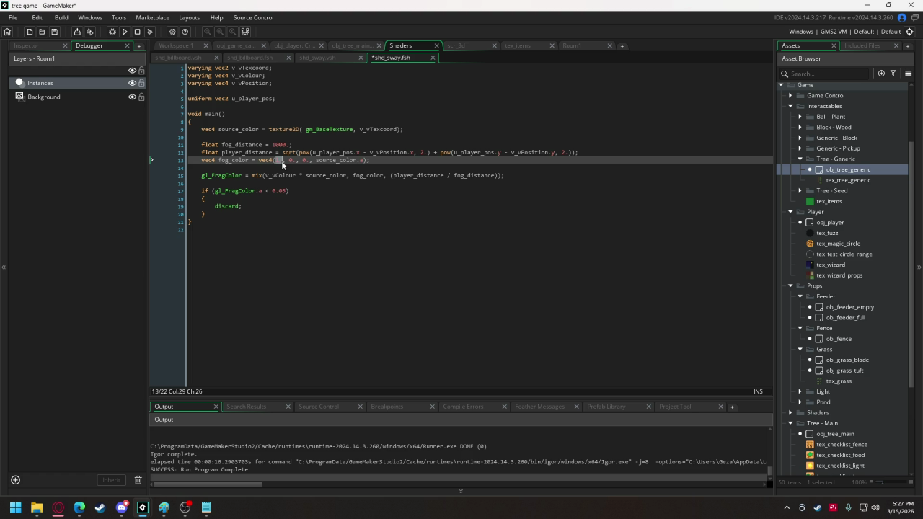
text(1.0)
text( / )
text(255.)
double_click(320, 160)
text(10.)
text( / 255.)
double_click(358, 160)
text(19.)
text( / 2)
text(55.)
Run the game, walk the witch across the field checking the dark fog, then close it
key(F5)
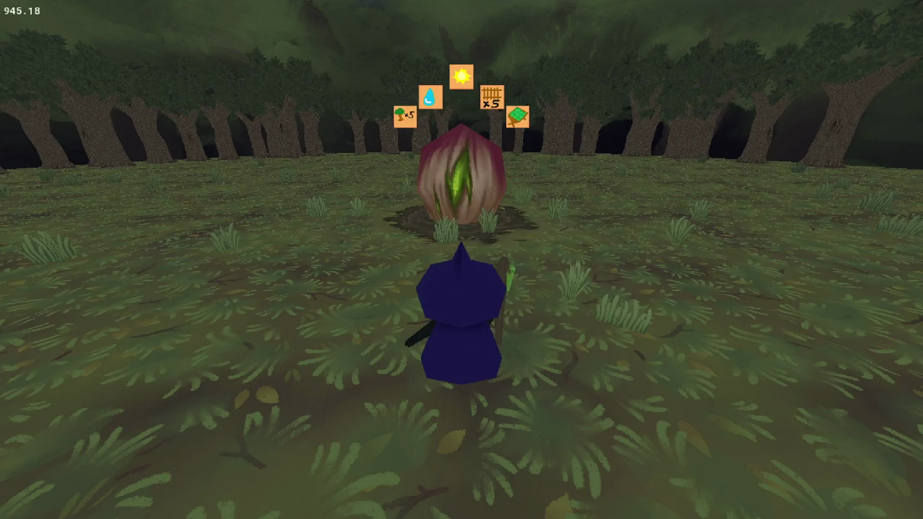
key(s)
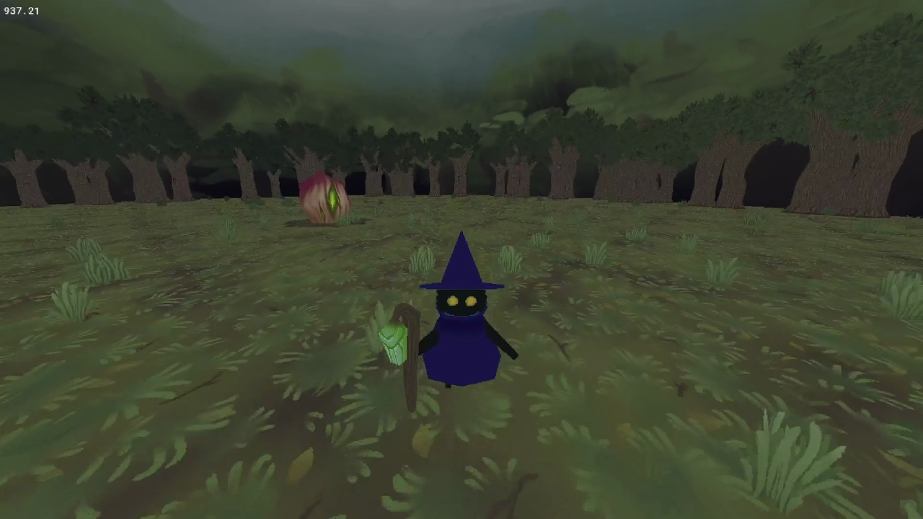
key(d)
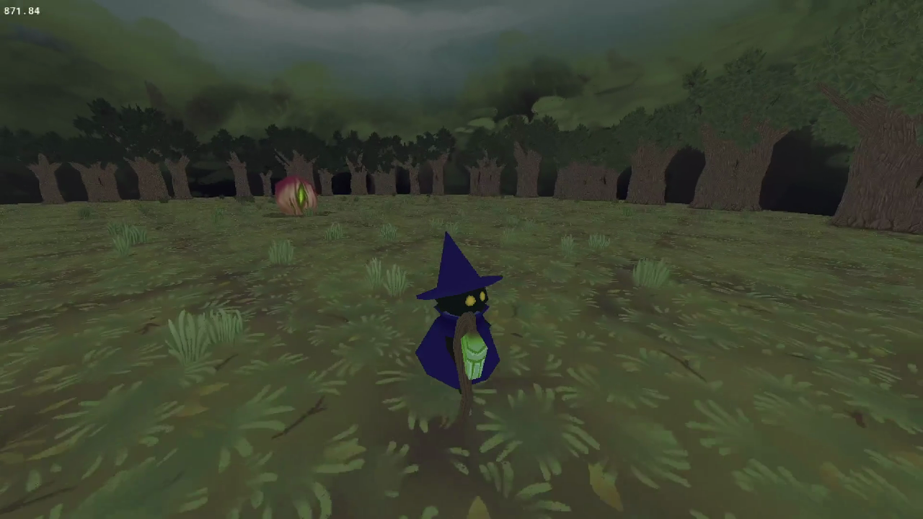
key(s)
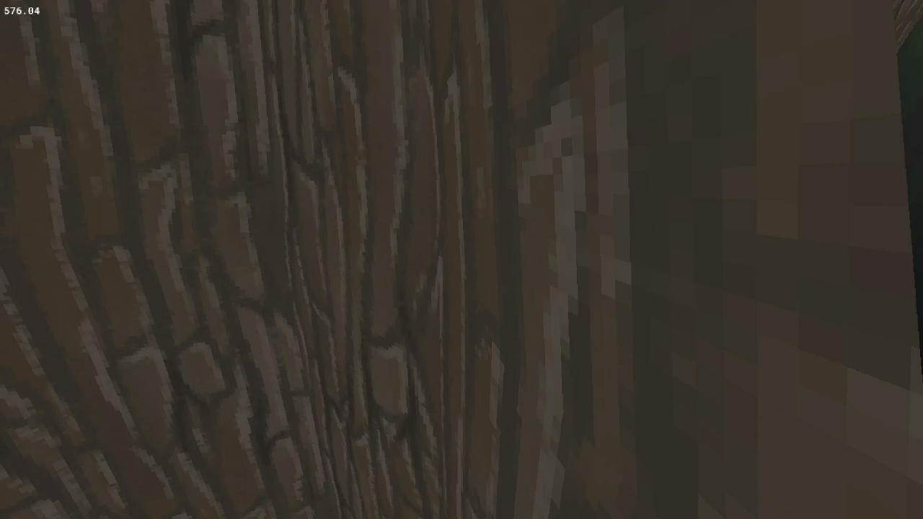
key(w)
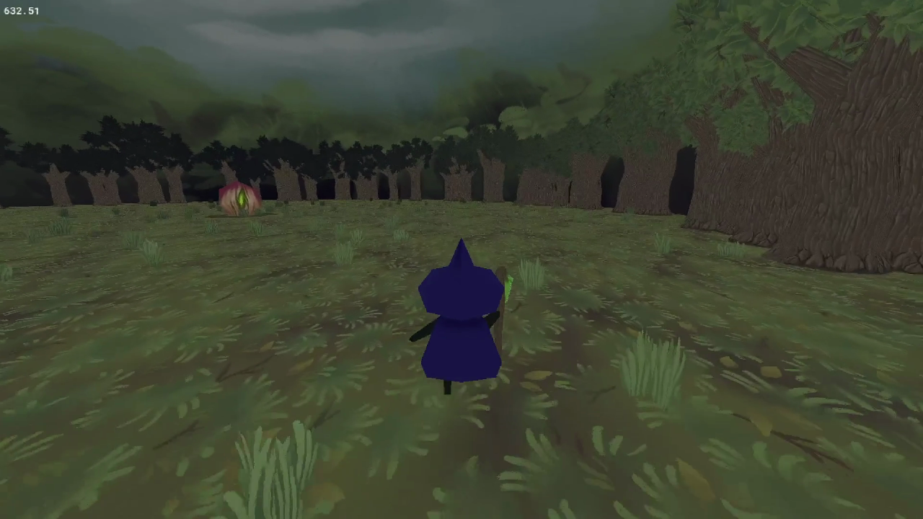
key(w)
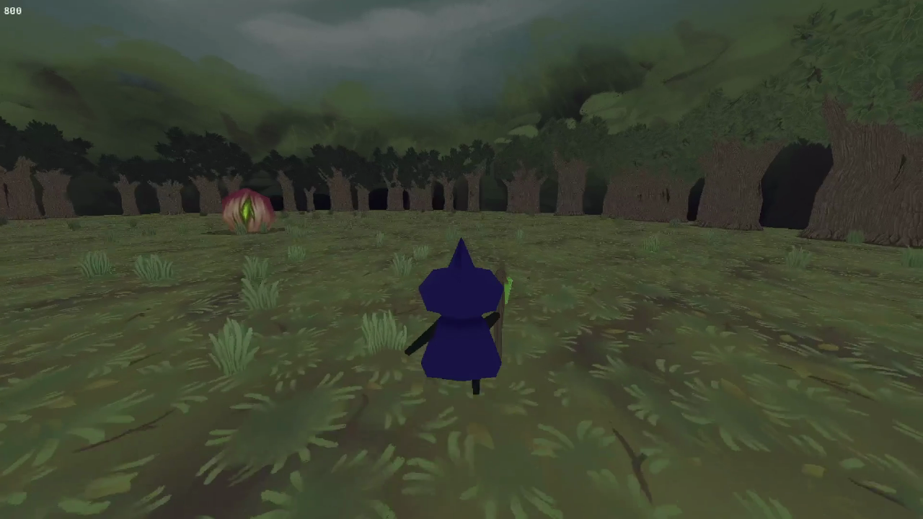
key(Escape)
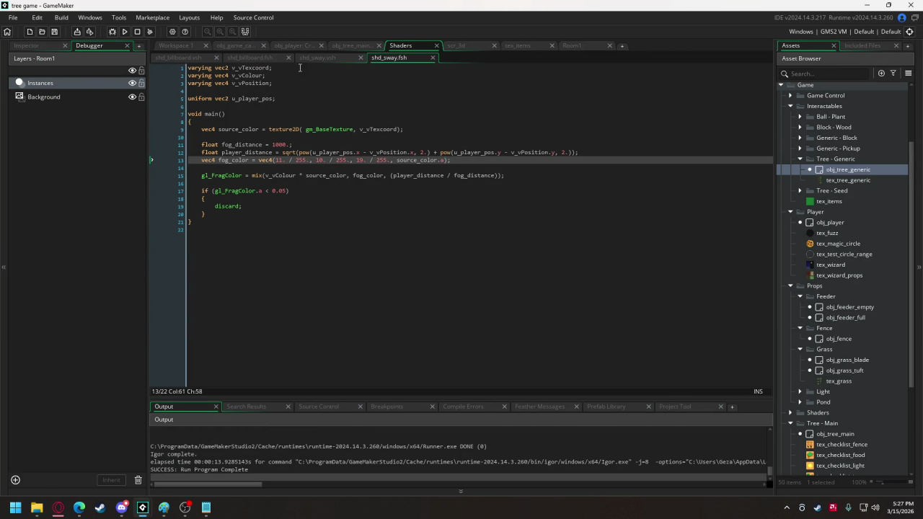
Paste a gpu_set_fog call below world_radius in the controller's Create event
click(252, 46)
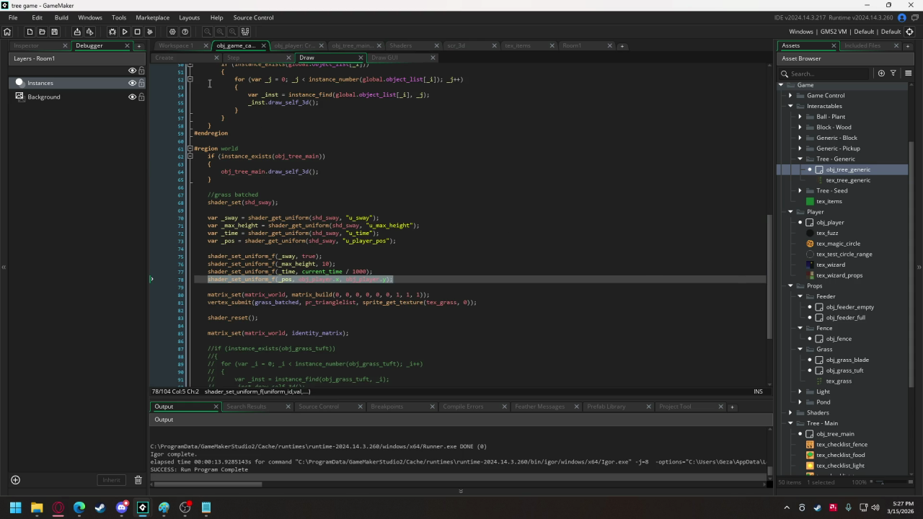
click(169, 57)
text(global.world_radius = 500;)
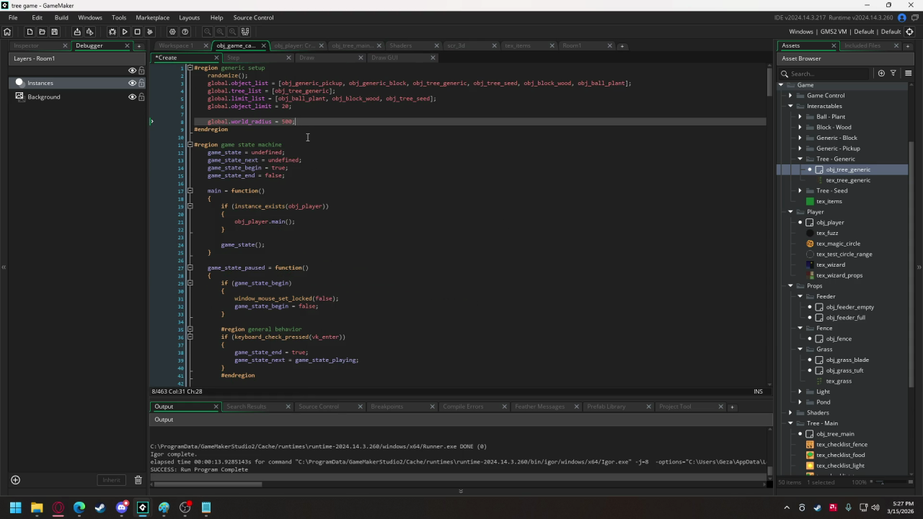
key(Return)
key(Return)
key(ctrl+v)
key(shift+Home)
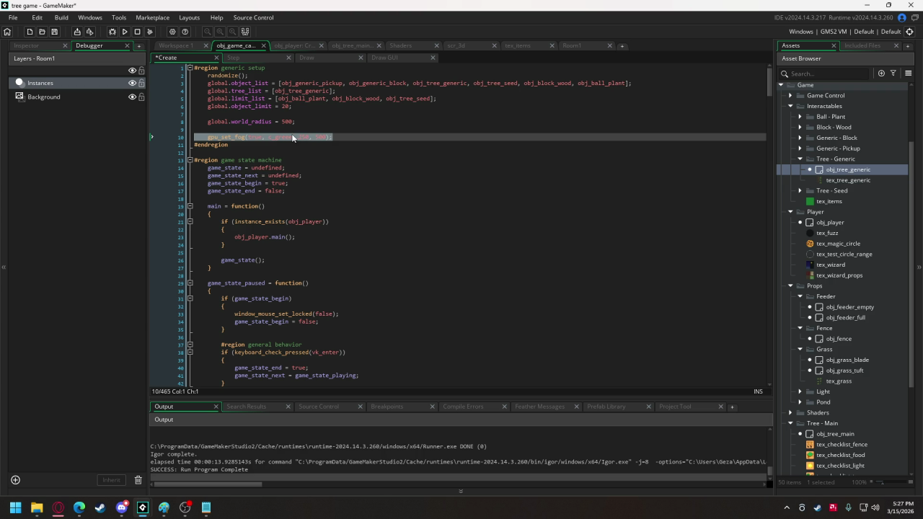
Set the fog colour to make_colour_rgb(11, 10, 19) and the end distance to 1000, then run
double_click(281, 136)
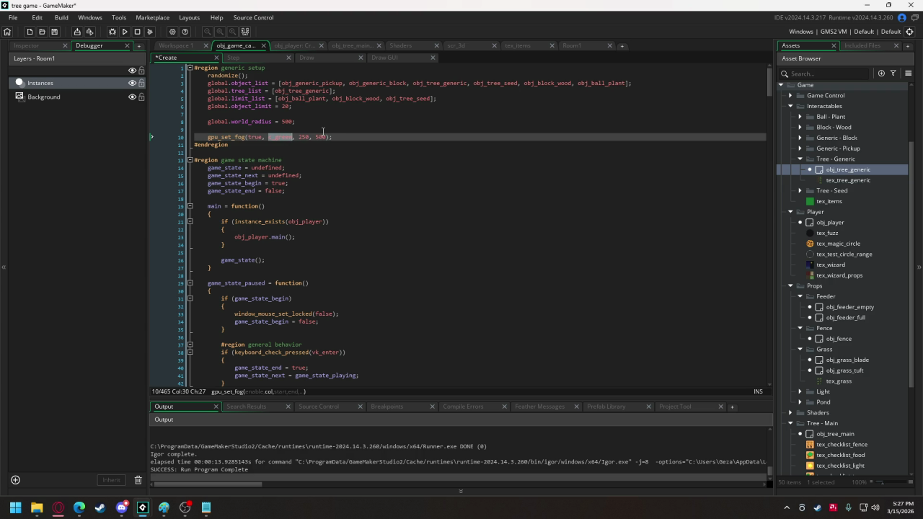
text(color_ma)
key(BackSpace)
key(BackSpace)
key(BackSpace)
text(mak)
text(e_)
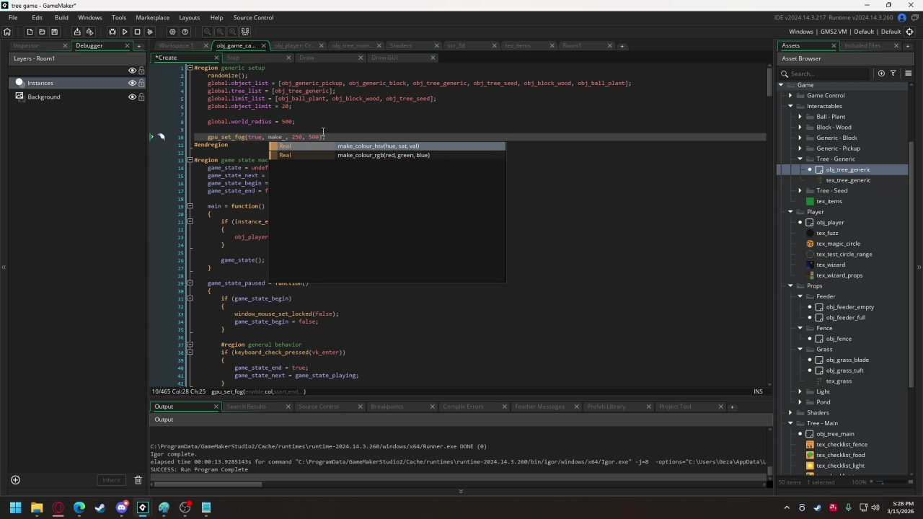
key(Down)
key(Return)
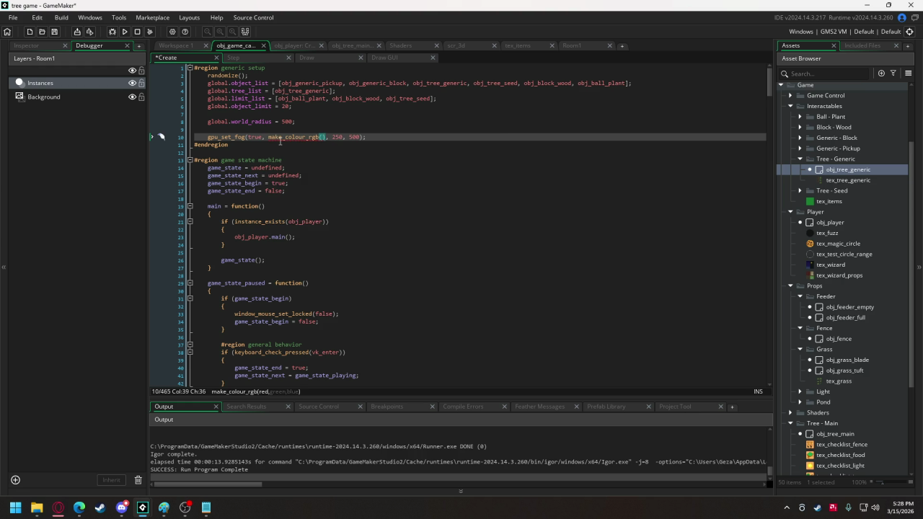
mouse_move(284, 134)
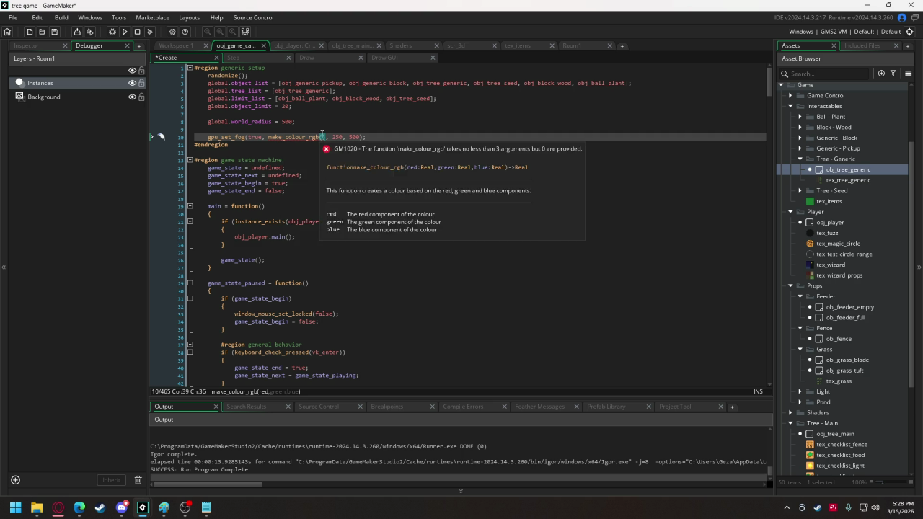
text(11, )
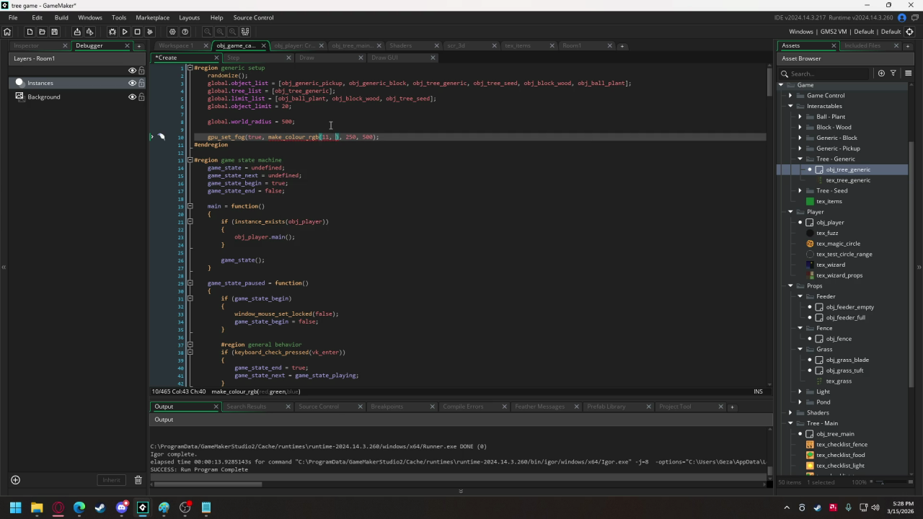
text(10, 19)
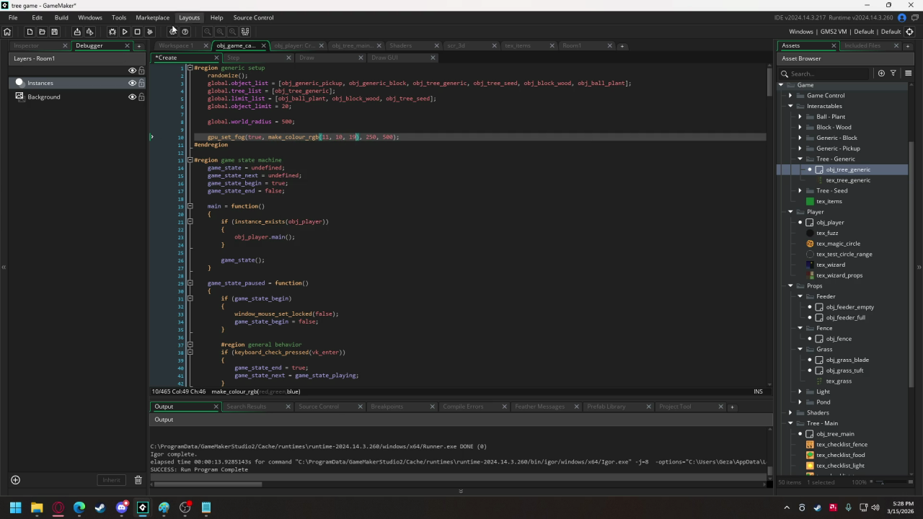
click(384, 137)
text(0)
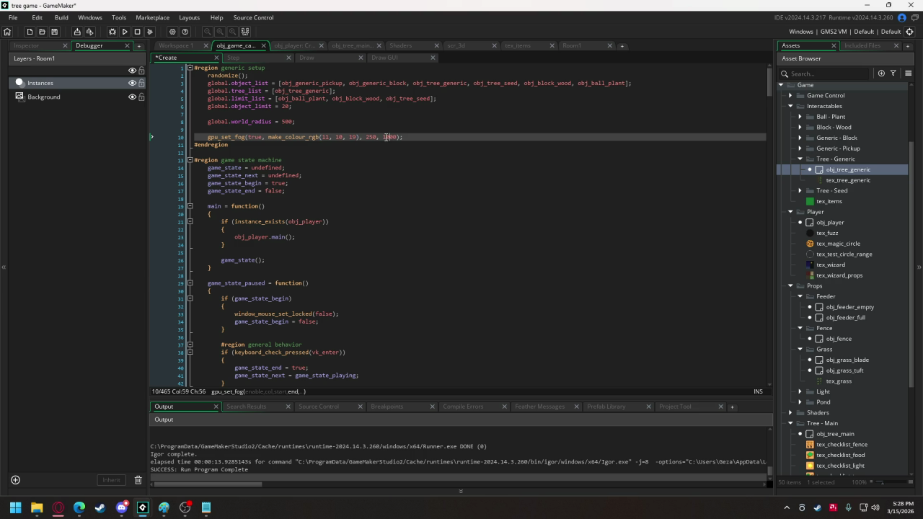
key(F5)
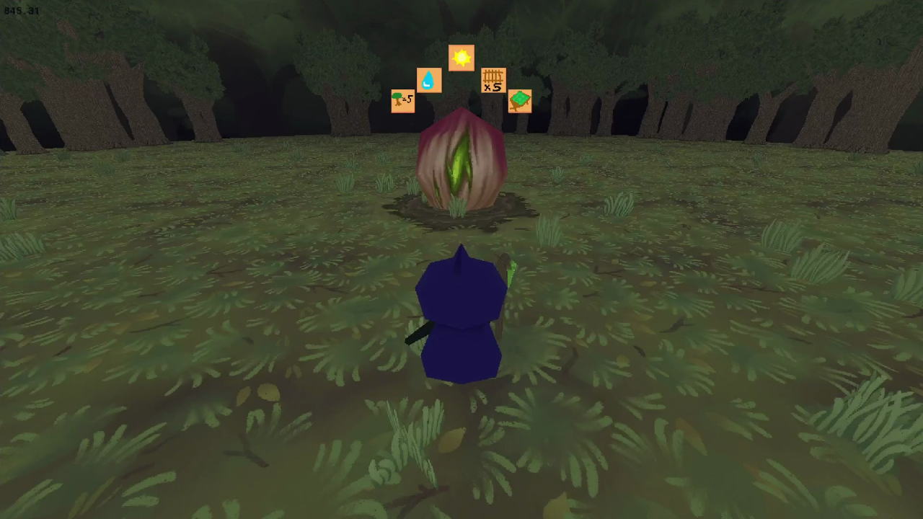
key(s)
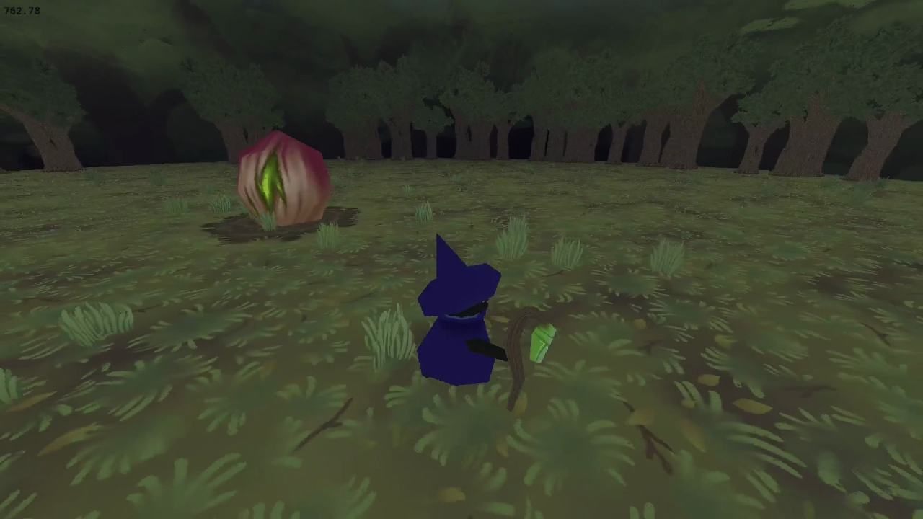
key(s)
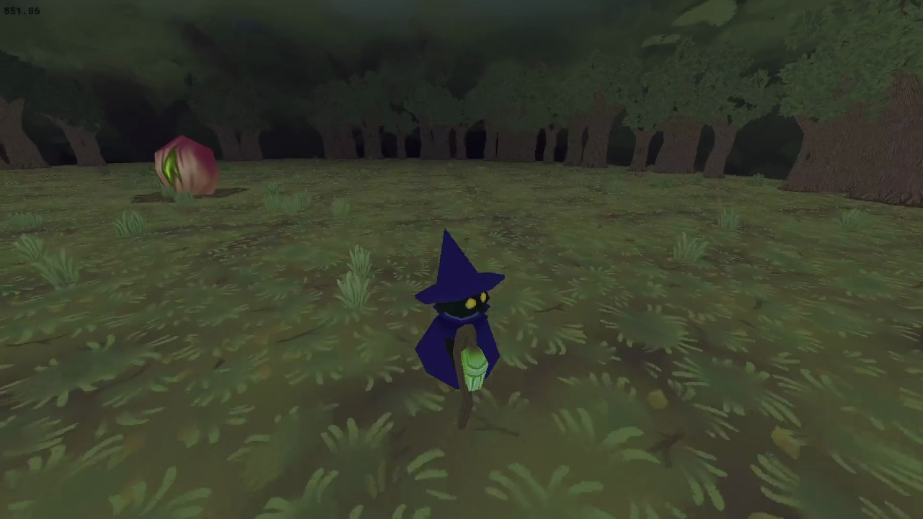
key(w)
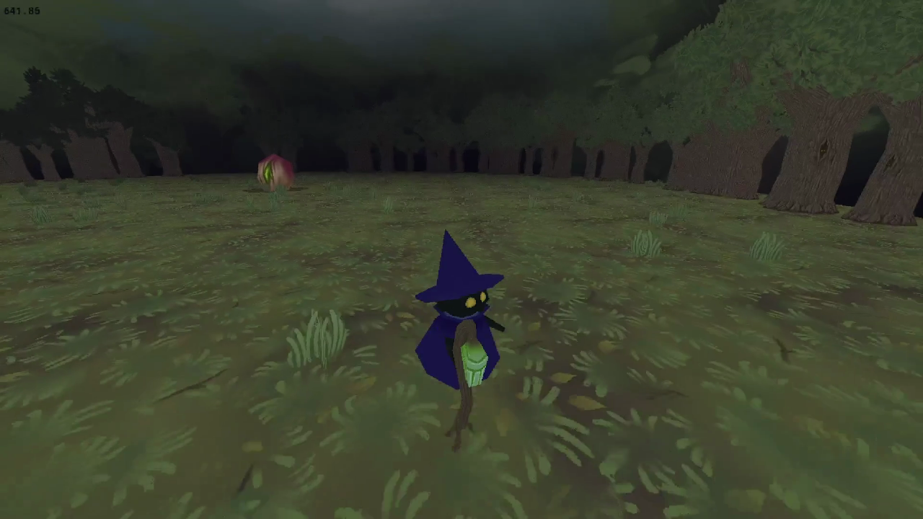
key(w)
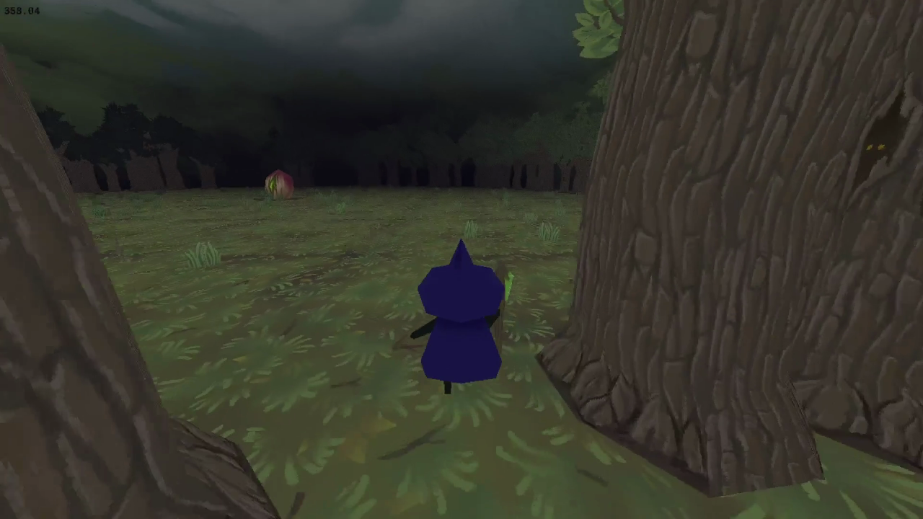
key(w)
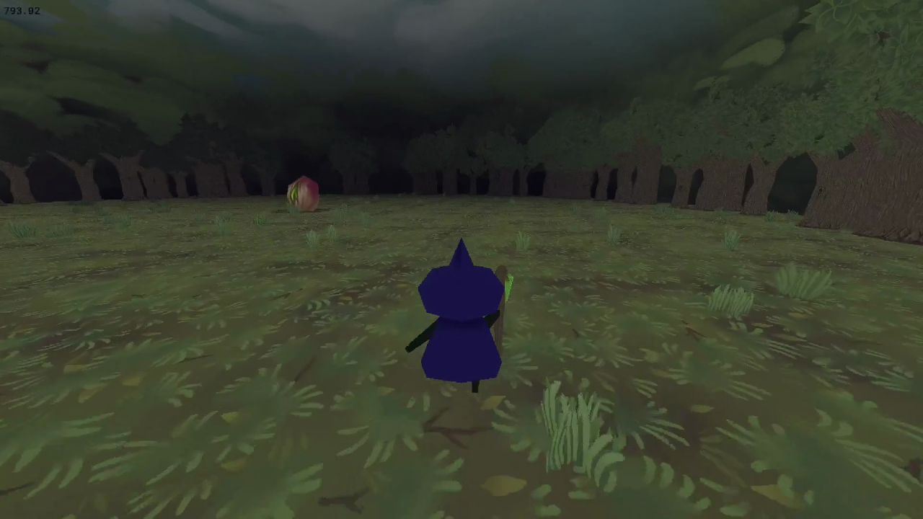
key(w)
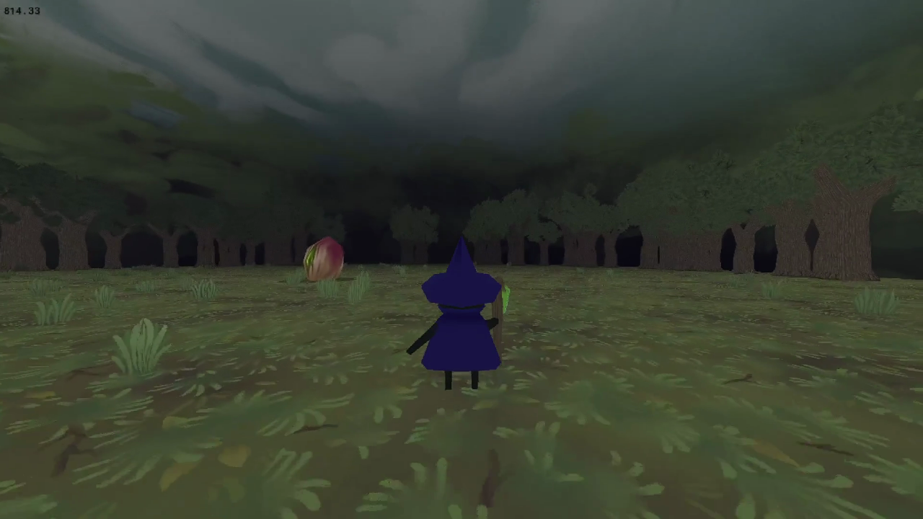
key(w)
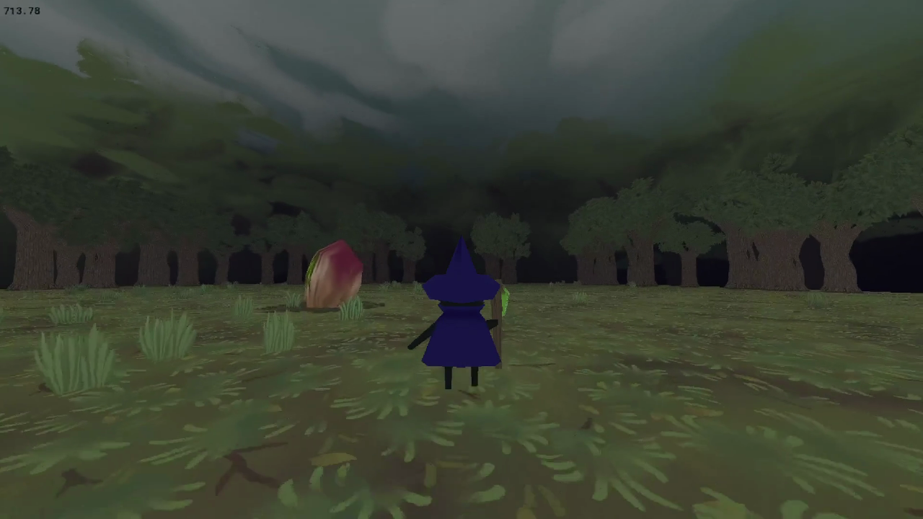
key(w)
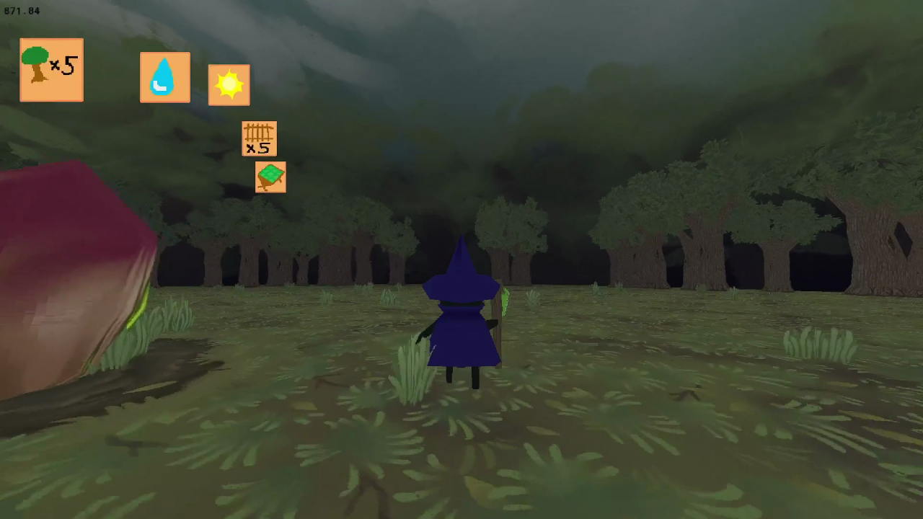
key(s)
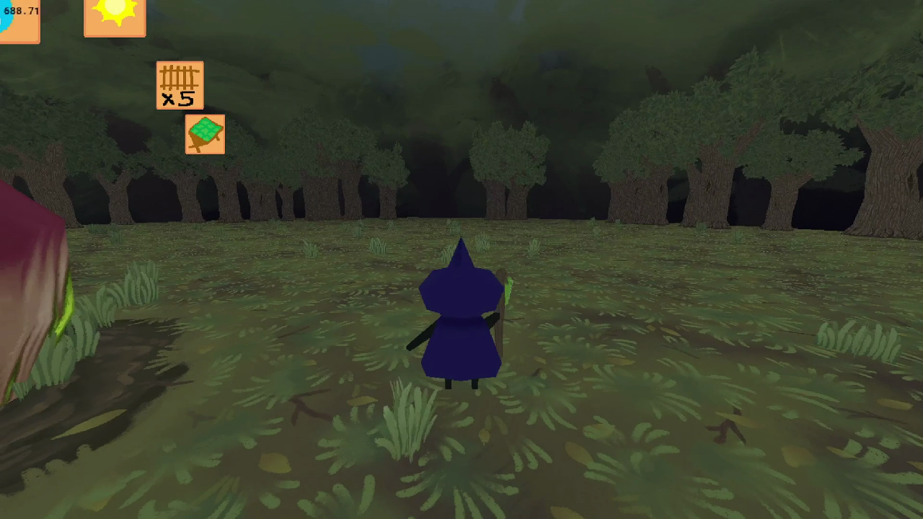
key(Escape)
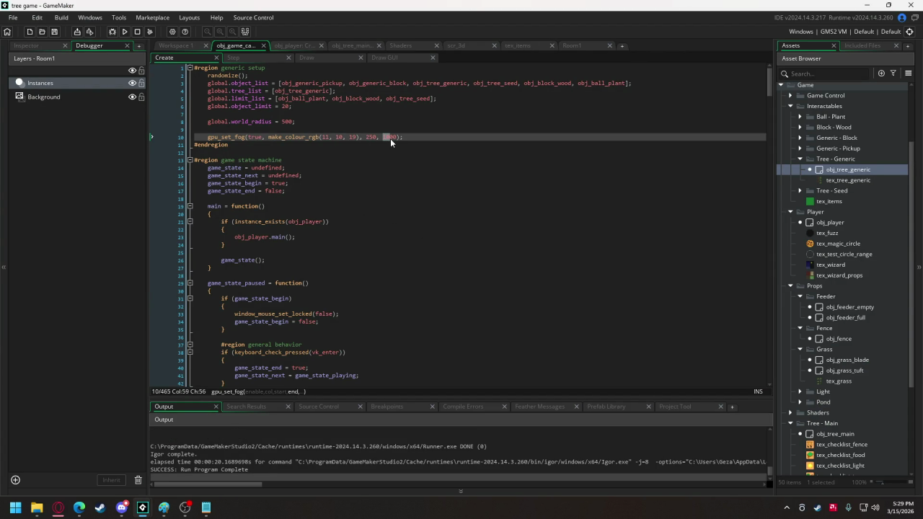
Change the gpu_set_fog end to 500 and shd_sway.fsh's fog_distance to 500, then run the game
text(5)
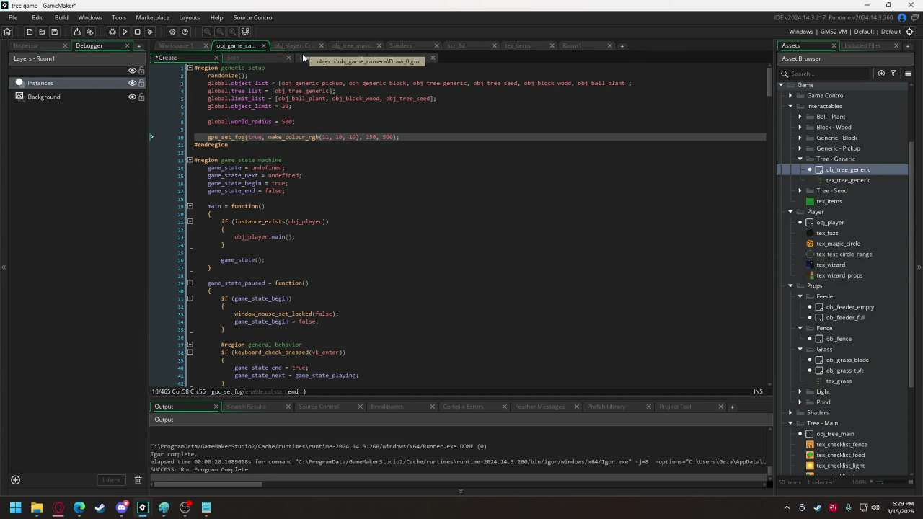
click(399, 45)
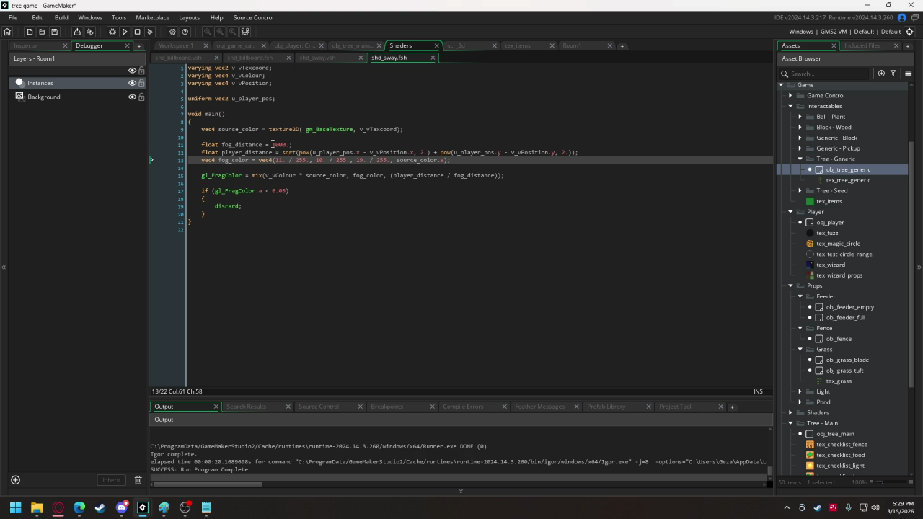
drag(273, 144, 280, 144)
text(5)
click(124, 32)
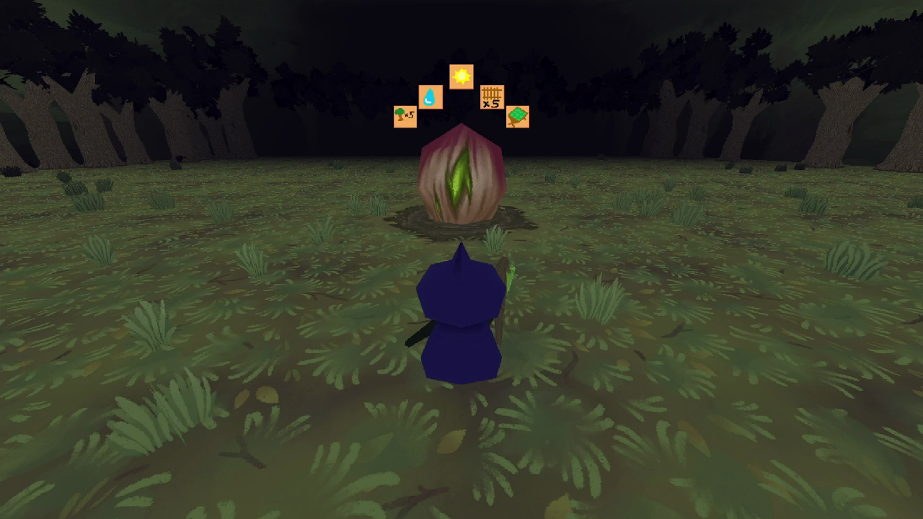
Orbit the camera around the wizard and walk back to view the fogged distant trees
key(d)
key(d)
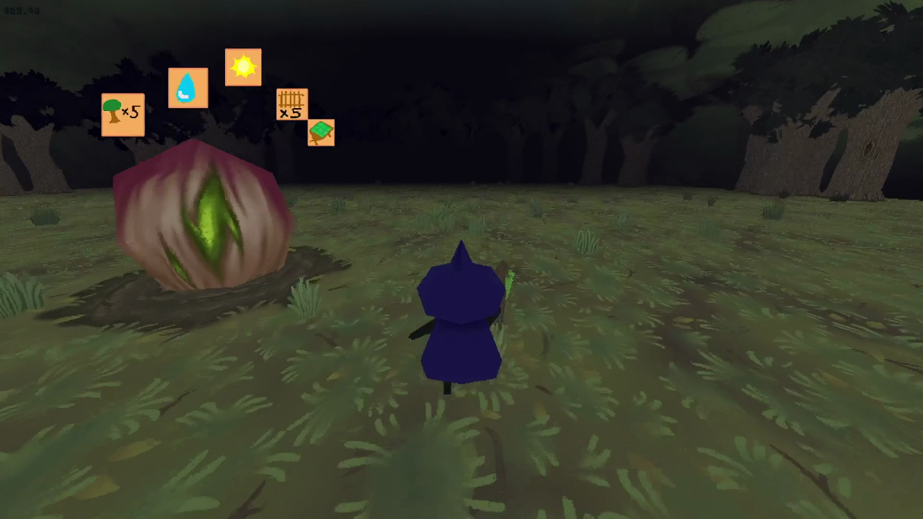
key(a)
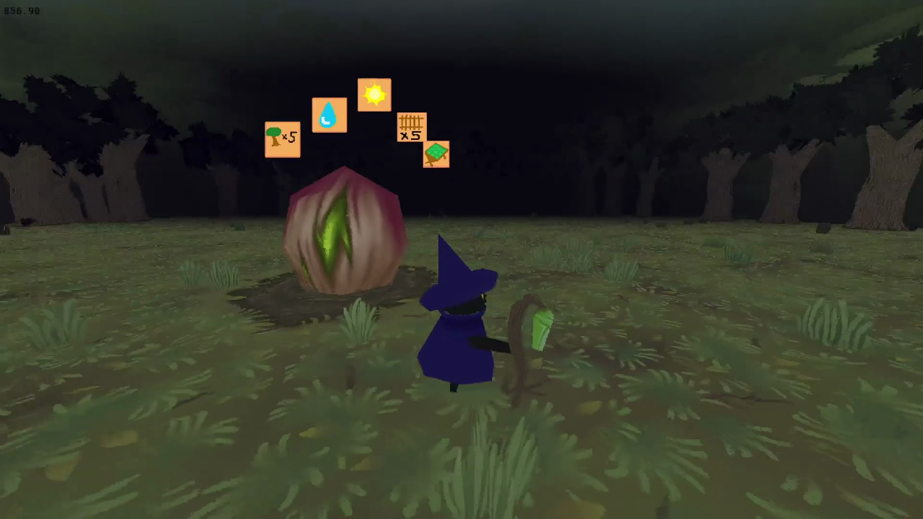
key(a)
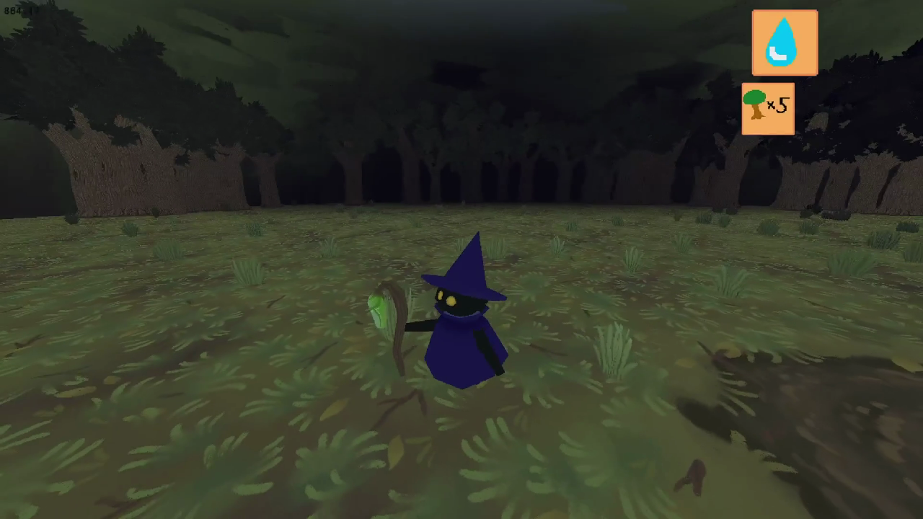
key(d)
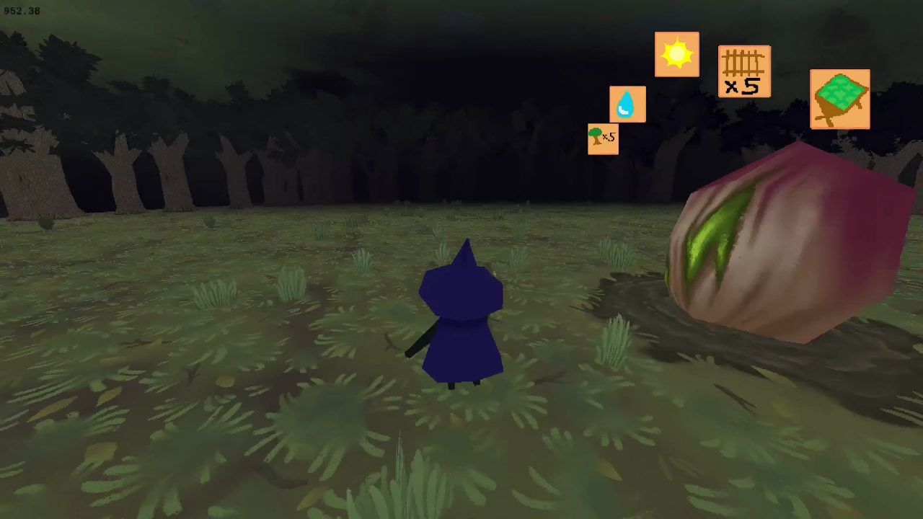
key(s)
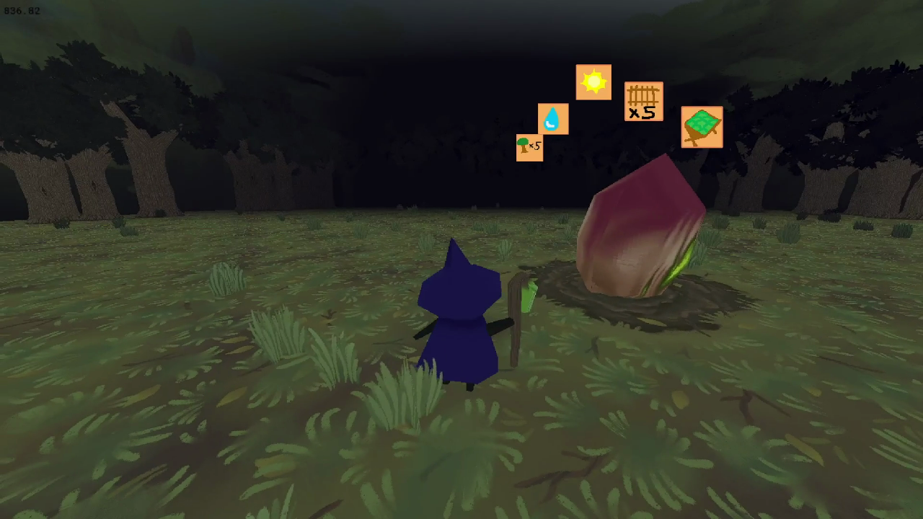
key(d)
key(d)
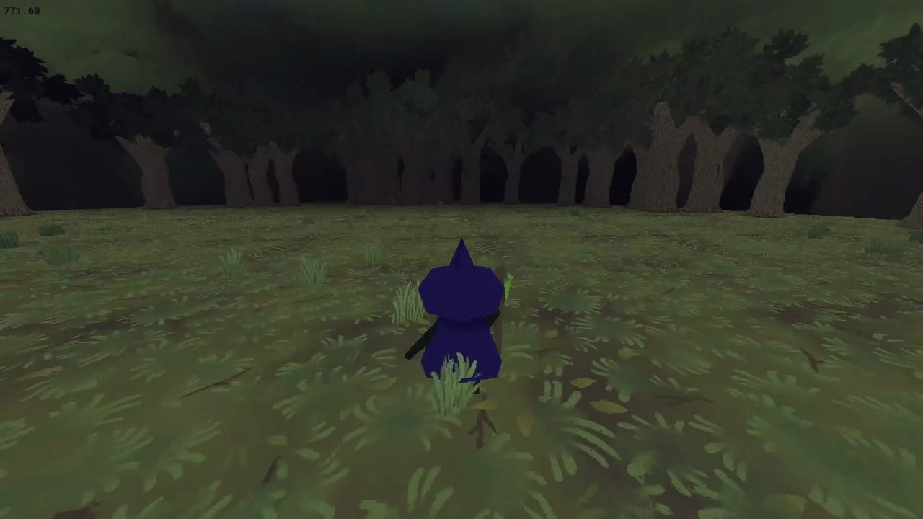
key(s)
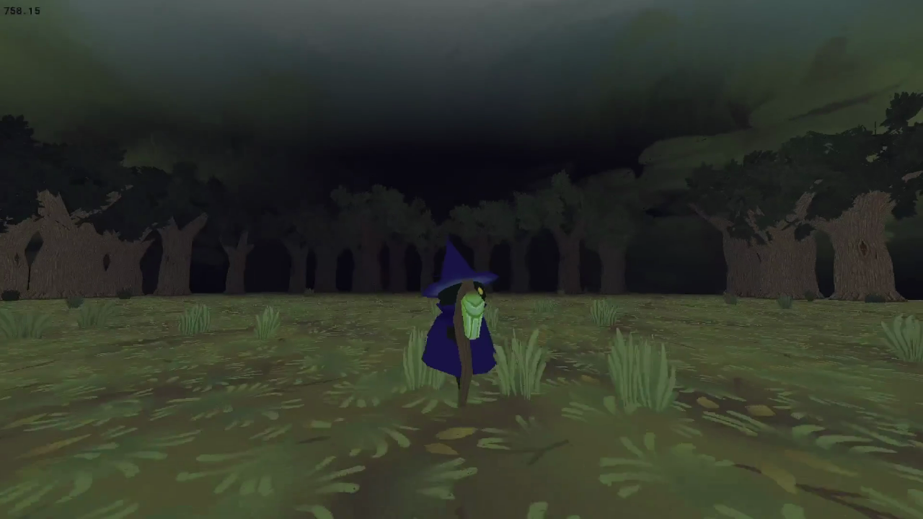
key(s)
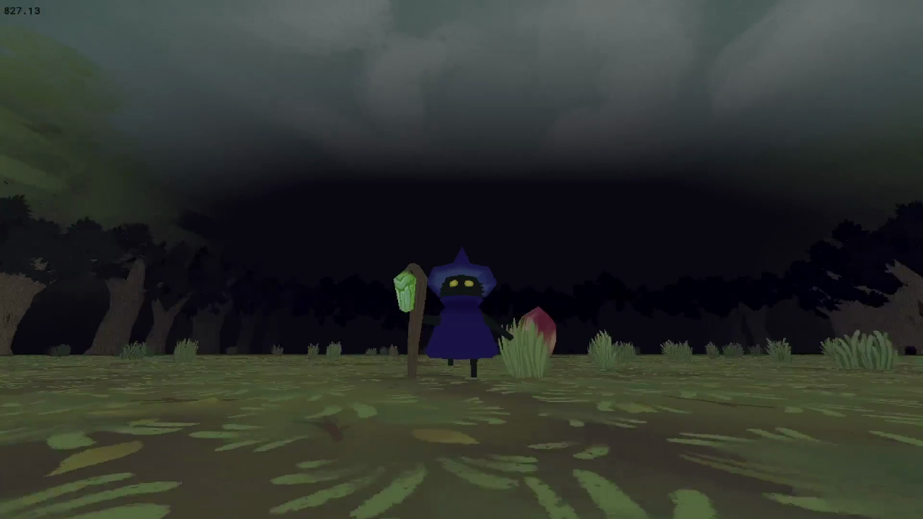
key(s)
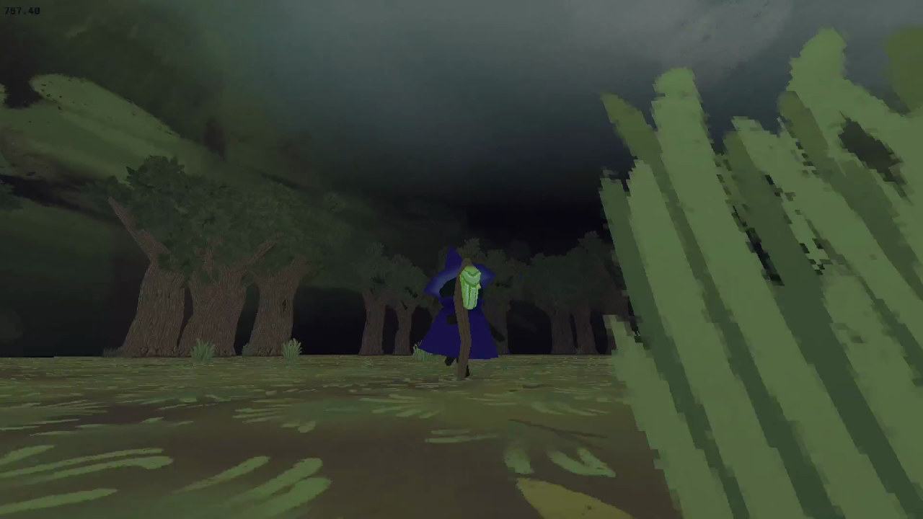
key(s)
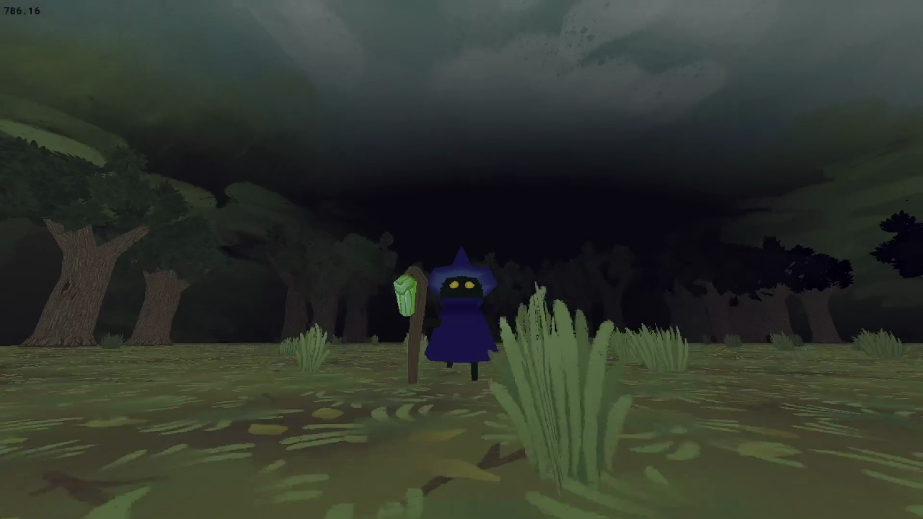
key(s)
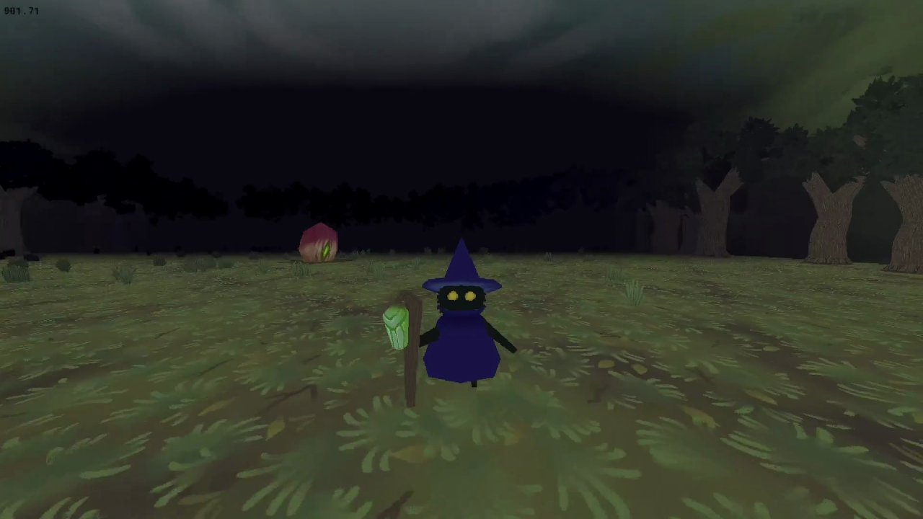
Walk toward the red plant, swing the view past the large trees, then close the game
key(w)
key(a)
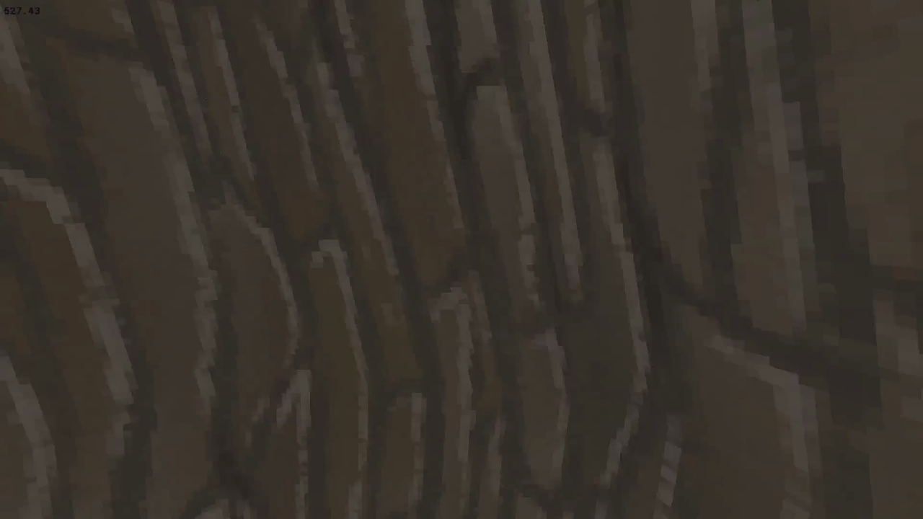
key(a)
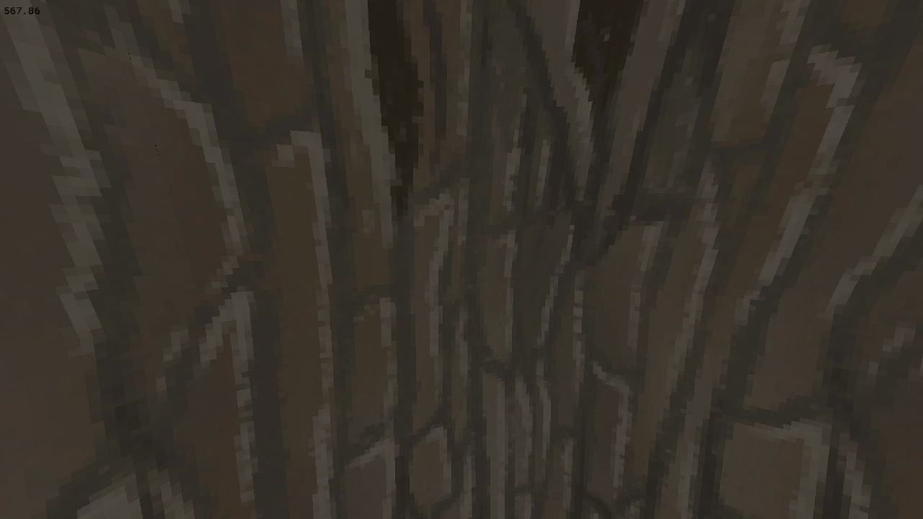
key(d)
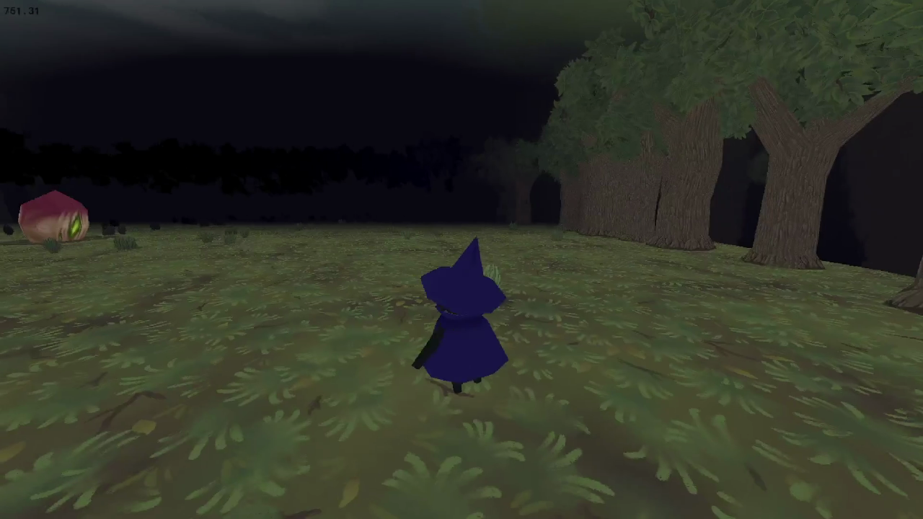
key(a)
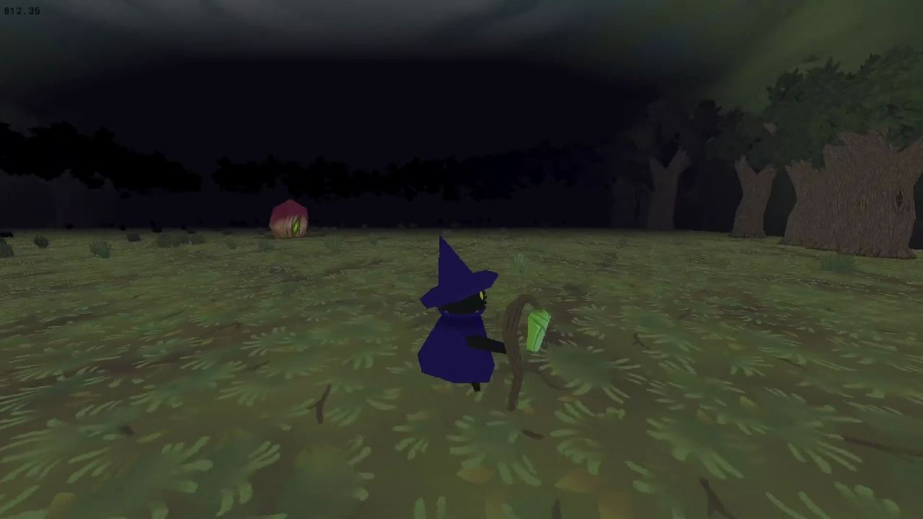
key(d)
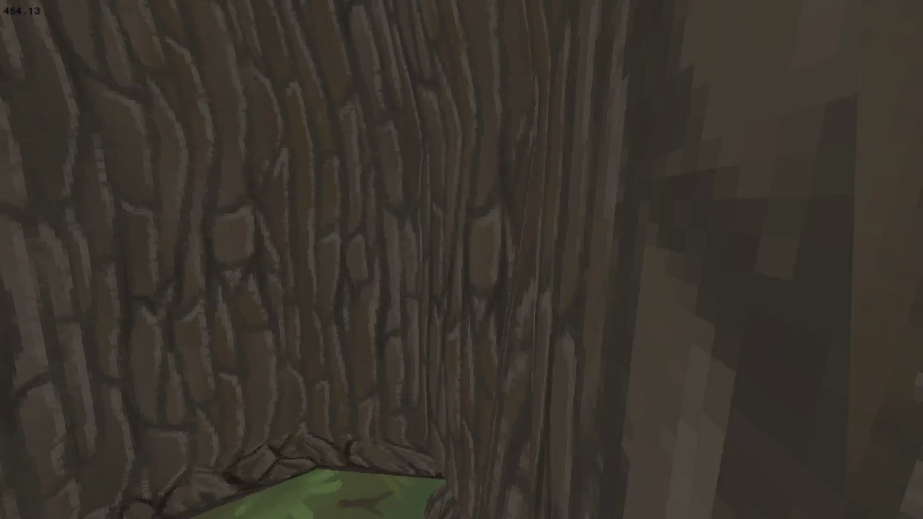
key(Escape)
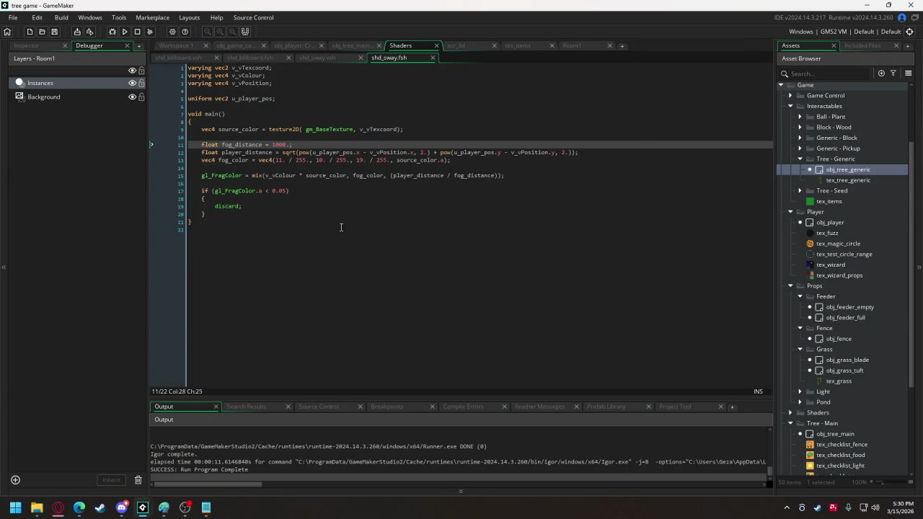
Change fog_distance in shd_sway.fsh from 1000 to 750 and run the game
drag(274, 144, 282, 147)
text(75)
click(124, 32)
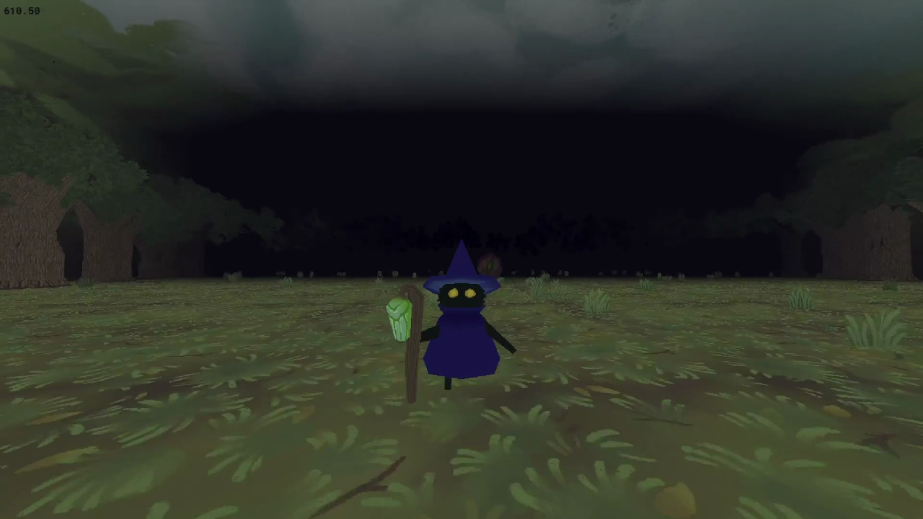
Walk into the clearing, turning toward the big trees and pink plant, then close the game
key(d)
key(w)
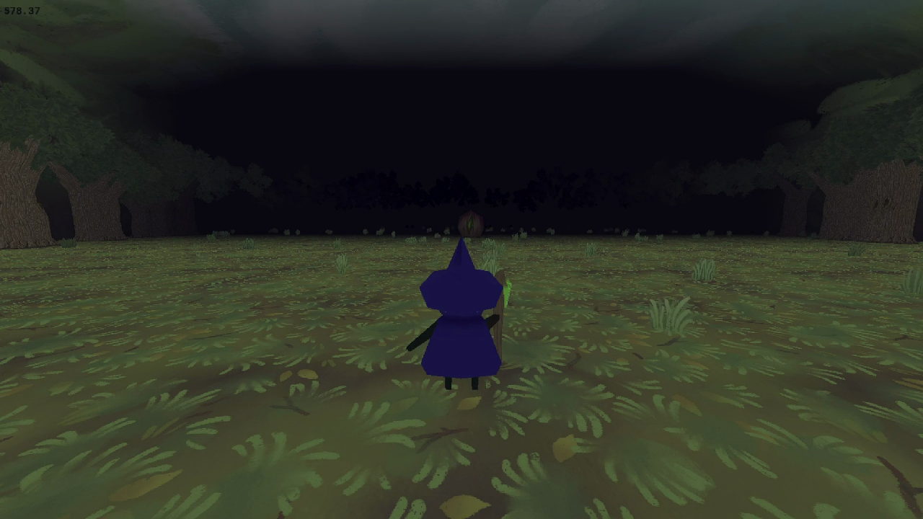
key(a)
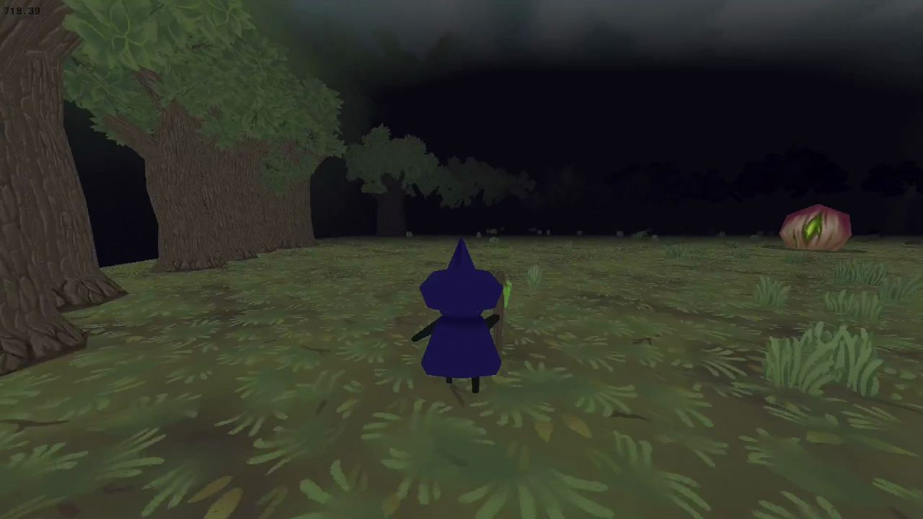
key(a)
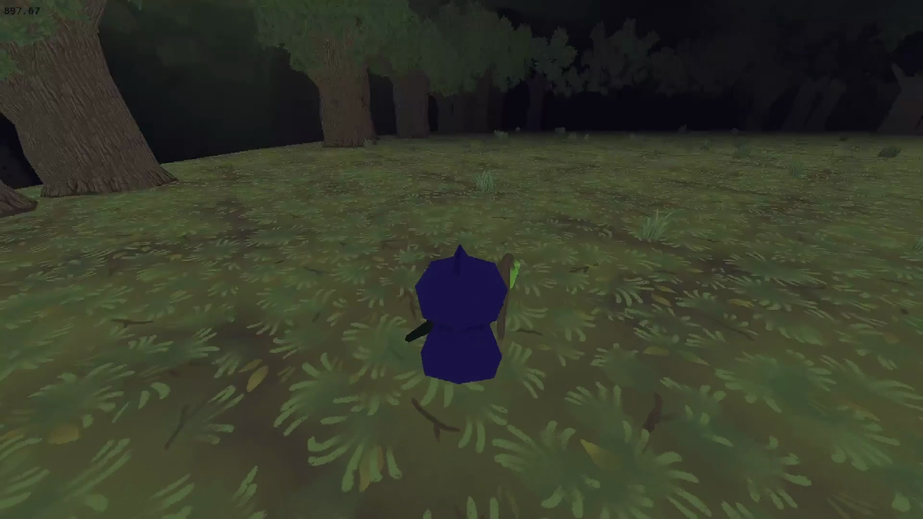
key(d)
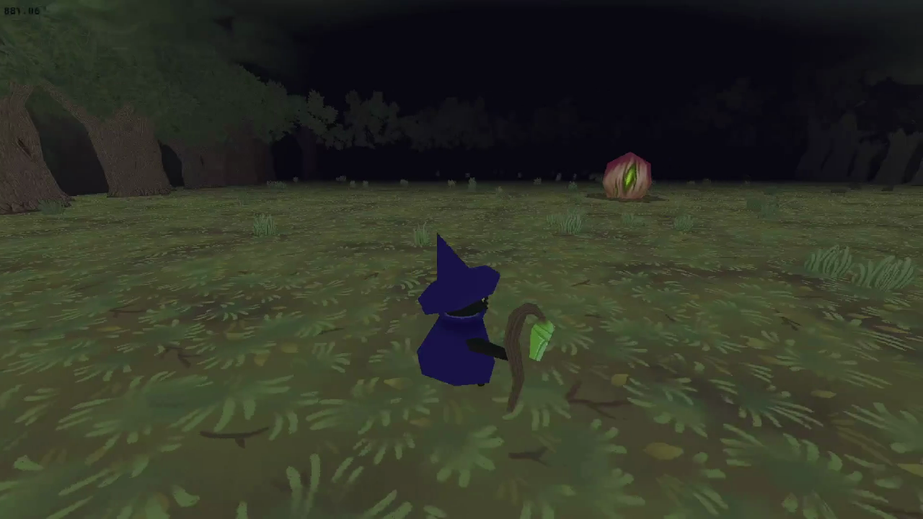
key(Escape)
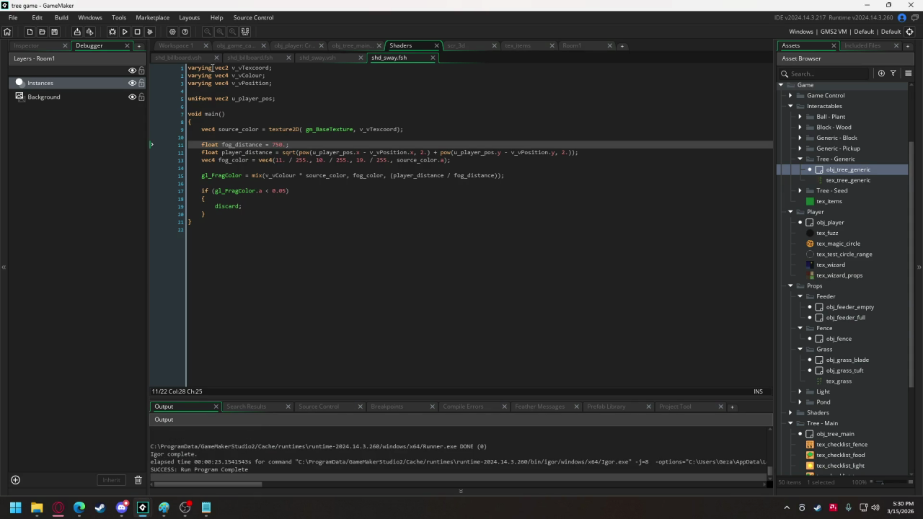
In obj_game_control's Create code, change gpu_set_fog's start from 250 to 100 and run the game
click(195, 57)
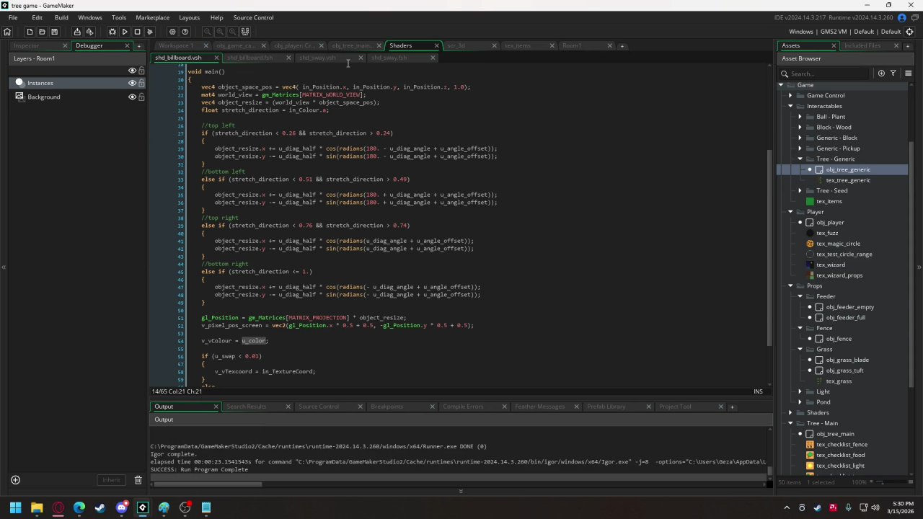
click(317, 57)
click(229, 43)
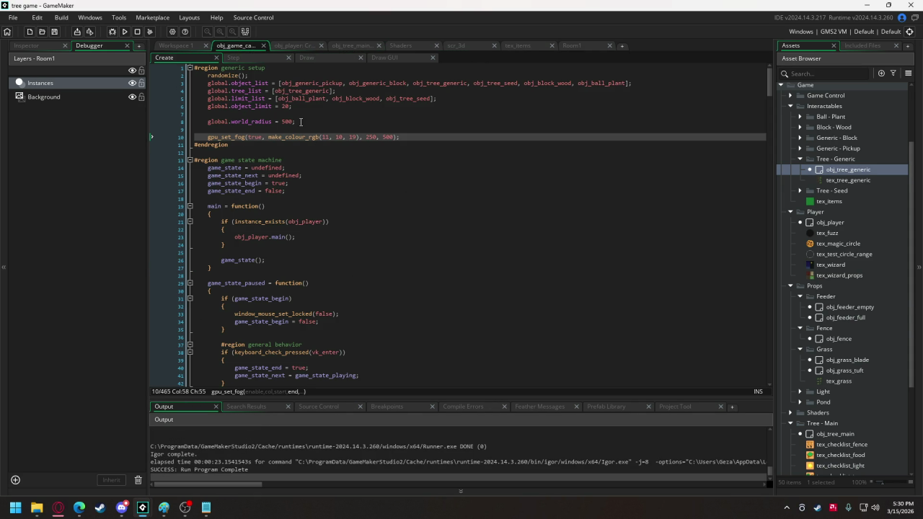
double_click(368, 138)
text(100)
click(124, 32)
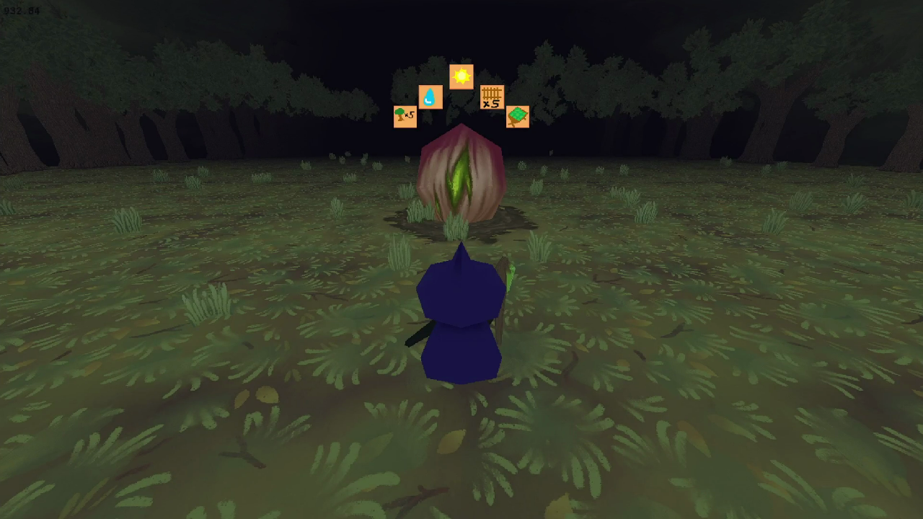
Turn and walk the wizard through the clearing to check the fog, then close the game
key(d)
key(a)
key(a)
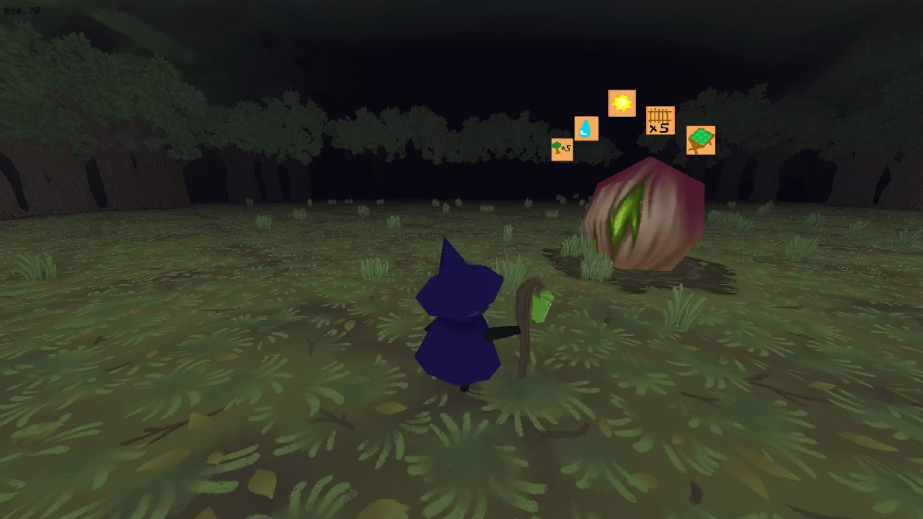
key(s)
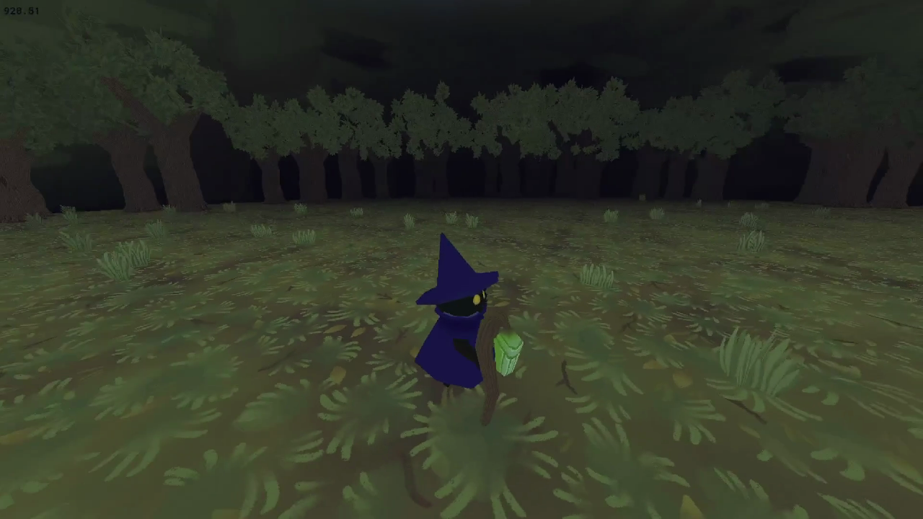
key(s)
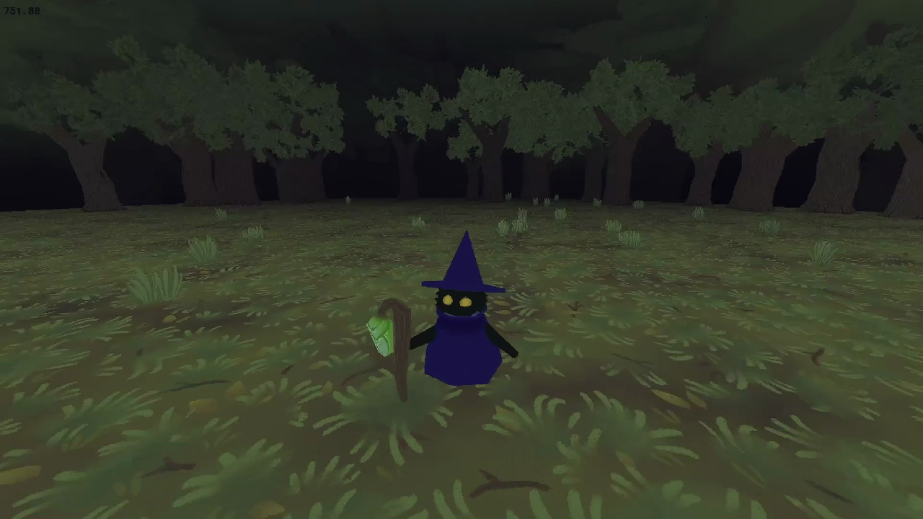
key(w)
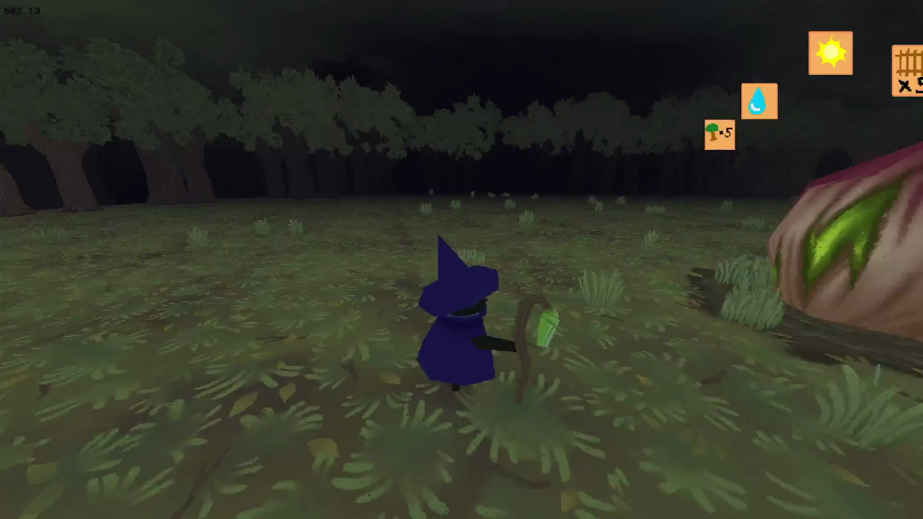
key(Escape)
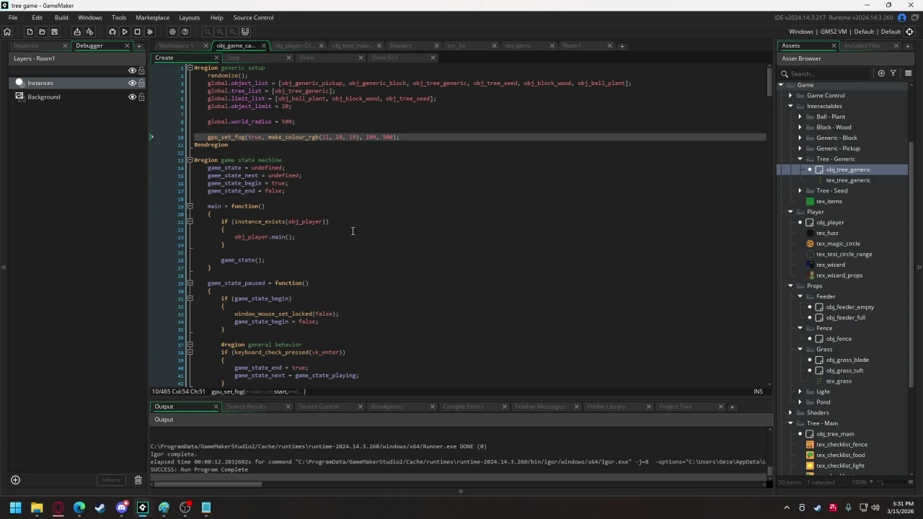
Comment out the gpu_set_fog line with //, return to shd_sway.fsh, and expand Shaders in the Asset Browser
click(208, 137)
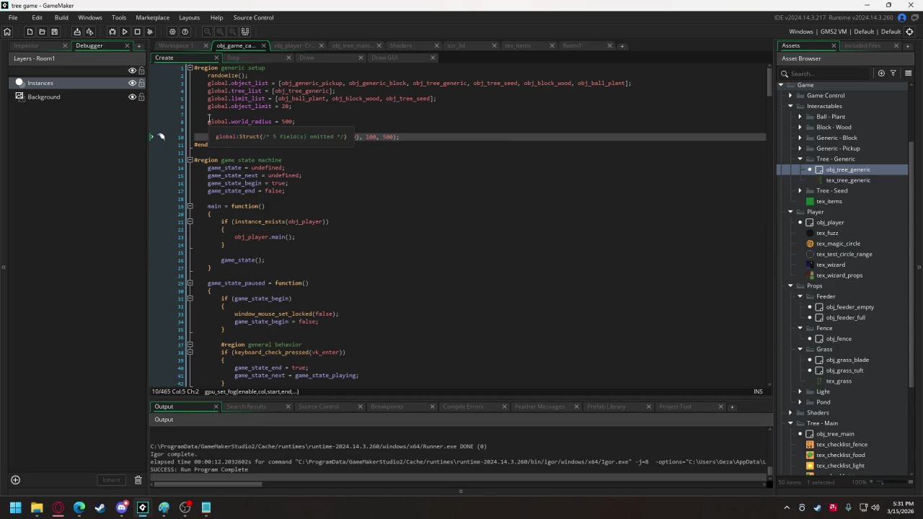
text(//)
click(419, 45)
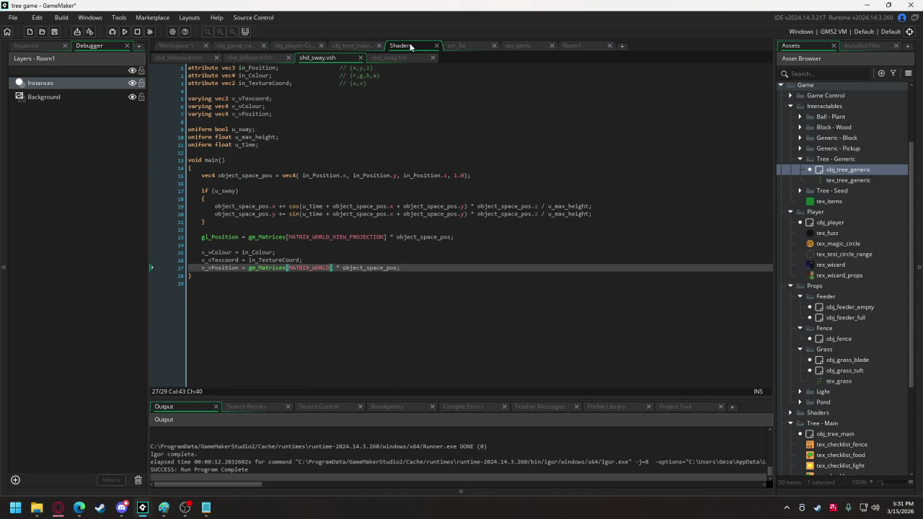
click(389, 58)
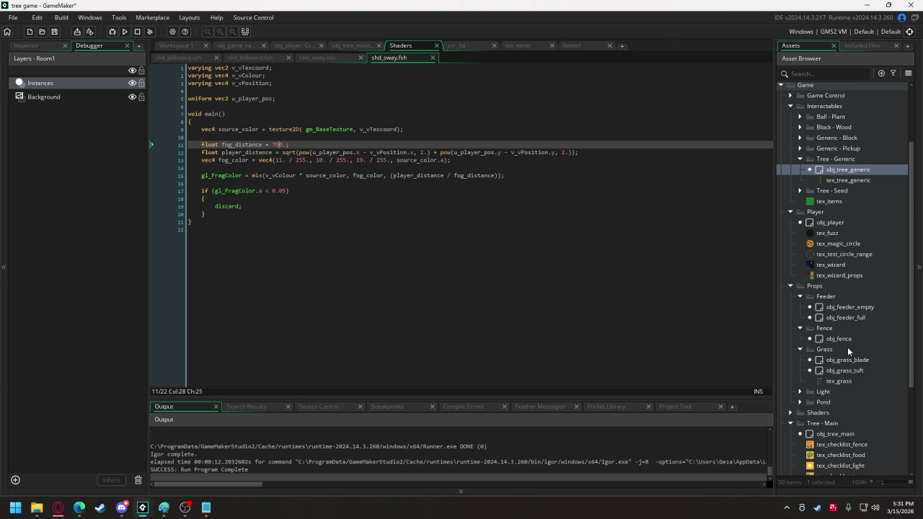
scroll(846, 346, down, 3)
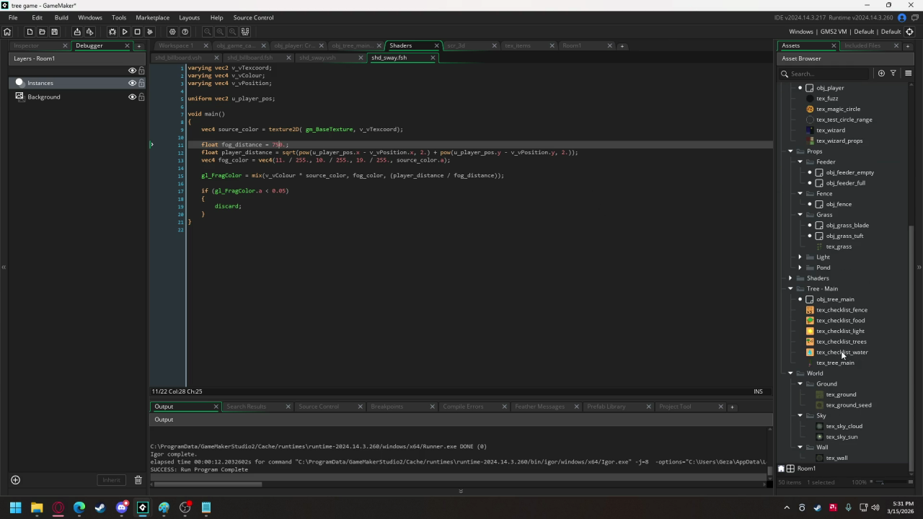
click(791, 278)
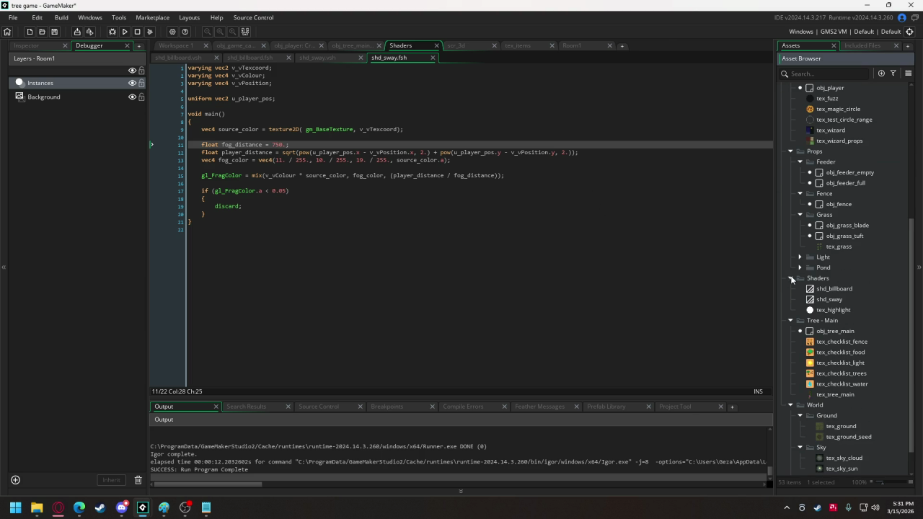
Create a new shader asset named shd_fog
right_click(827, 301)
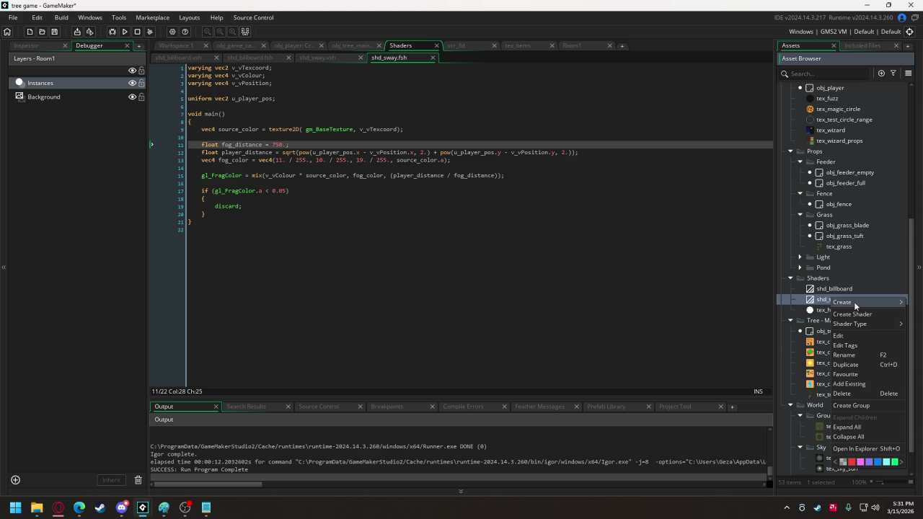
mouse_move(849, 305)
click(785, 421)
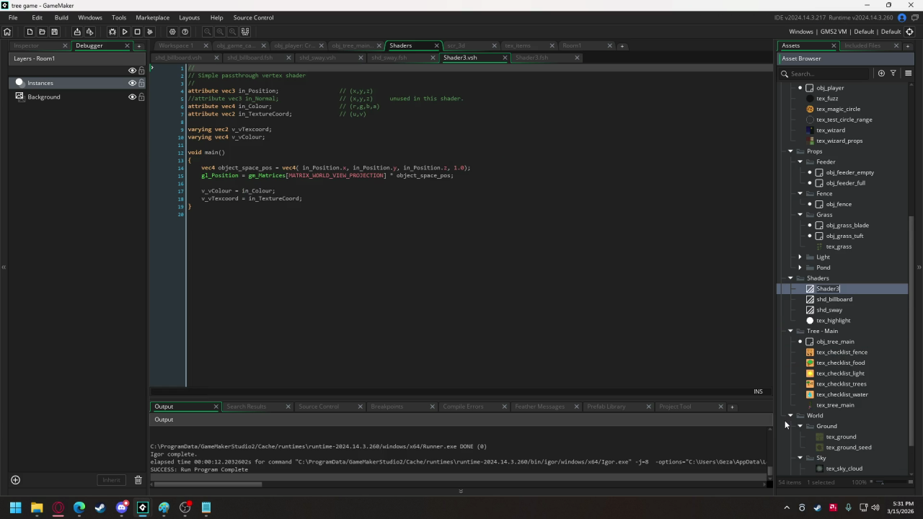
text(shd_f)
text(og)
key(Return)
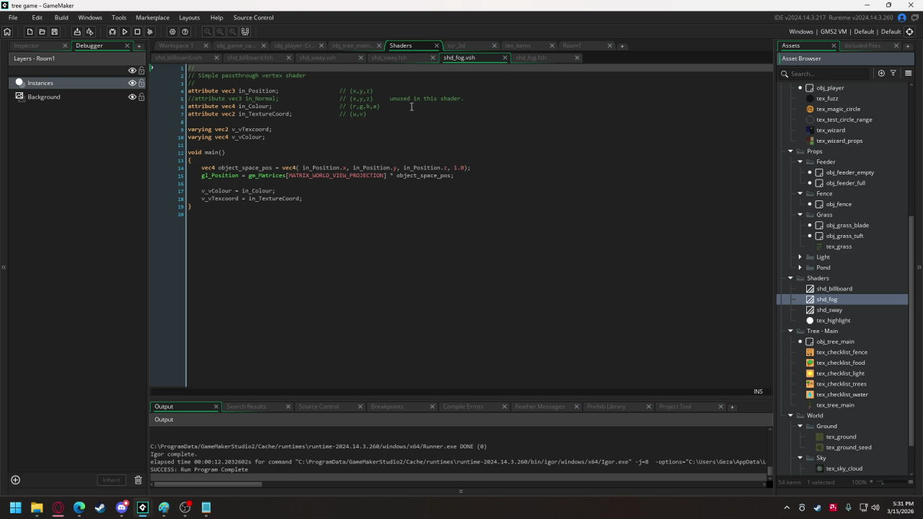
Copy the v_vPosition varying declaration from shd_sway.vsh into shd_fog.vsh
click(317, 58)
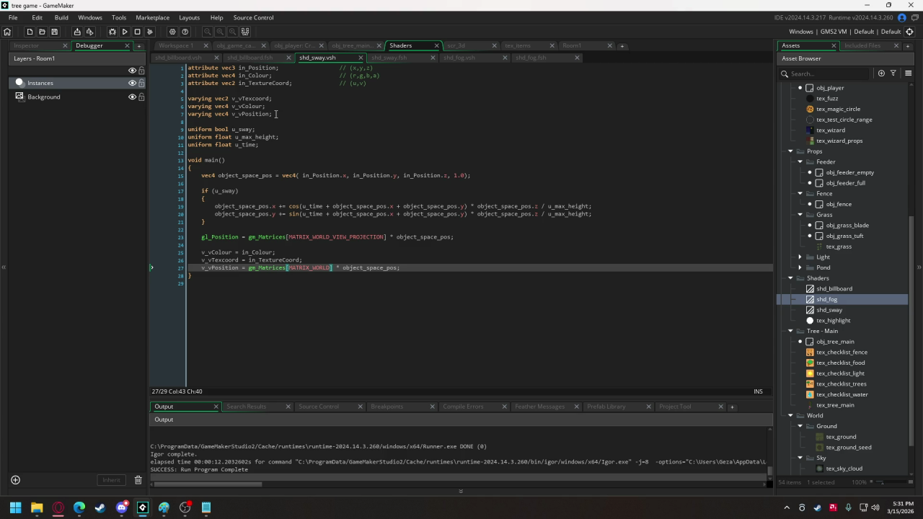
drag(276, 113, 180, 117)
key(ctrl+c)
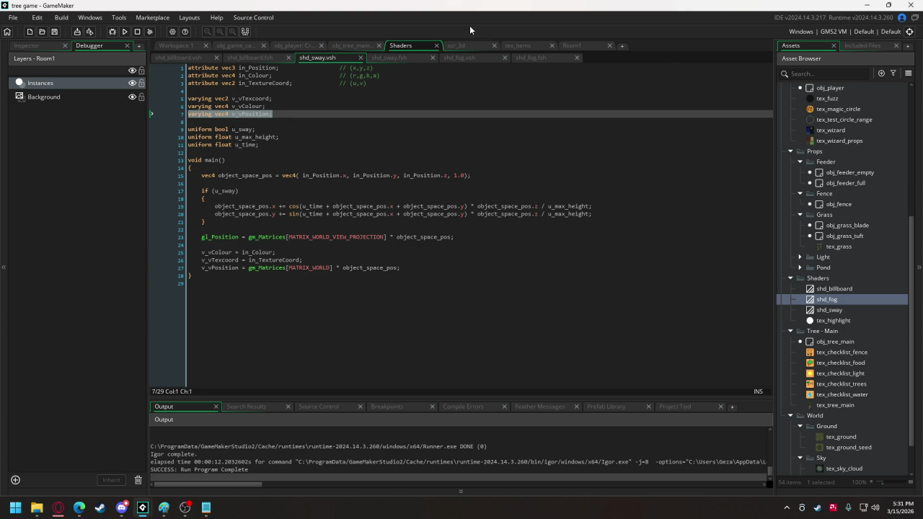
click(477, 57)
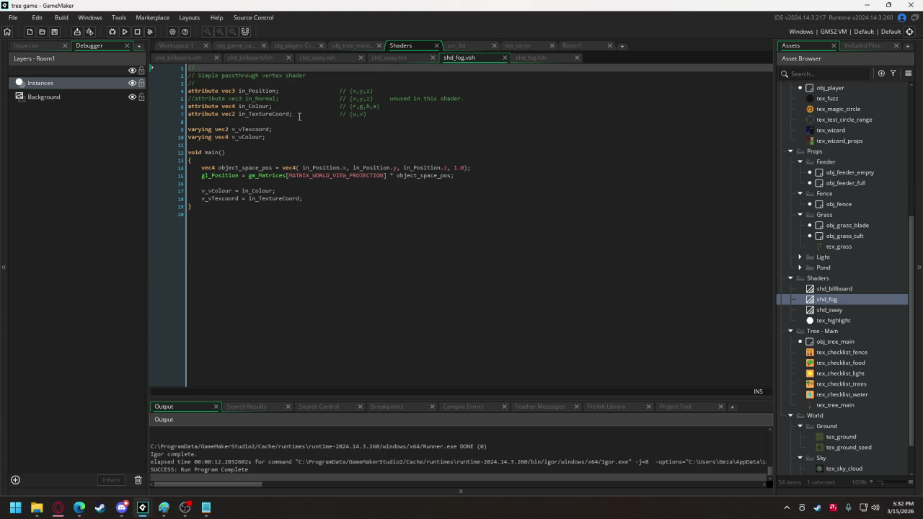
click(287, 136)
key(Return)
key(ctrl+v)
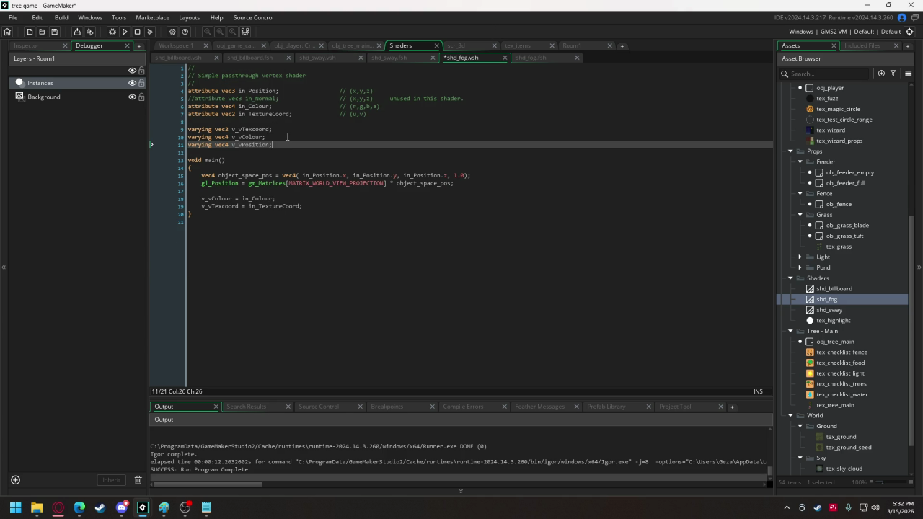
Copy the MATRIX_WORLD world-position line into shd_fog.vsh after the texcoord assignment
click(330, 57)
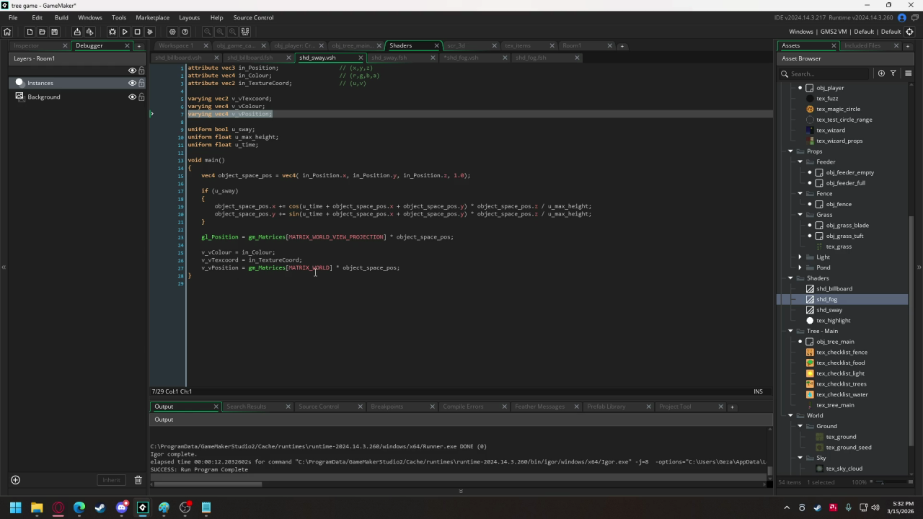
drag(402, 268, 191, 268)
key(ctrl+c)
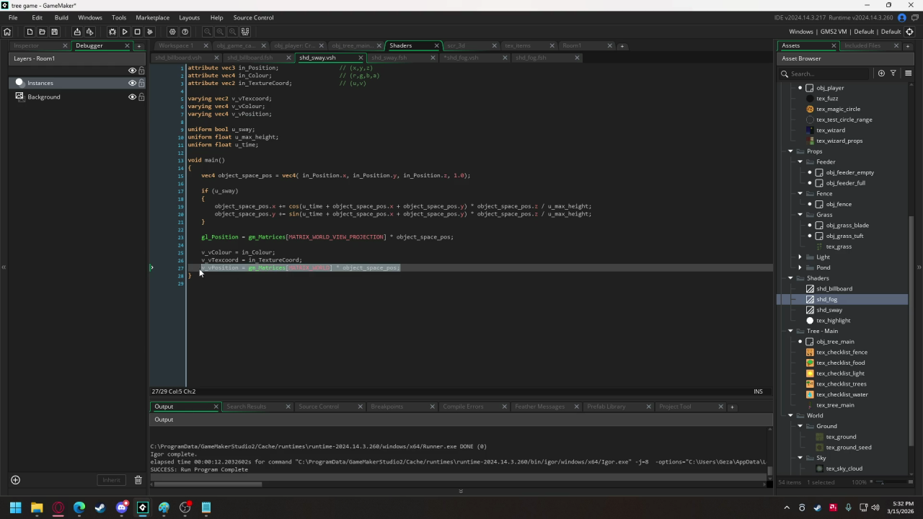
click(465, 57)
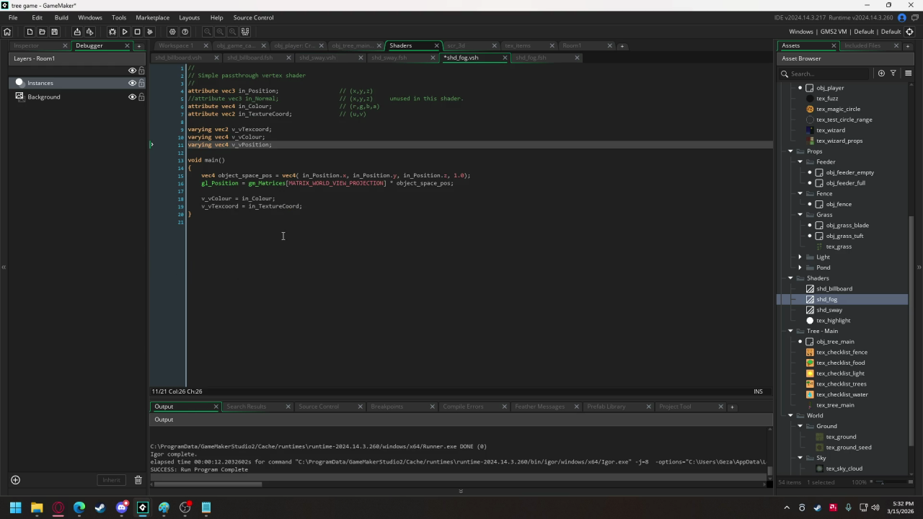
click(309, 206)
key(Return)
key(ctrl+v)
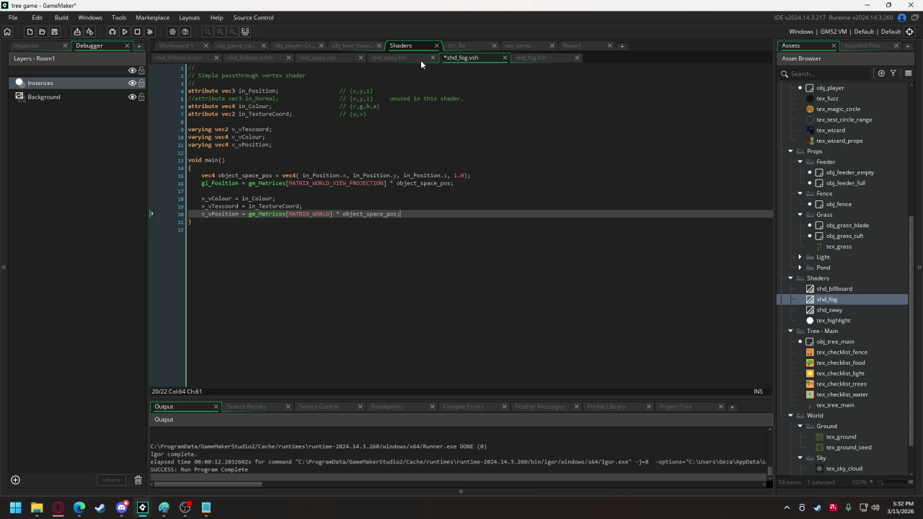
Add the v_vPosition varying and u_player_pos uniform from shd_sway.fsh to shd_fog.fsh
click(400, 59)
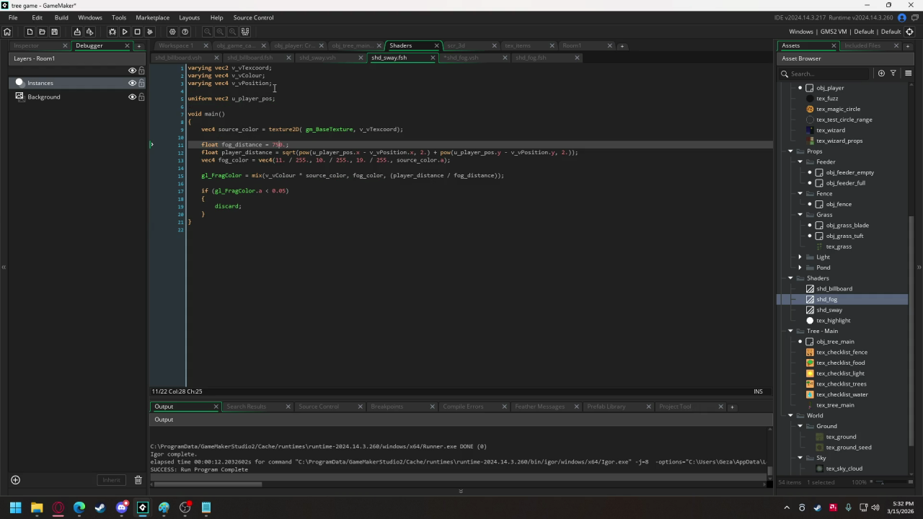
drag(272, 85, 178, 88)
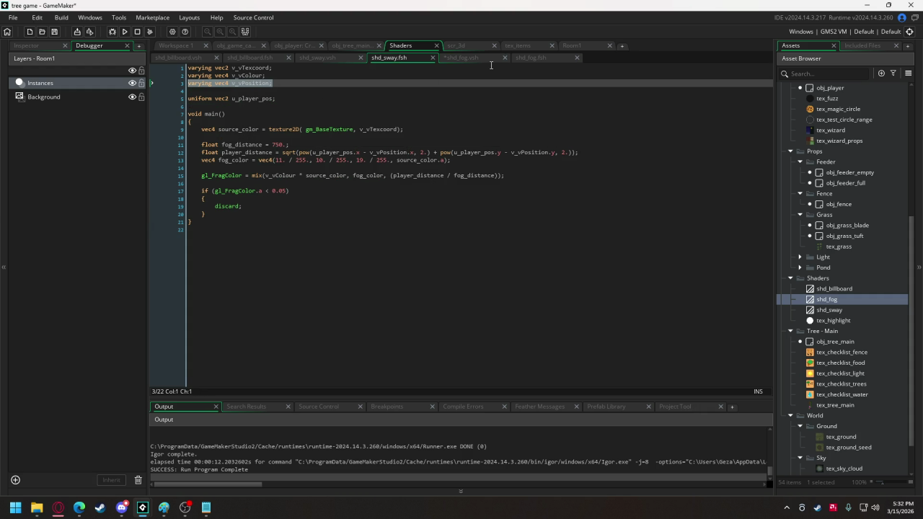
mouse_move(275, 99)
mouse_down()
mouse_move(189, 98)
mouse_move(186, 83)
mouse_up()
key(ctrl+c)
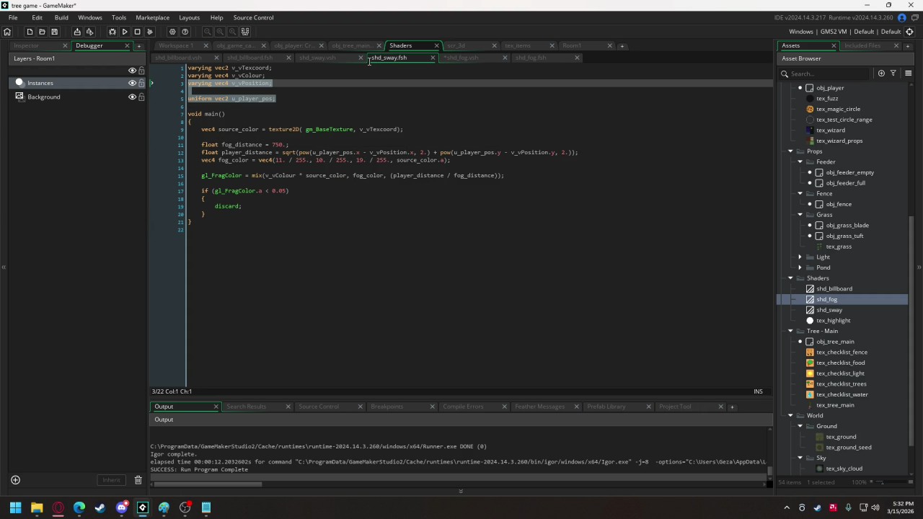
click(528, 57)
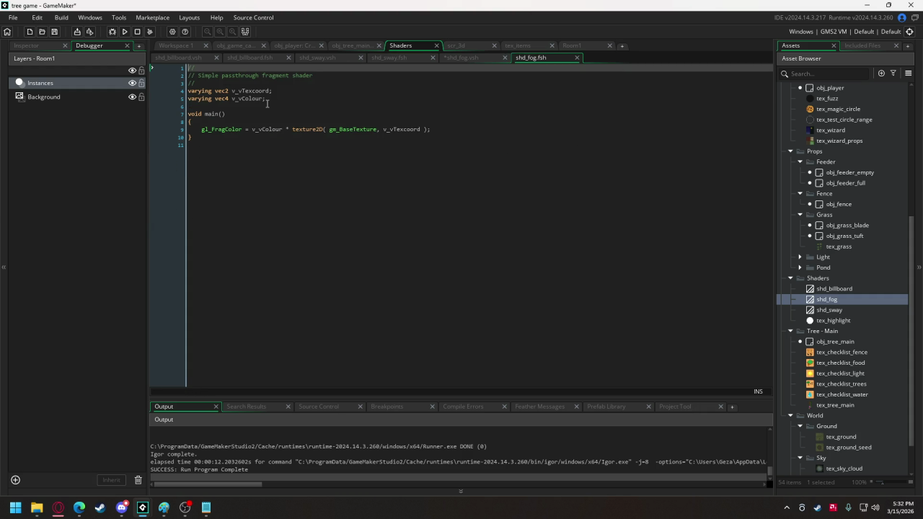
click(272, 98)
key(Return)
key(ctrl+v)
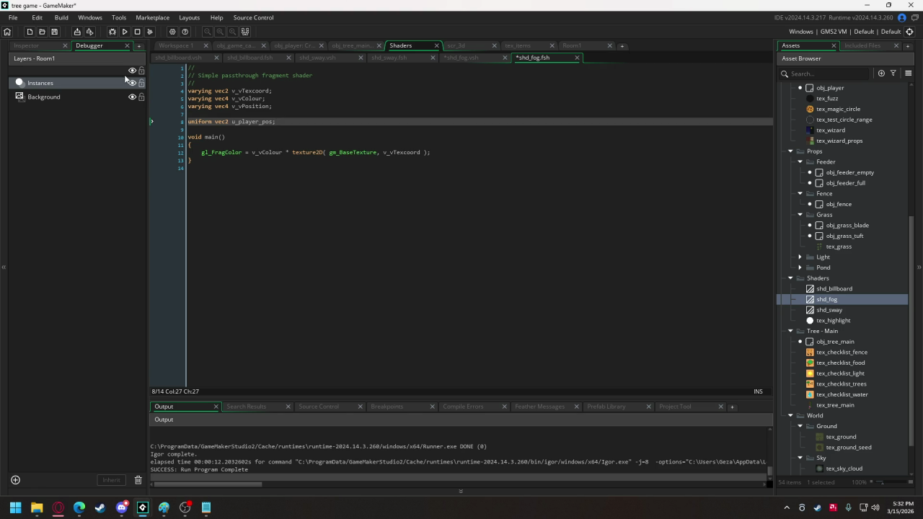
Delete the passthrough comment headers from both shd_fog.fsh and shd_fog.vsh
drag(183, 85, 173, 69)
key(Delete)
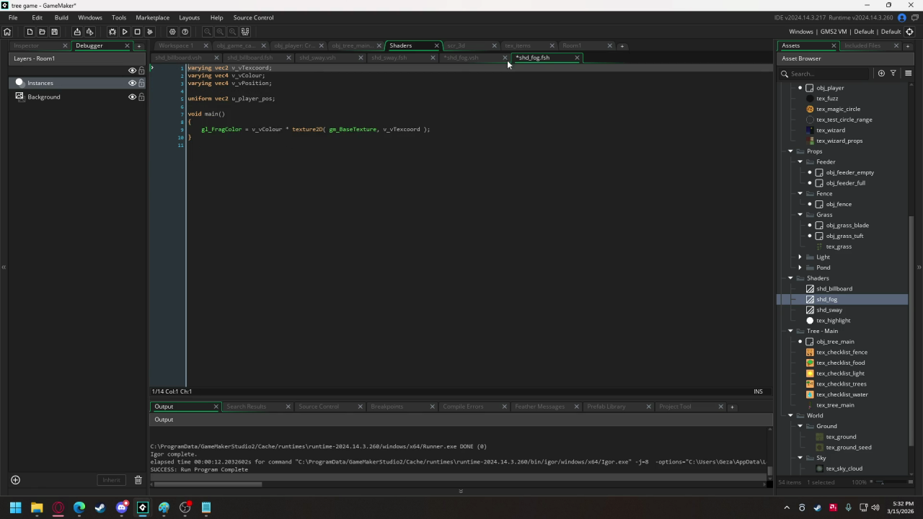
click(461, 58)
drag(185, 84, 154, 63)
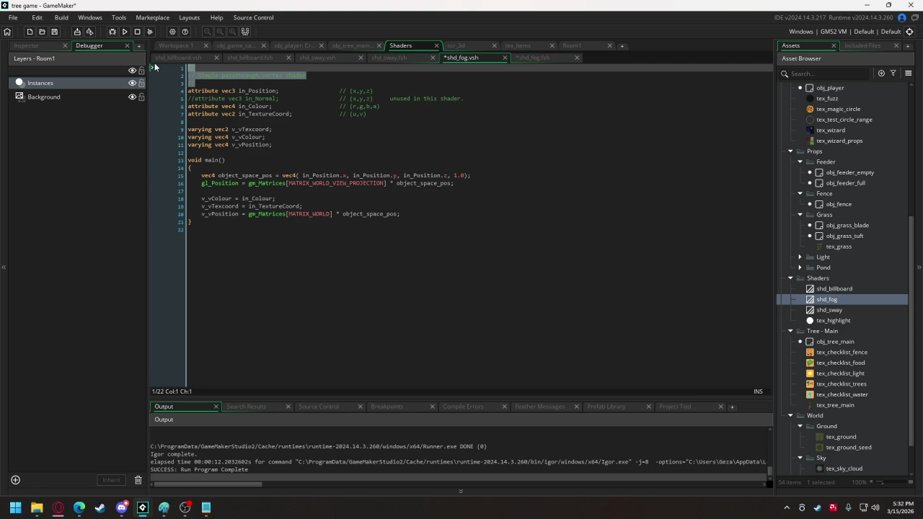
key(Delete)
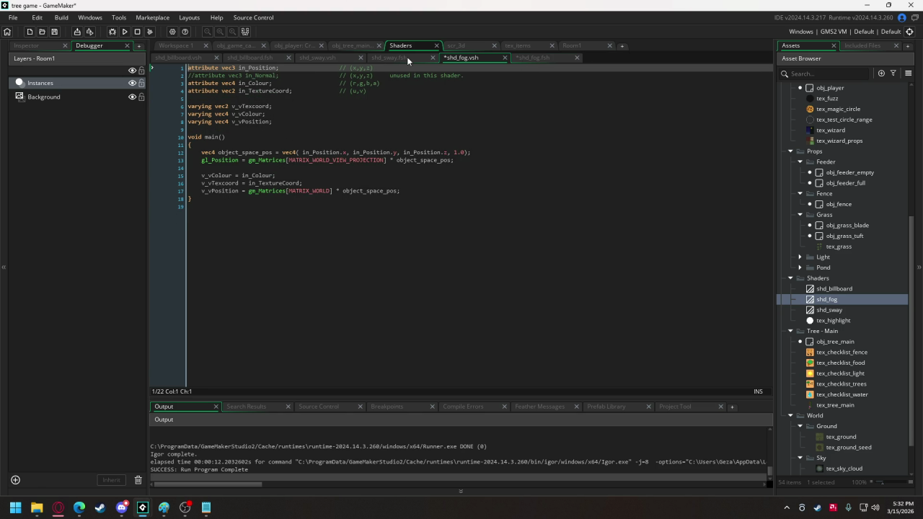
click(407, 56)
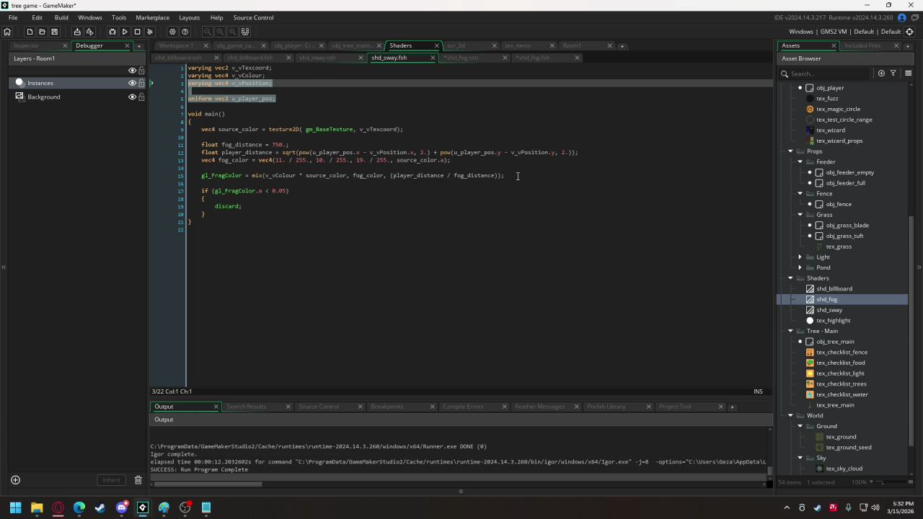
Replace shd_fog.fsh's passthrough gl_FragColor line with the fog block from shd_sway.fsh's main
mouse_move(241, 211)
mouse_down()
mouse_move(209, 214)
mouse_move(201, 129)
mouse_up()
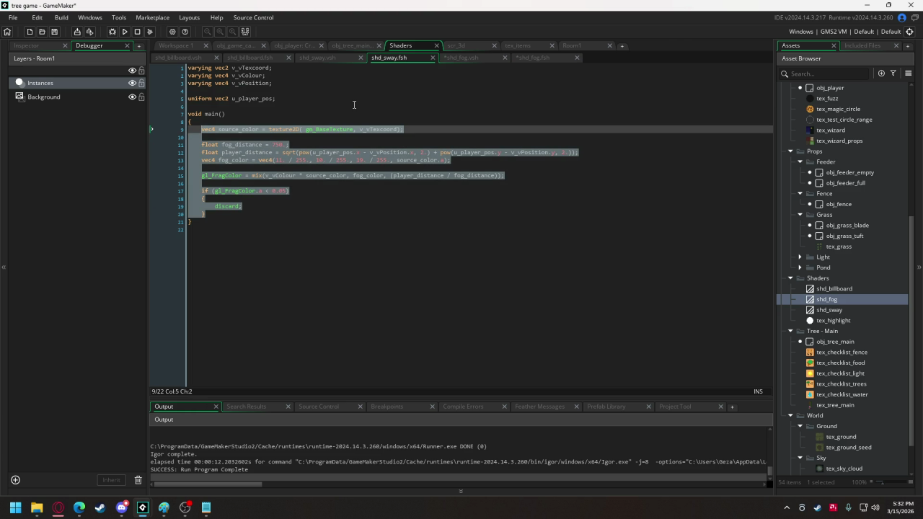
click(541, 56)
drag(436, 131, 197, 135)
text(vec4 source_color = texture2D( gm_BaseTexture, v_vTexcoord);  	float fog_distance = 750.; 	float player_distance = sqrt(pow(u_player_pos.x - v_vPosition.x, 2.) + pow(u_player_pos.y - v_vPosition.y, 2.)); 	vec4 fog_color = vec4(11. / 255., 10. / 255., 19. / 255., source_color.a);  	gl_FragColor = mix(v_vColour * source_color, fog_color, (player_distance / fog_distance));  	if (gl_FragColor.a < 0.05) 	{ 		discard; 	})
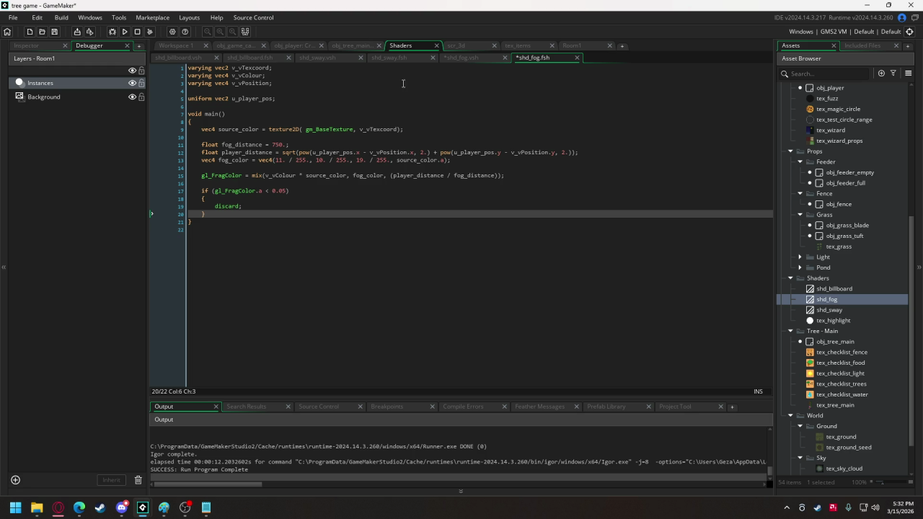
click(235, 46)
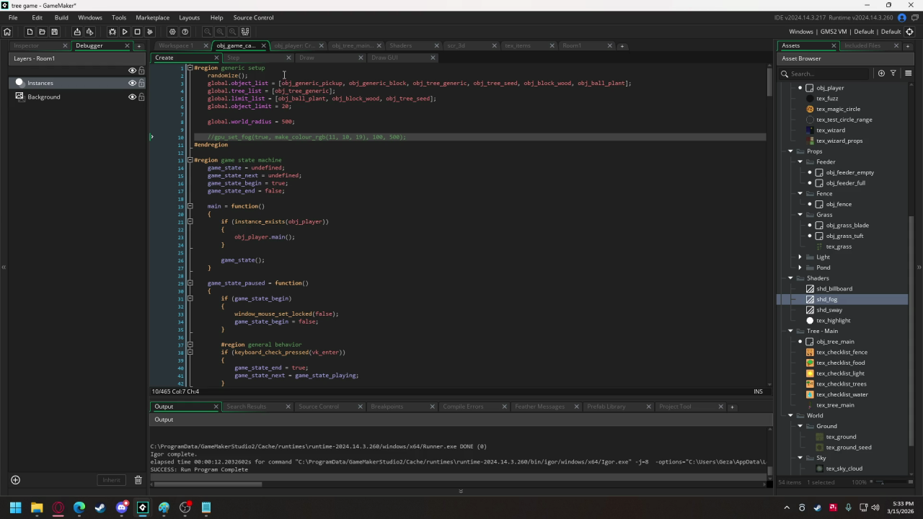
Copy the sway shader setup lines from the generic tree code into the world region
click(172, 41)
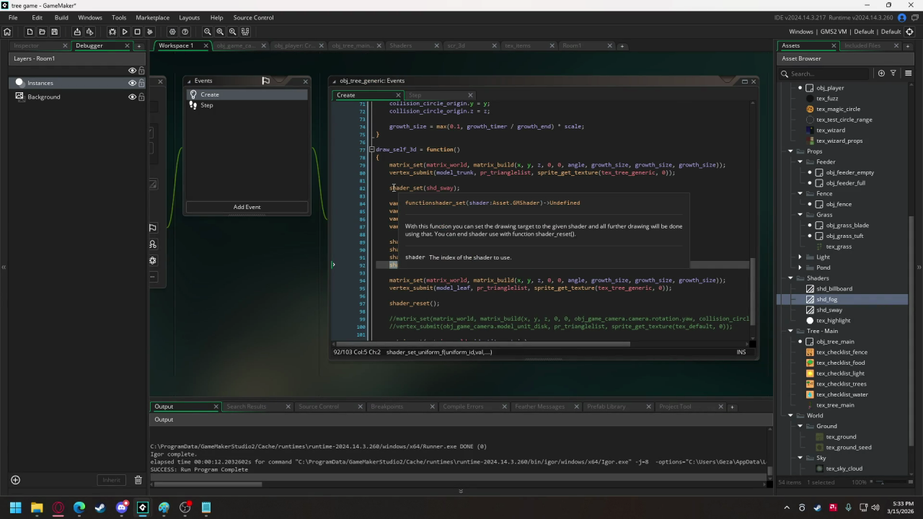
drag(332, 186, 576, 266)
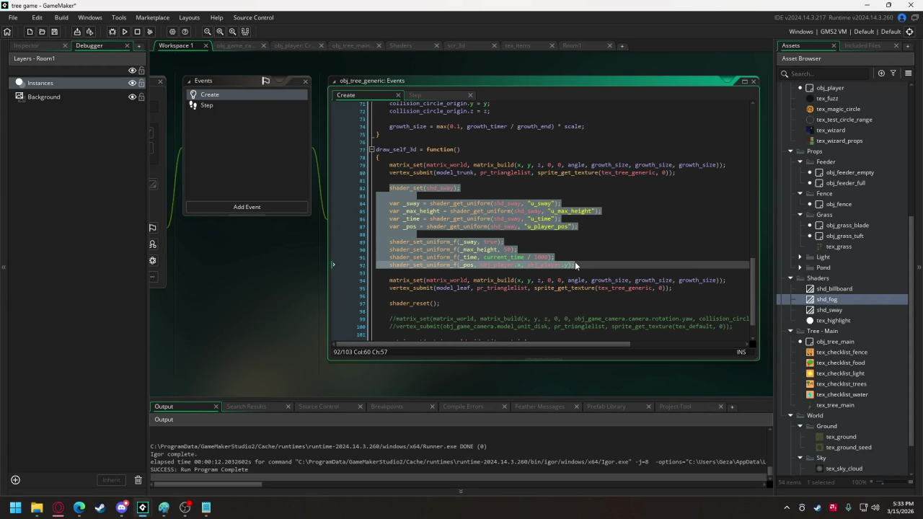
click(225, 45)
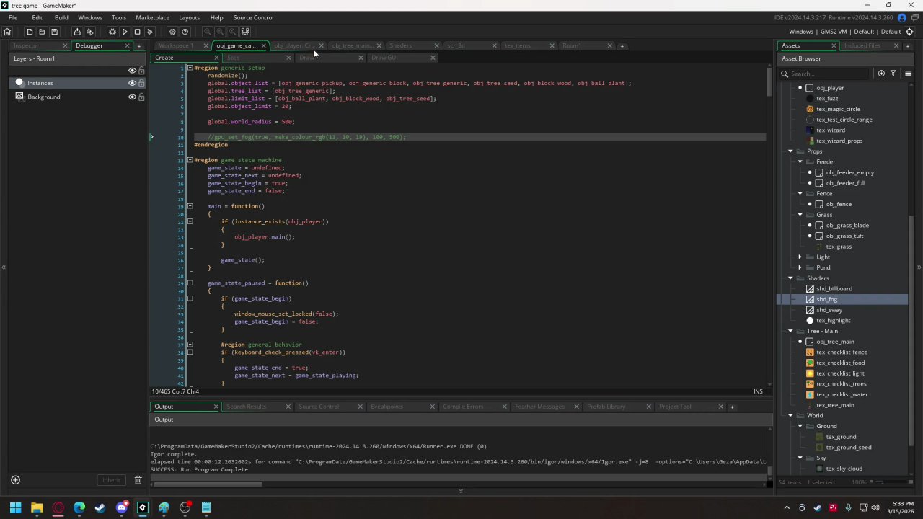
key(ctrl+v)
scroll(438, 205, up, 15)
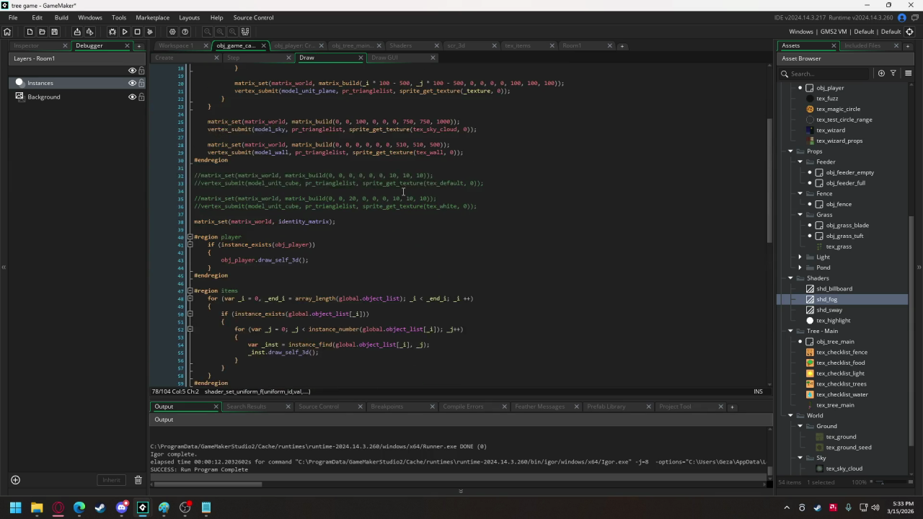
click(254, 99)
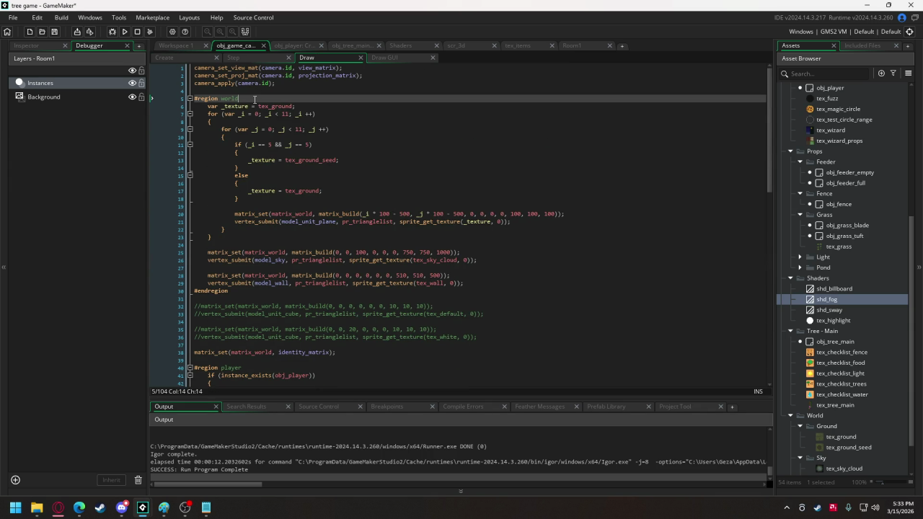
key(Return)
key(ctrl+v)
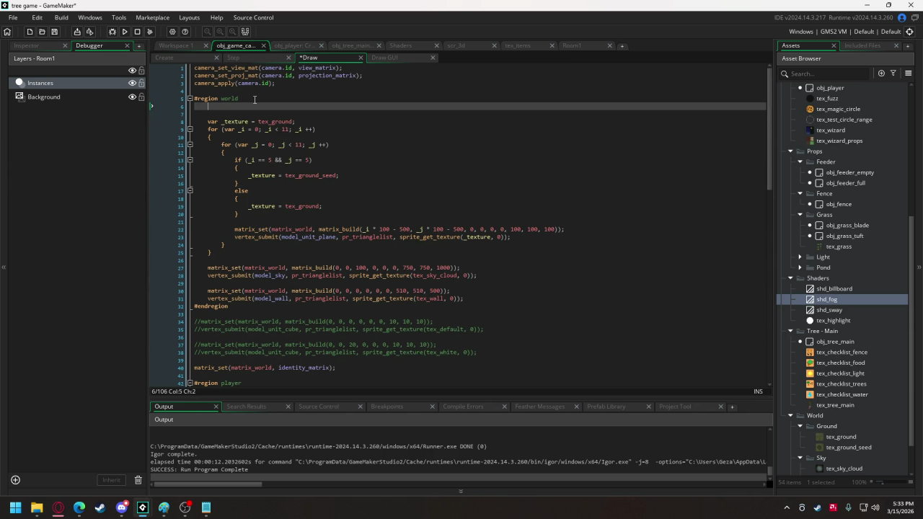
Change shd_sway to shd_fog in the shader_set call and every uniform lookup
drag(258, 106, 274, 107)
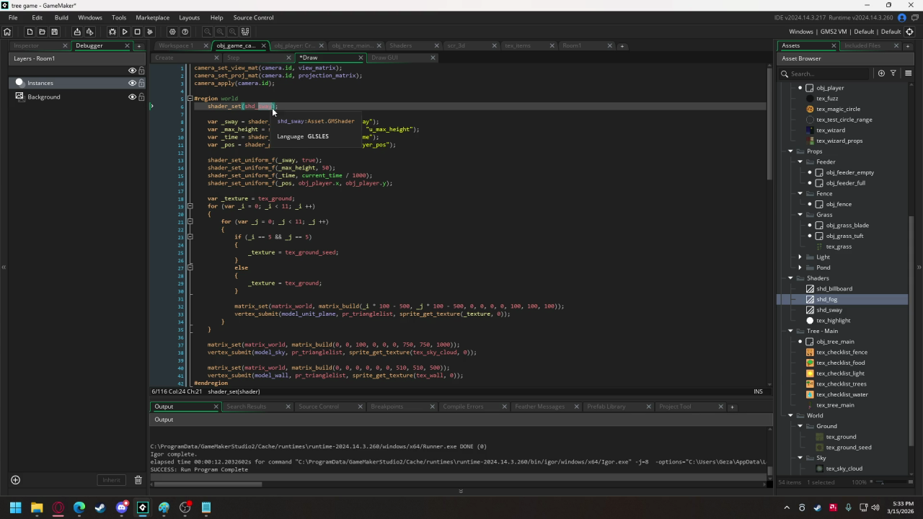
text(fog)
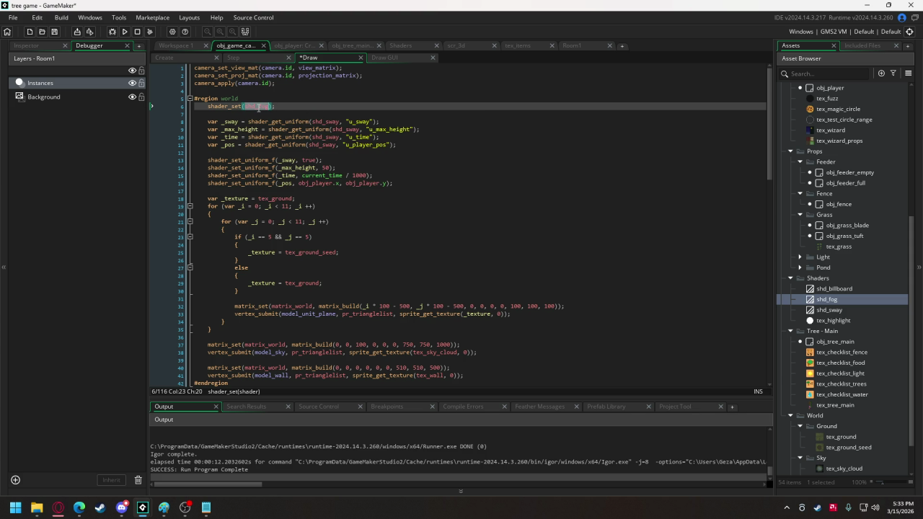
double_click(325, 122)
key(ctrl+v)
double_click(340, 129)
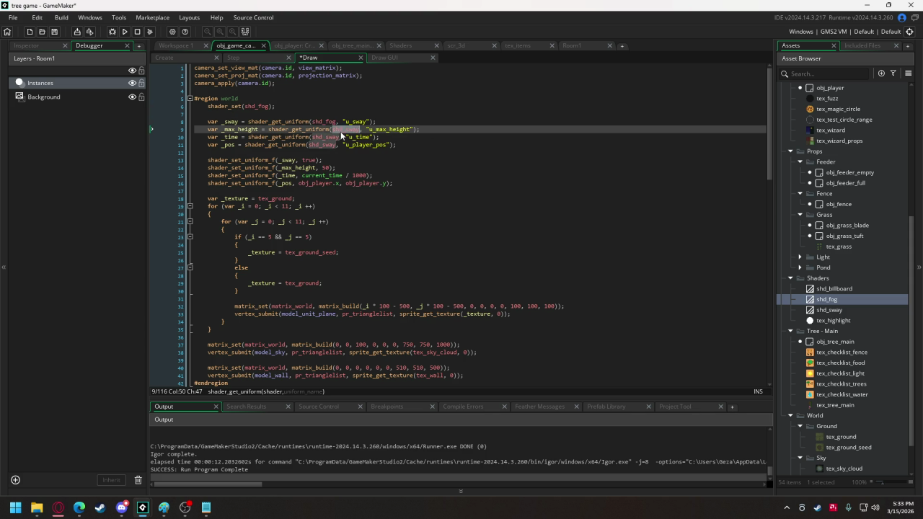
text(shd_fog)
click(325, 137)
double_click(325, 137)
text(shd_fog)
double_click(325, 145)
text(shd_fog)
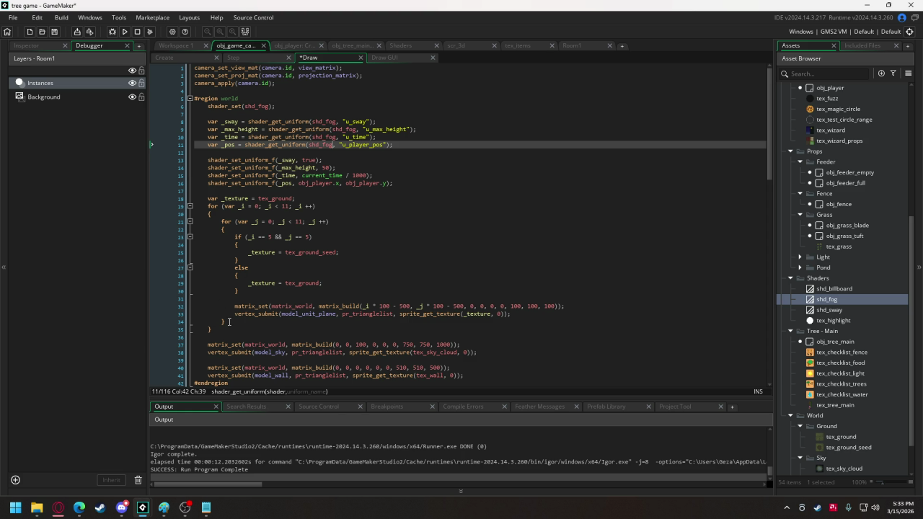
Add shader_reset() after the wall drawing line at the end of the world region
scroll(228, 321, down, 2)
click(472, 336)
key(Return)
key(Return)
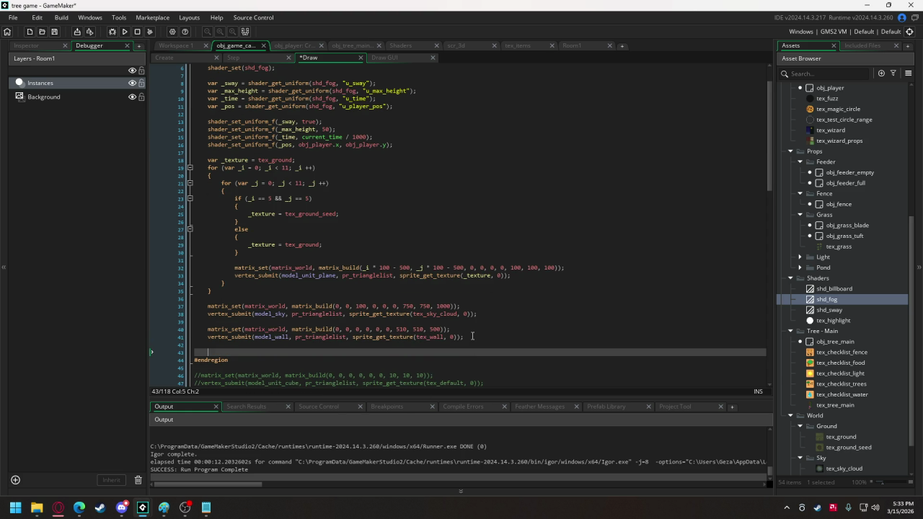
text(shader)
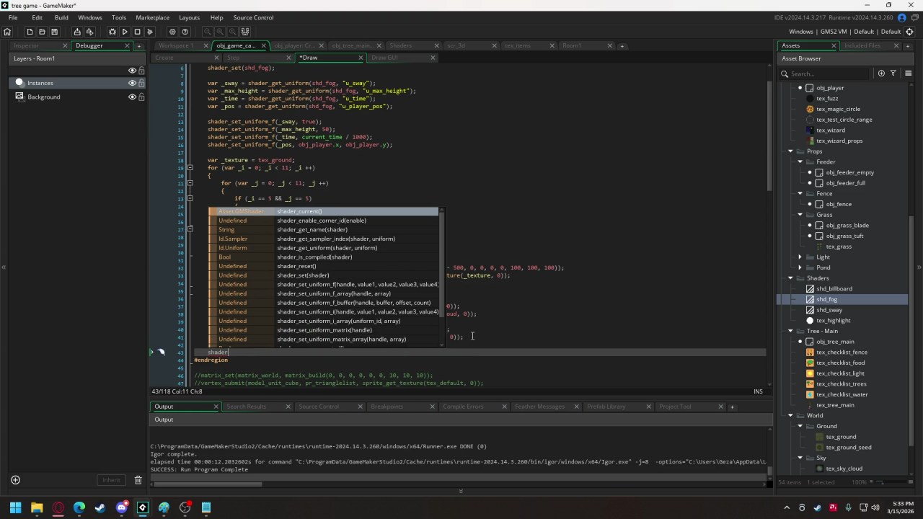
text(_re)
key(Return)
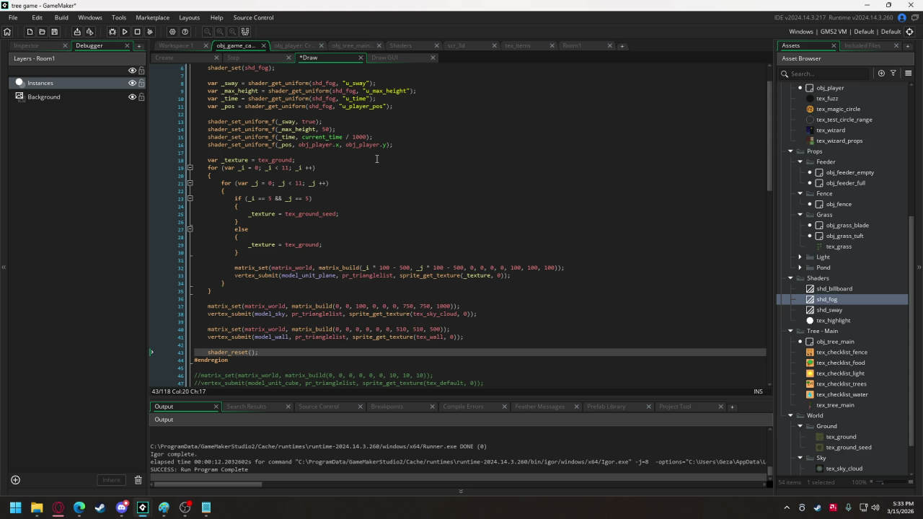
Delete the _sway, _max_height and _time uniform lines, assignments and blank lines, then run the game
scroll(310, 238, up, 2)
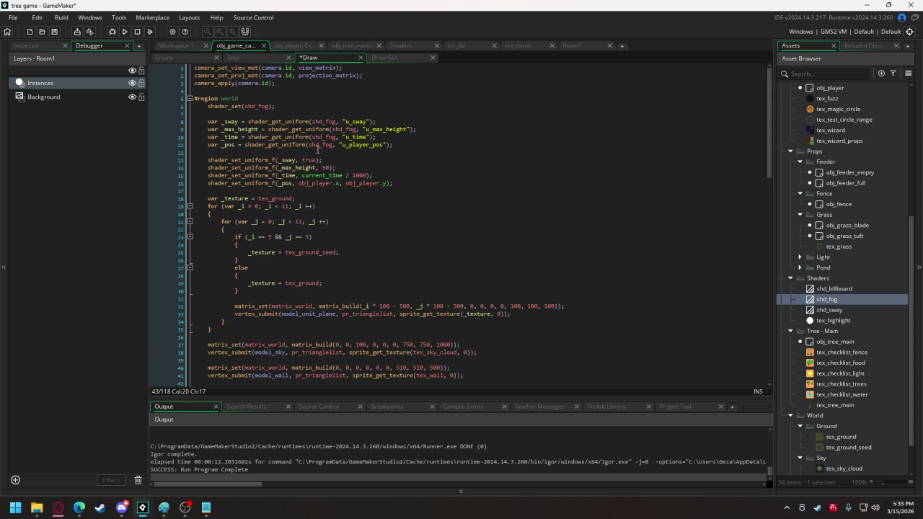
drag(385, 137, 150, 119)
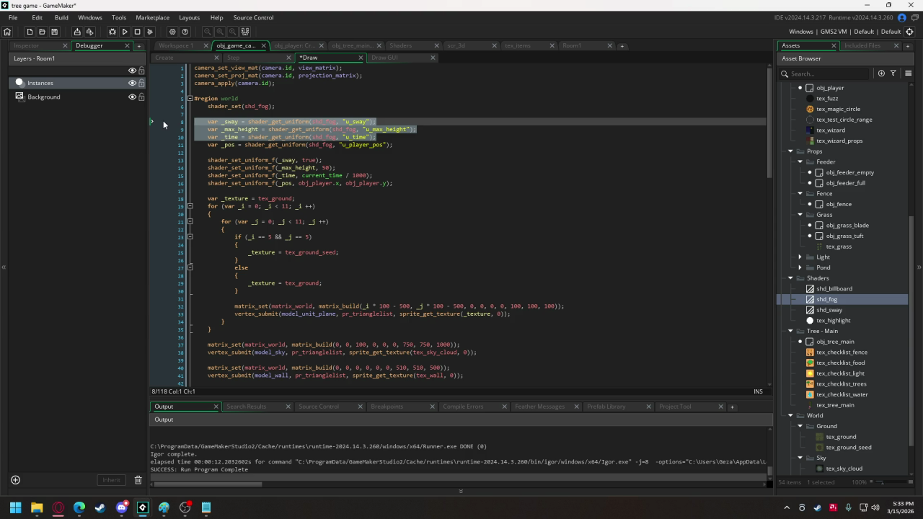
key(Delete)
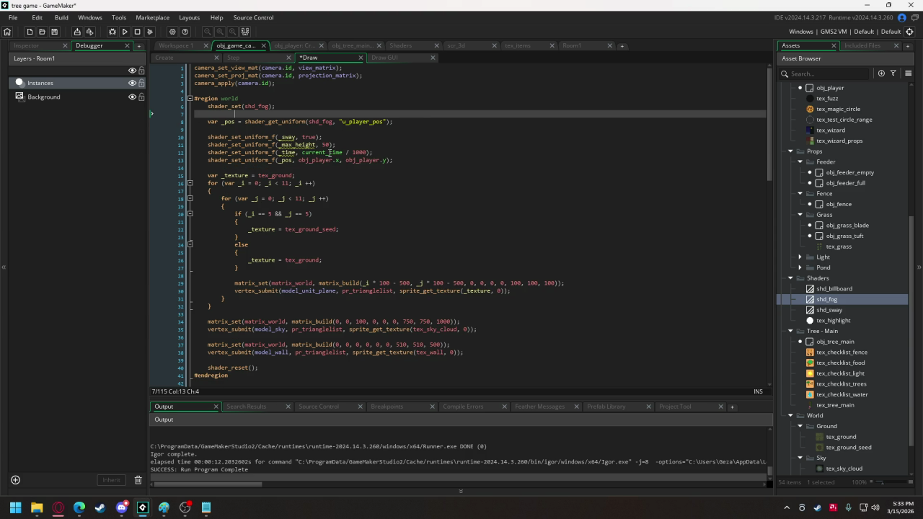
drag(381, 150, 194, 129)
key(Delete)
key(BackSpace)
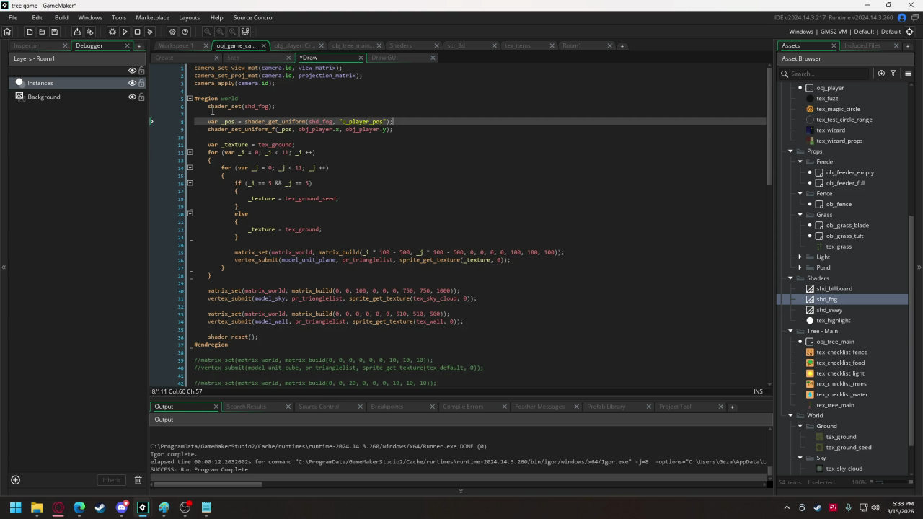
click(213, 111)
key(BackSpace)
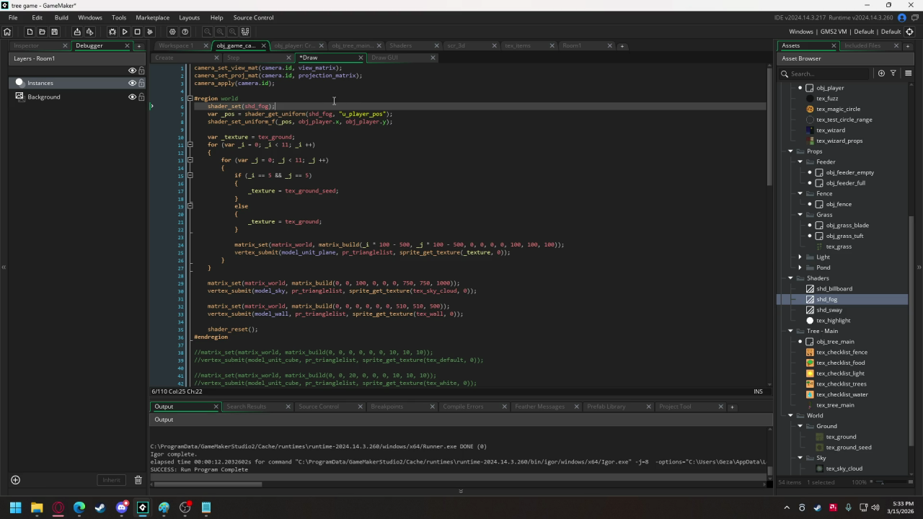
click(126, 31)
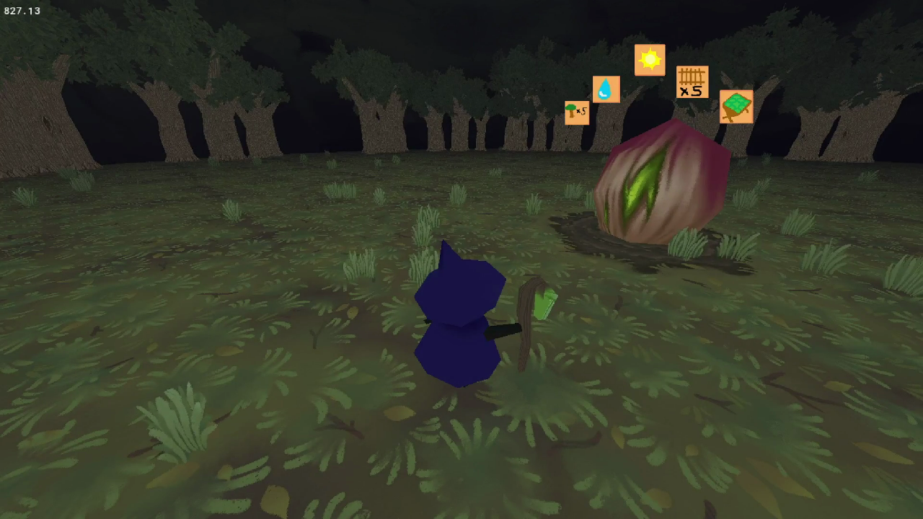
Walk the witch back and turn toward the distant trees to inspect the fog, then close the game
key(s)
key(s)
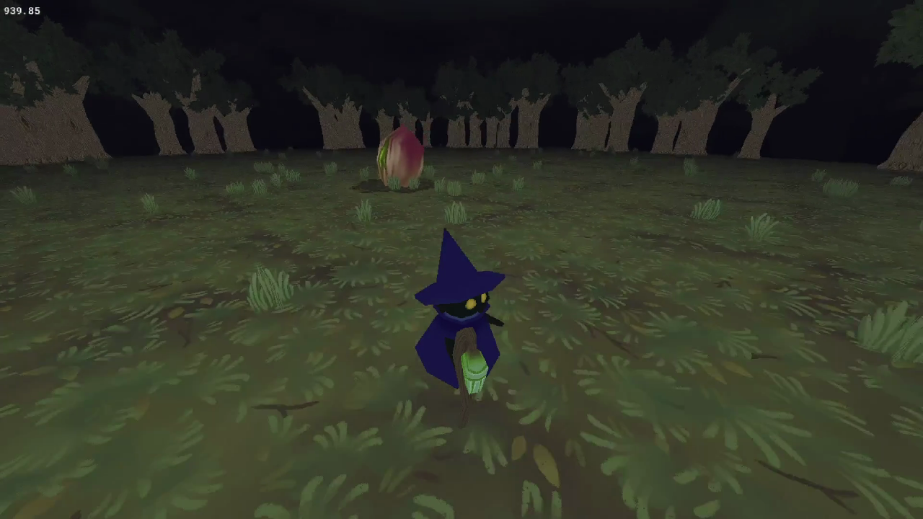
key(w)
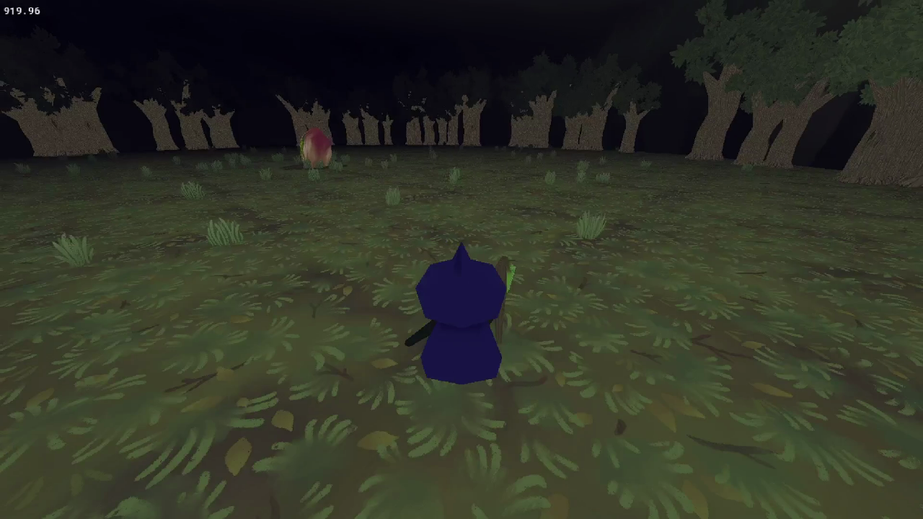
key(Escape)
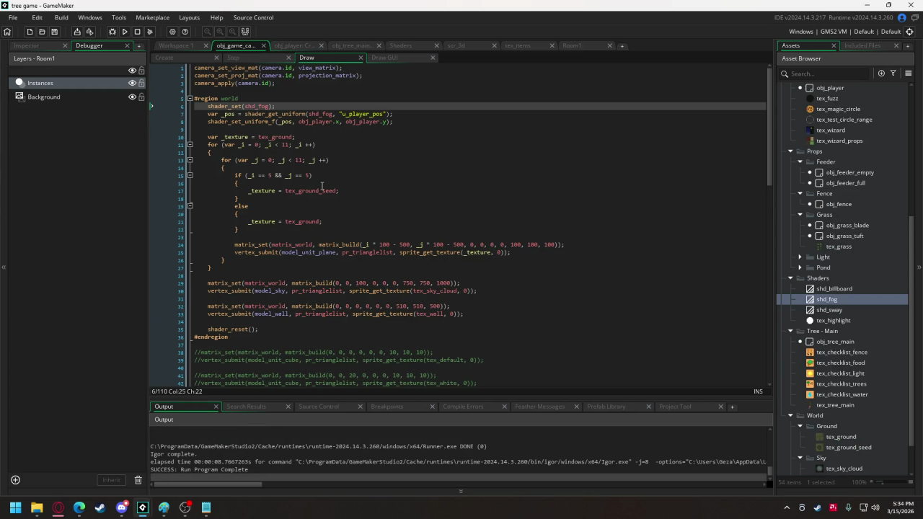
Copy the three shd_fog setup lines from the world region and paste them under #region items
scroll(321, 186, down, 6)
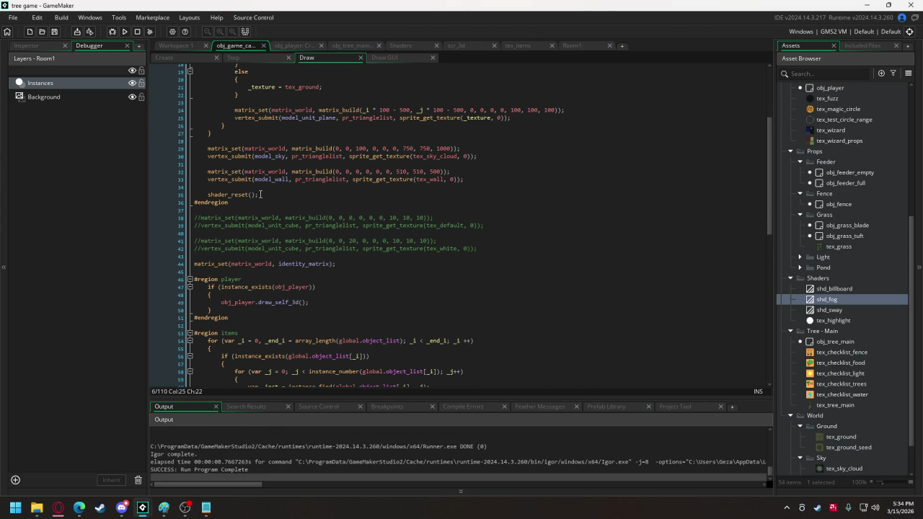
click(261, 194)
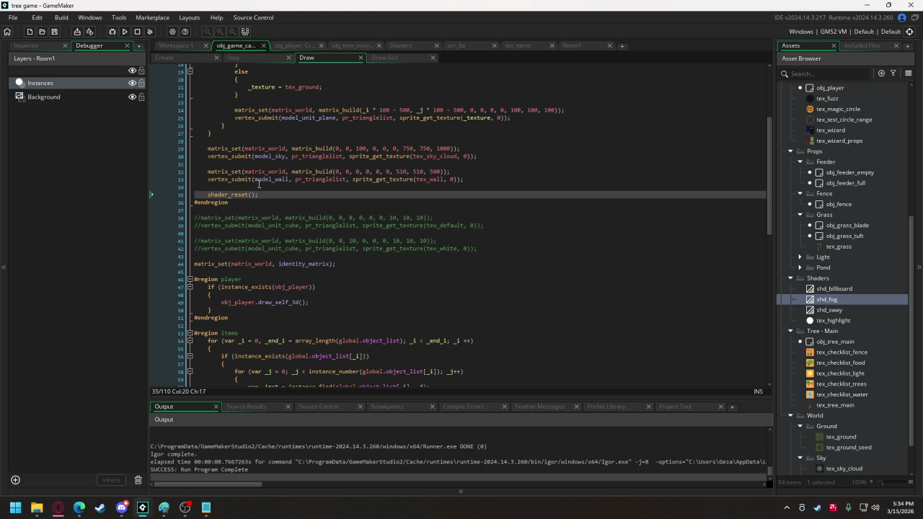
scroll(260, 194, up, 5)
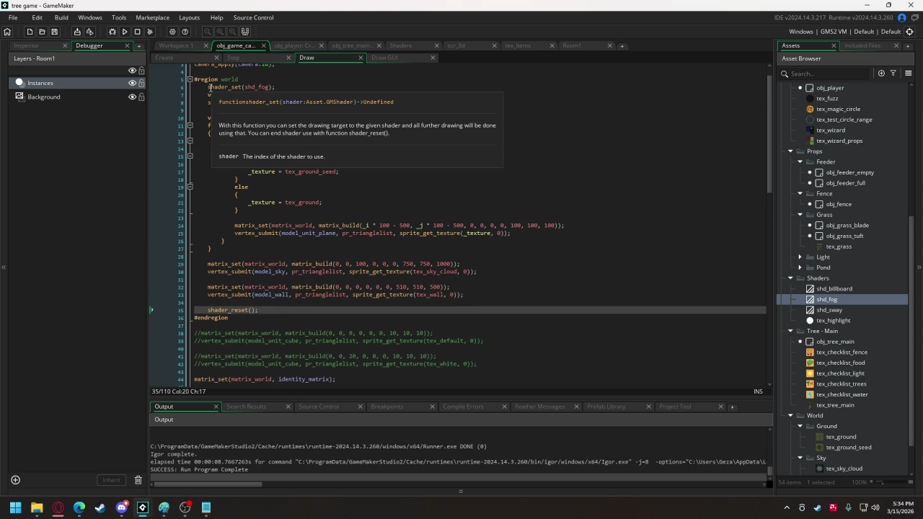
drag(195, 86, 398, 103)
key(ctrl+c)
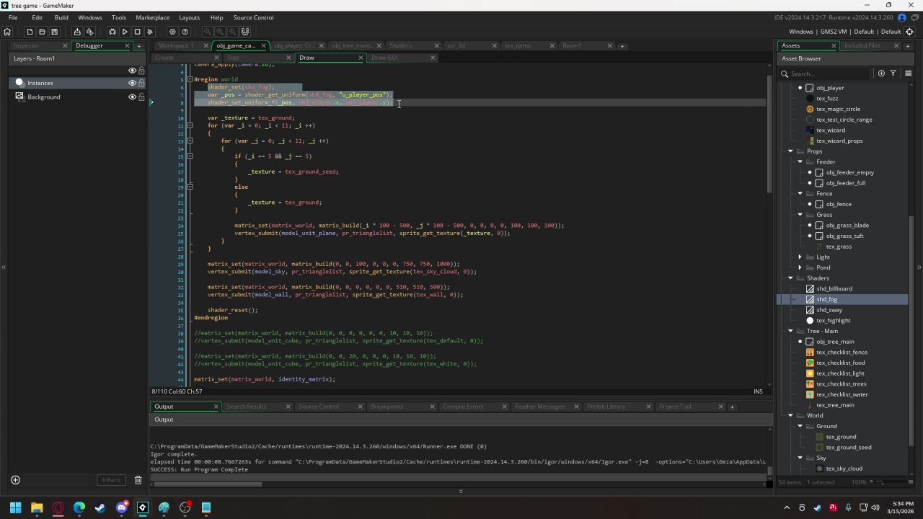
scroll(282, 229, down, 11)
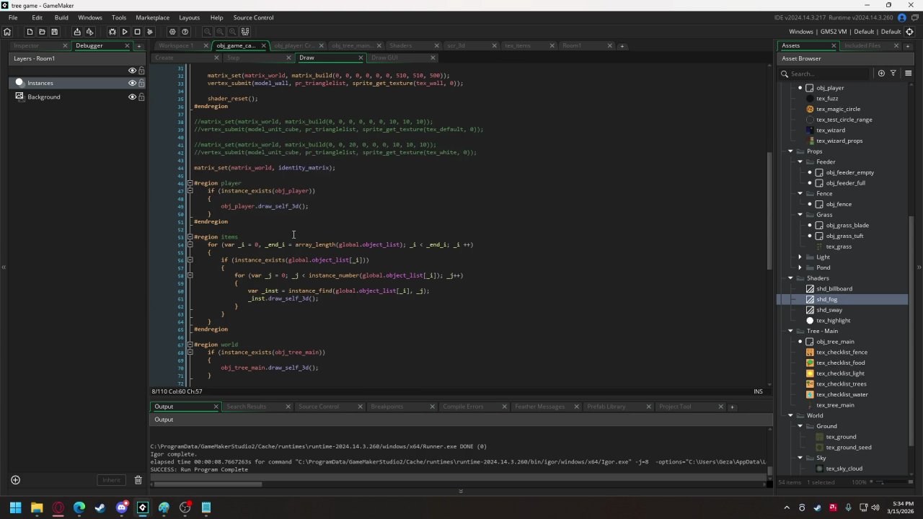
click(254, 186)
click(256, 179)
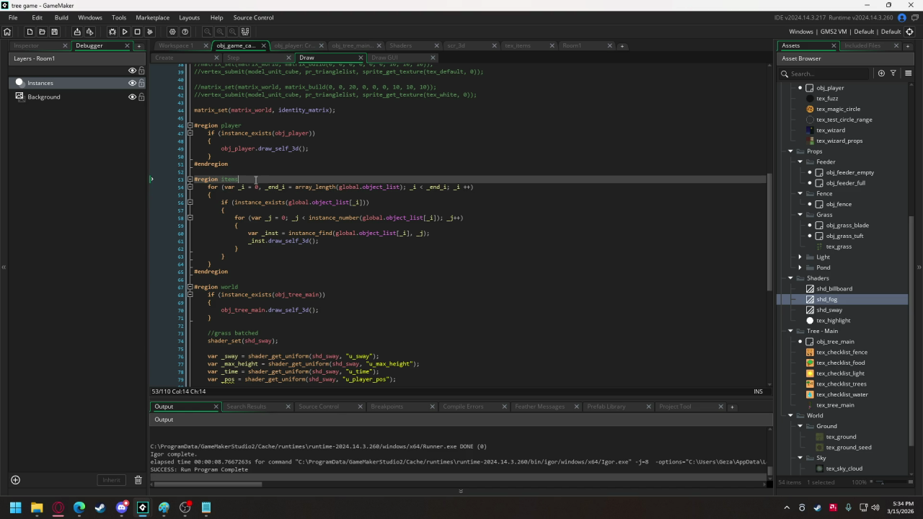
key(Return)
key(Return)
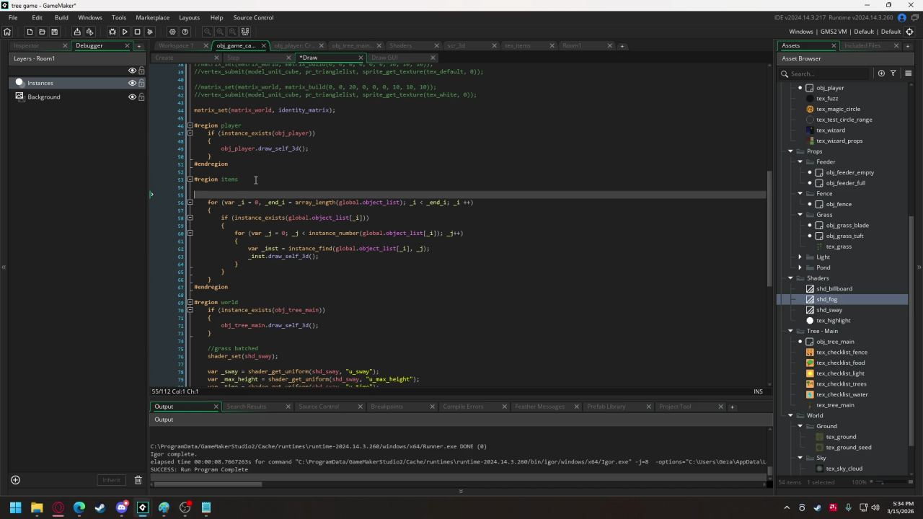
key(Up)
key(ctrl+v)
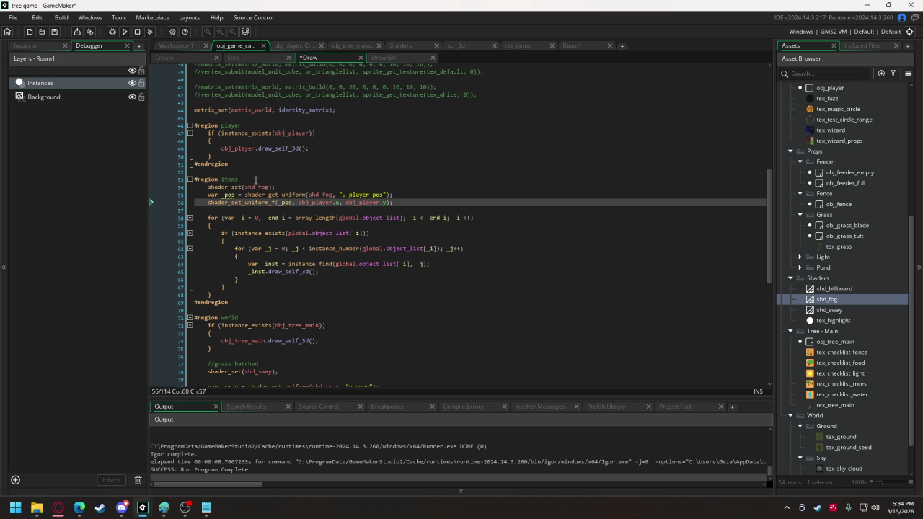
Add shader_reset(); after the closing brace of the items loop
click(238, 295)
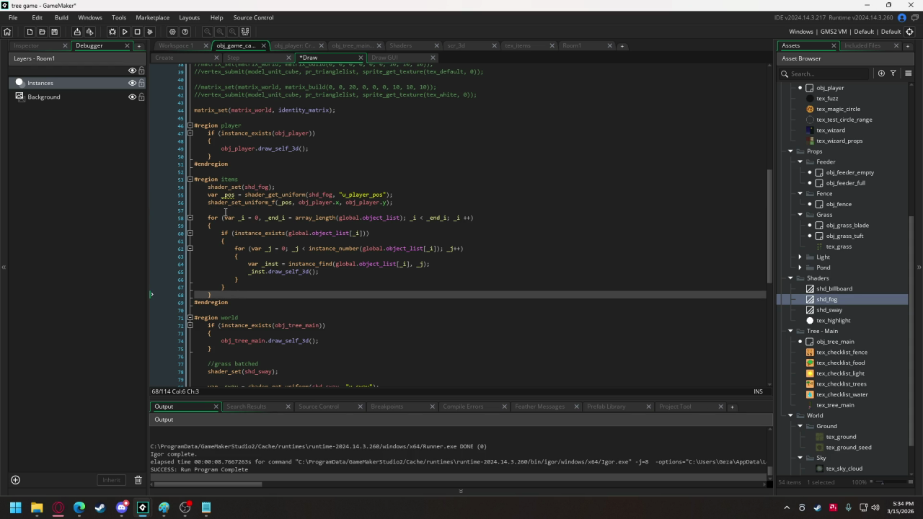
drag(223, 194, 209, 199)
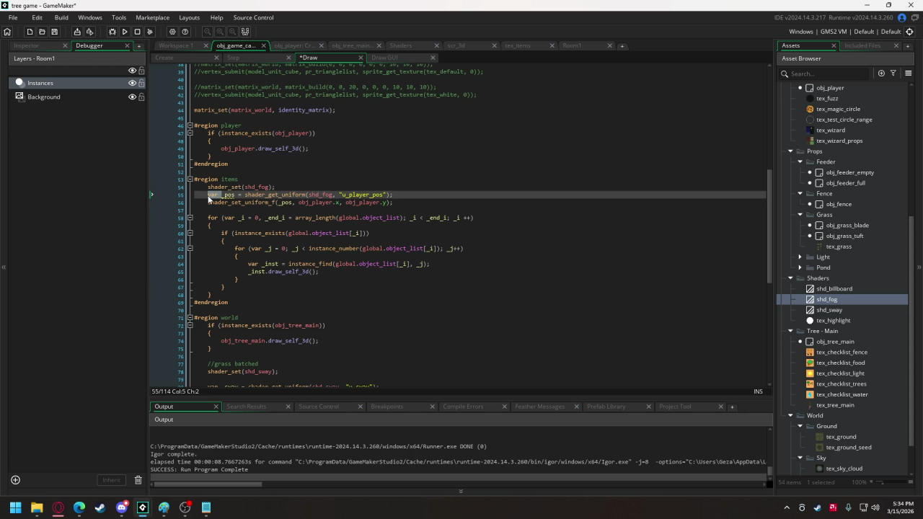
click(225, 294)
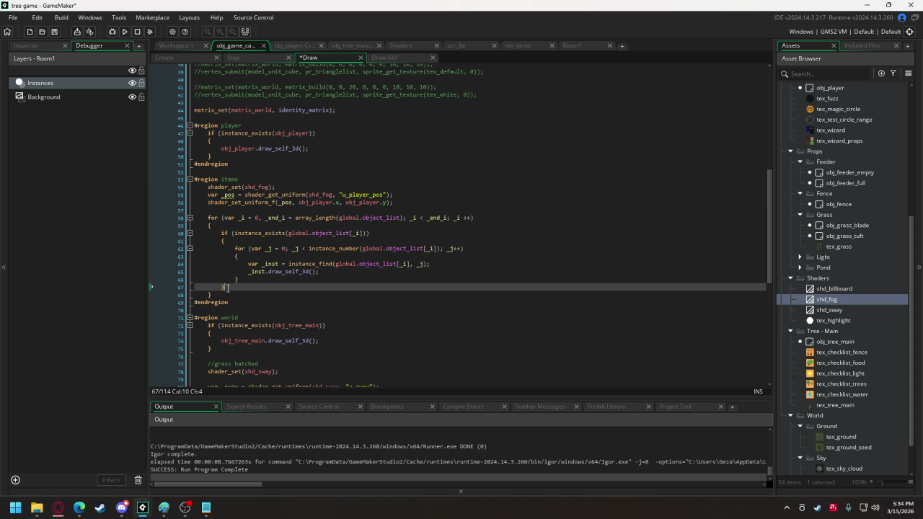
key(Return)
text(shader_rese)
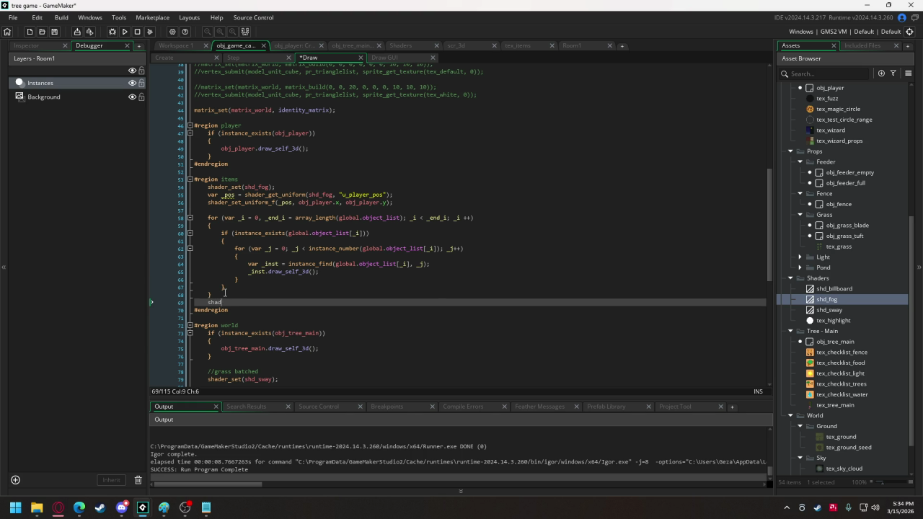
key(Return)
text(;)
scroll(359, 218, down, 3)
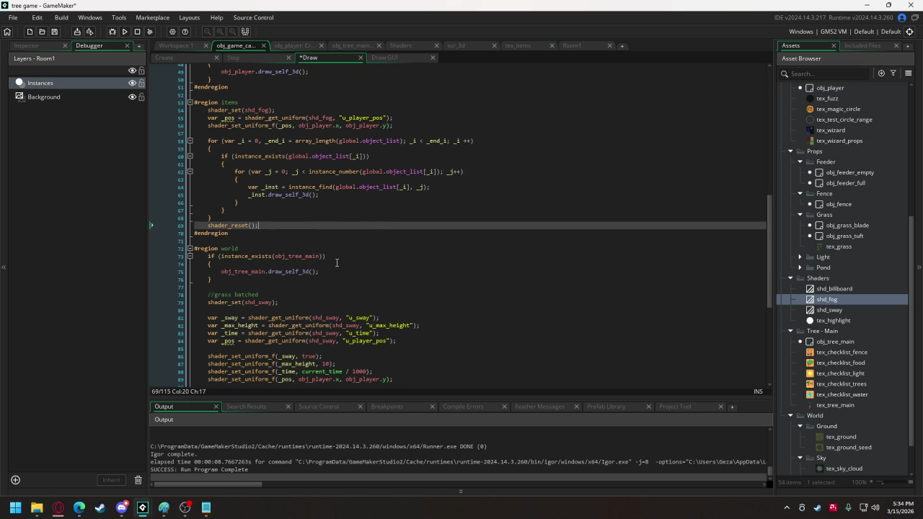
scroll(284, 210, down, 3)
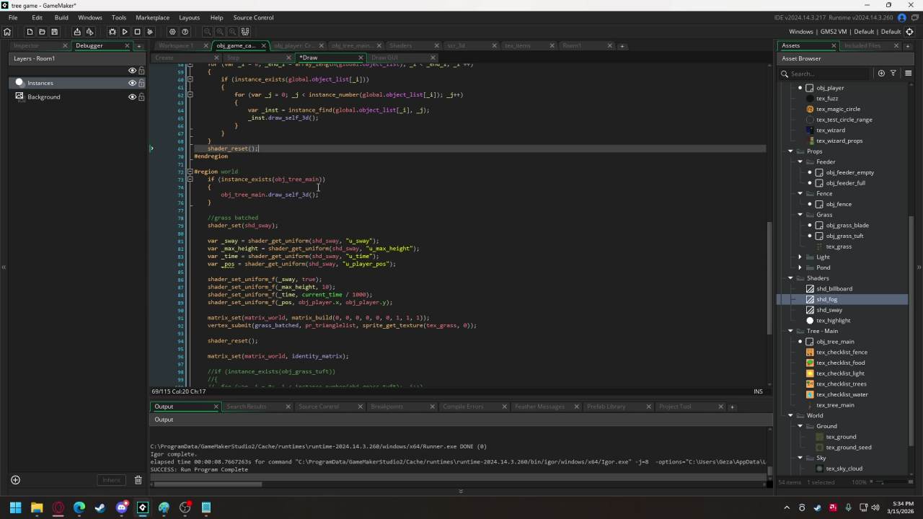
Paste the shd_fog shader setup under #region world, labelled with a //big tree comment
click(253, 171)
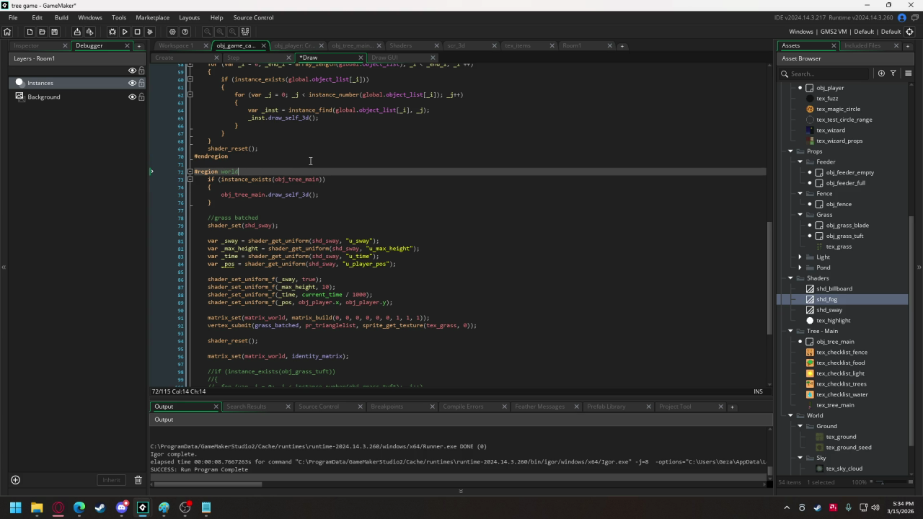
key(Return)
key(ctrl+v)
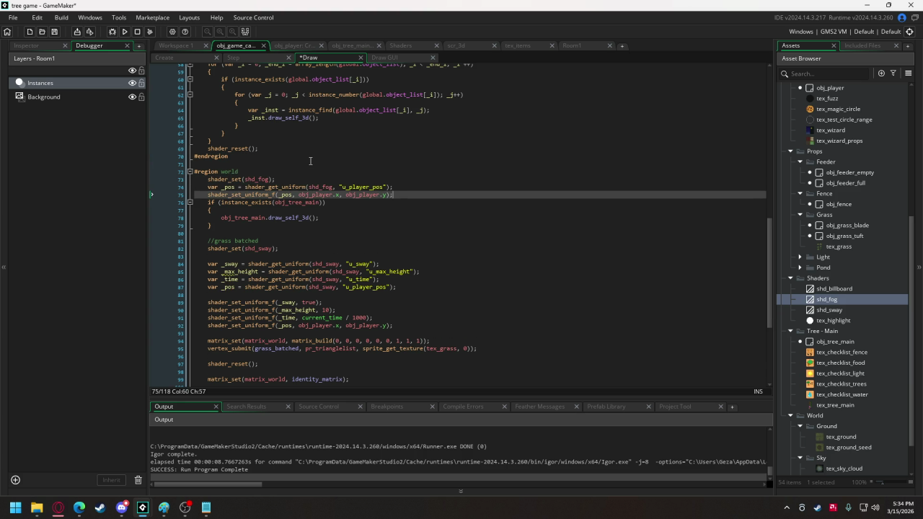
key(Return)
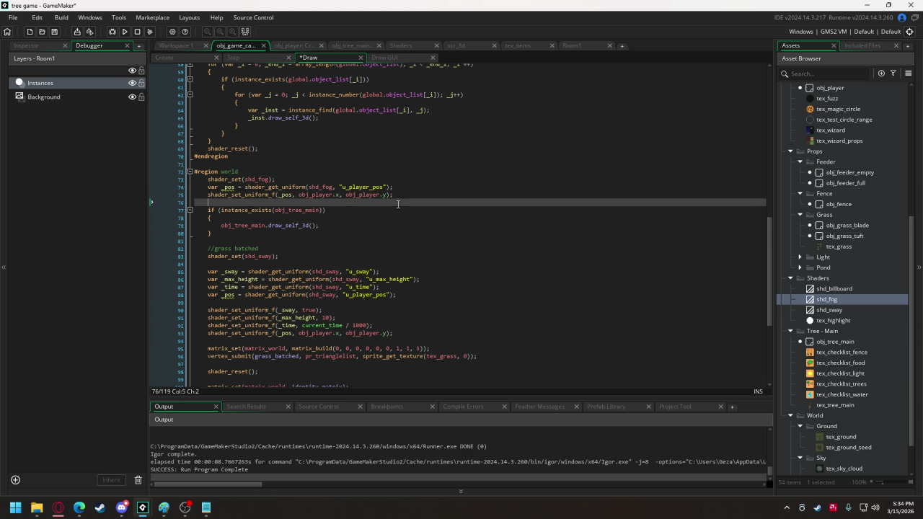
click(266, 172)
key(Return)
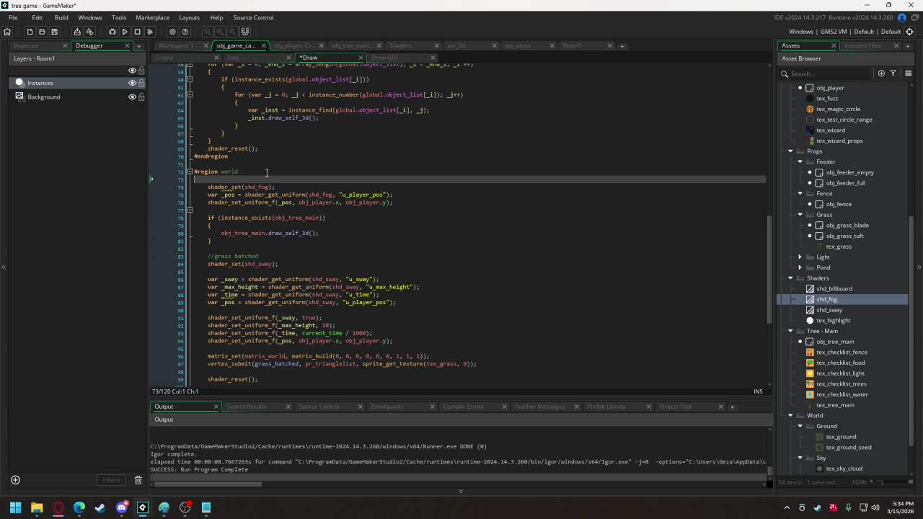
key(Tab)
text(//big tree)
Add shader_reset() right after the big tree's drawing block
click(230, 241)
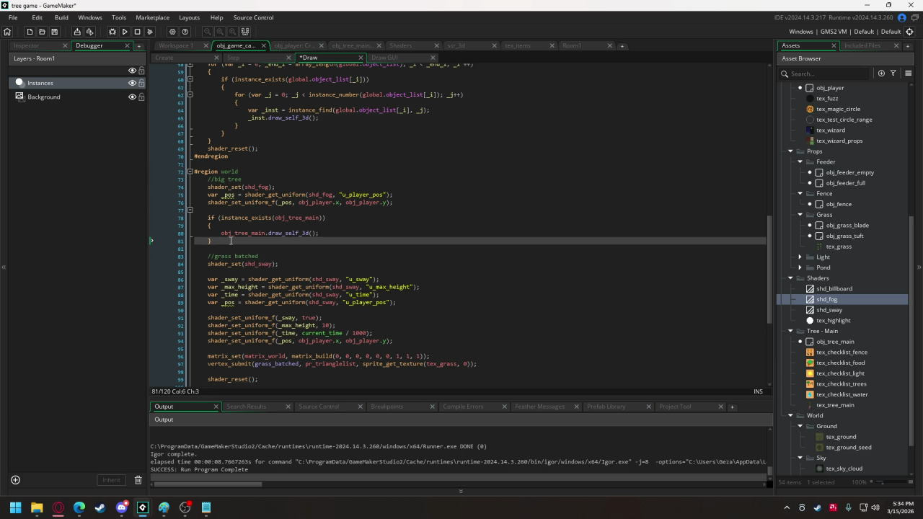
key(Return)
key(Return)
text(shader_rese)
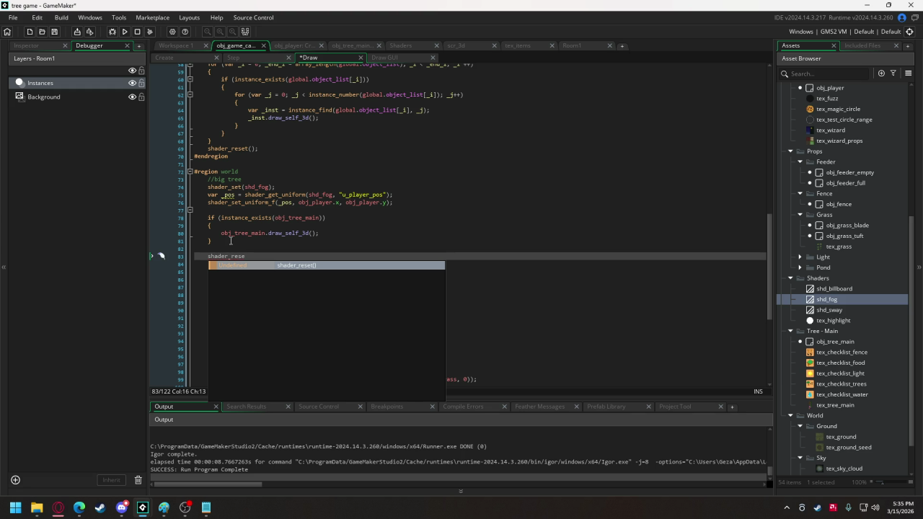
key(Return)
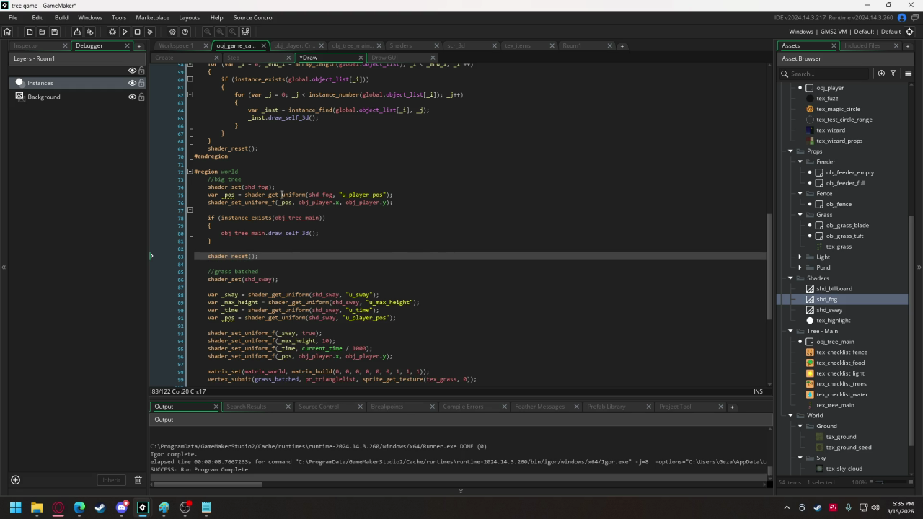
scroll(282, 195, down, 5)
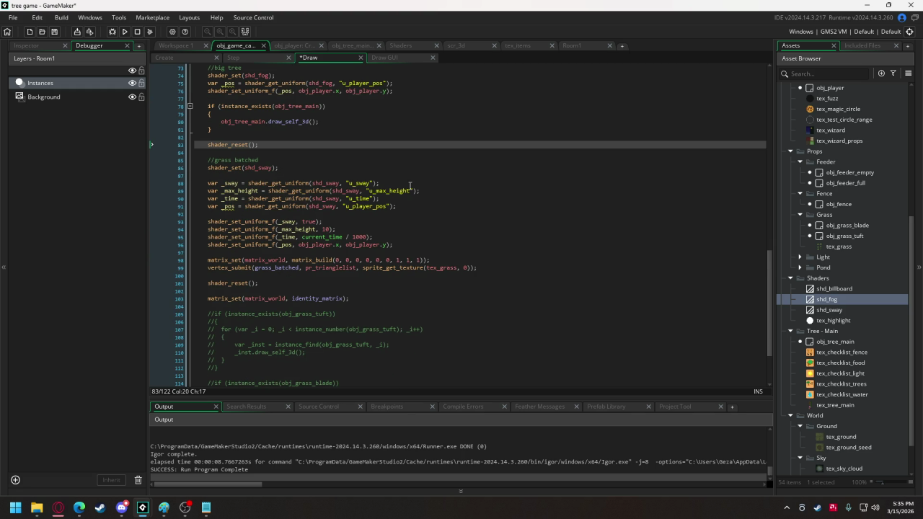
scroll(374, 202, up, 4)
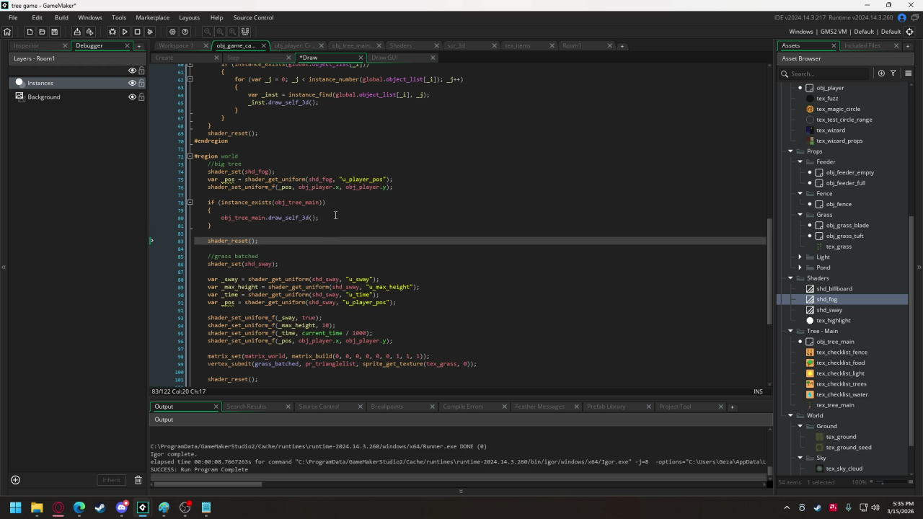
scroll(334, 215, up, 5)
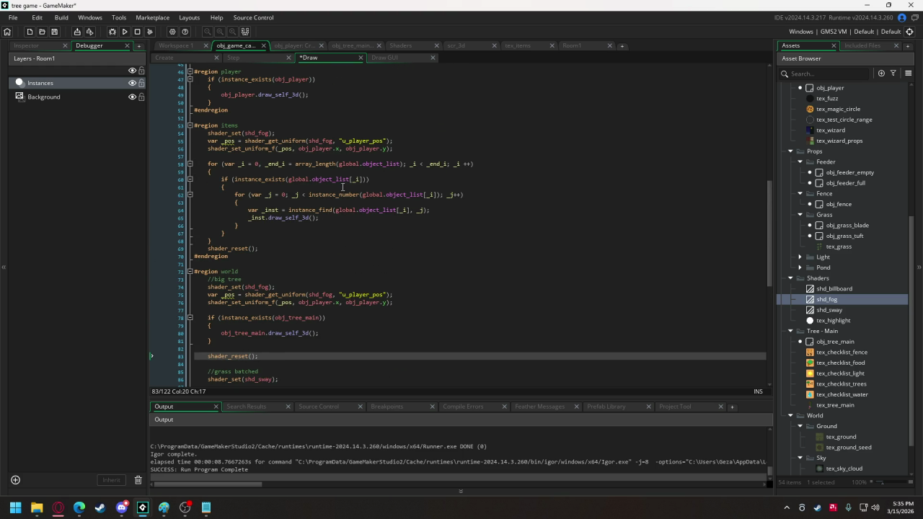
scroll(342, 187, up, 2)
Build and run with F5, walk the wizard back and forth, then close the game
key(F5)
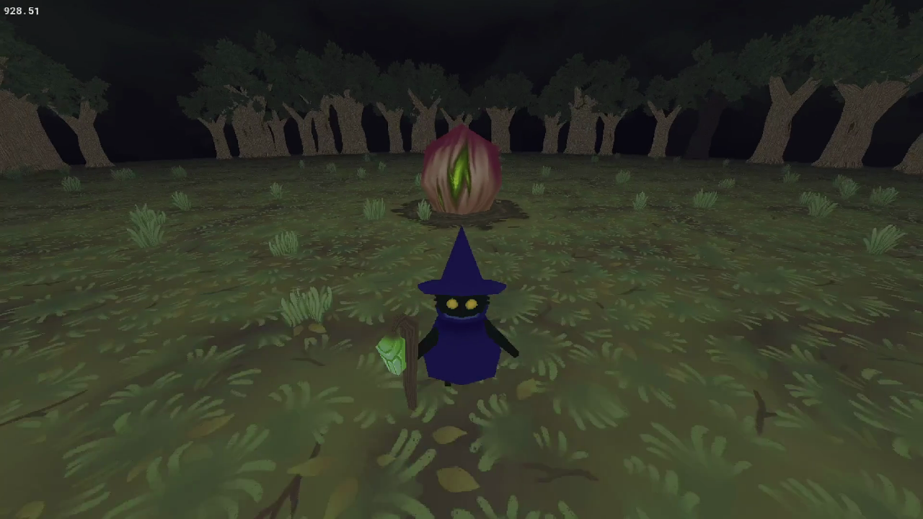
key(s)
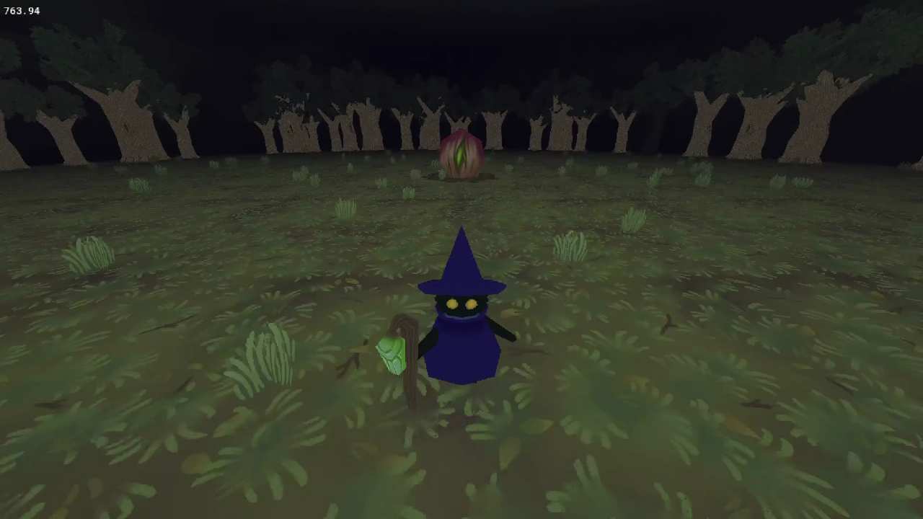
key(w)
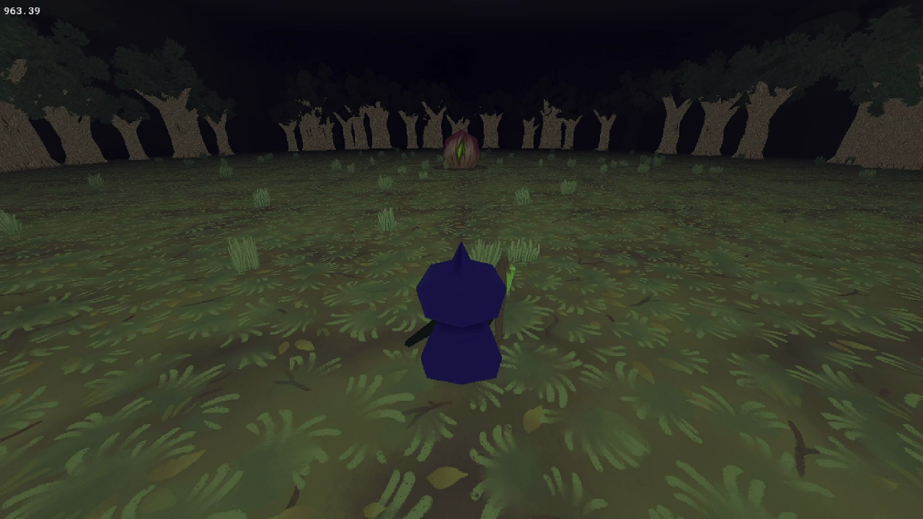
key(Escape)
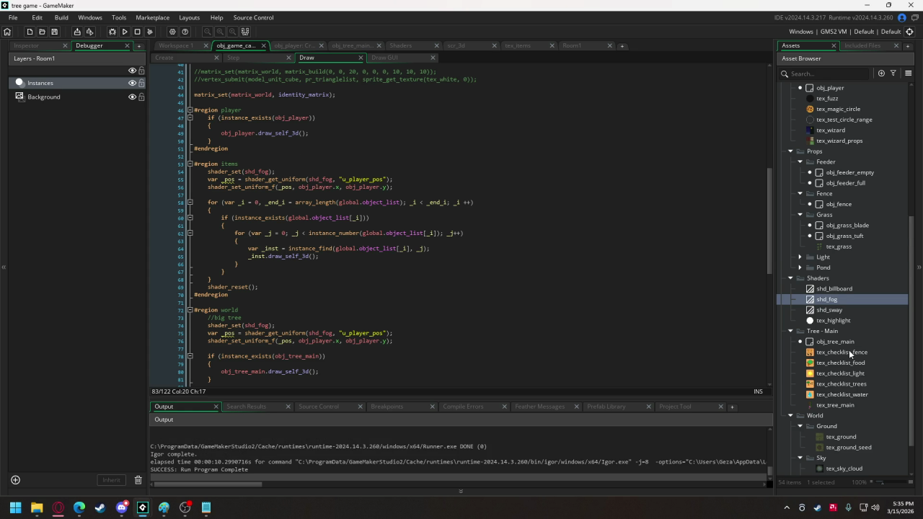
In obj_tree_generic's draw function, paste the shd_fog setup before the trunk drawing
scroll(848, 352, down, 2)
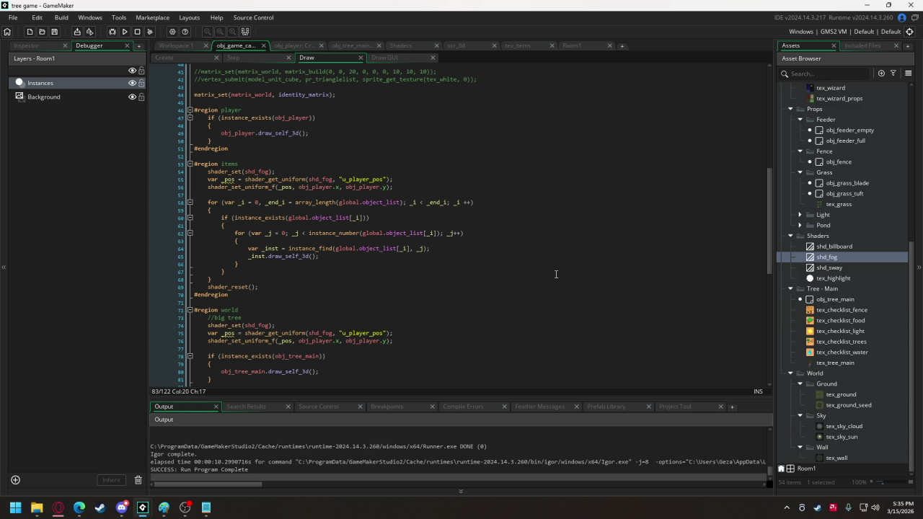
click(271, 257)
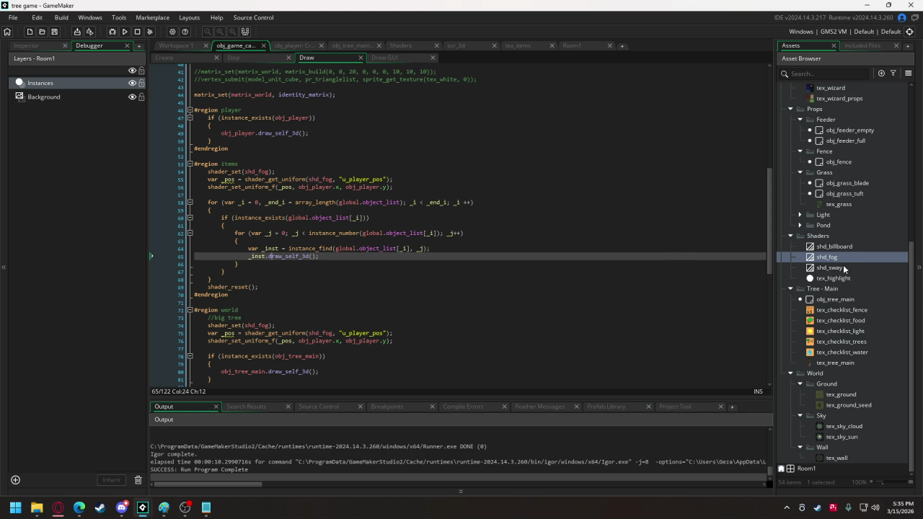
scroll(840, 287, up, 1)
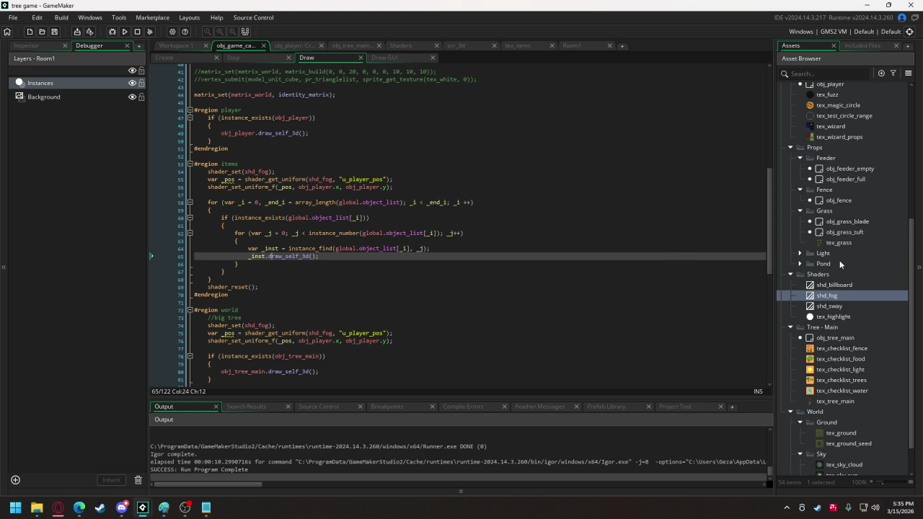
scroll(832, 265, up, 1)
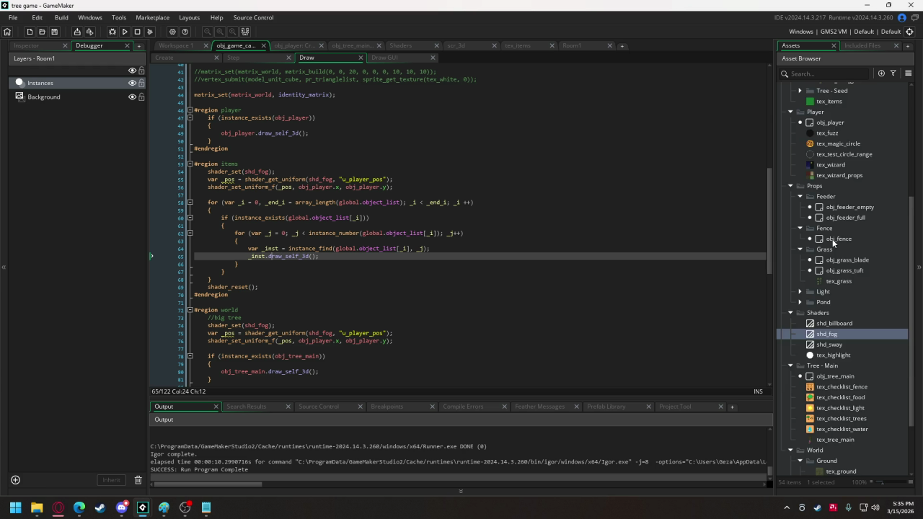
scroll(833, 243, up, 2)
double_click(848, 146)
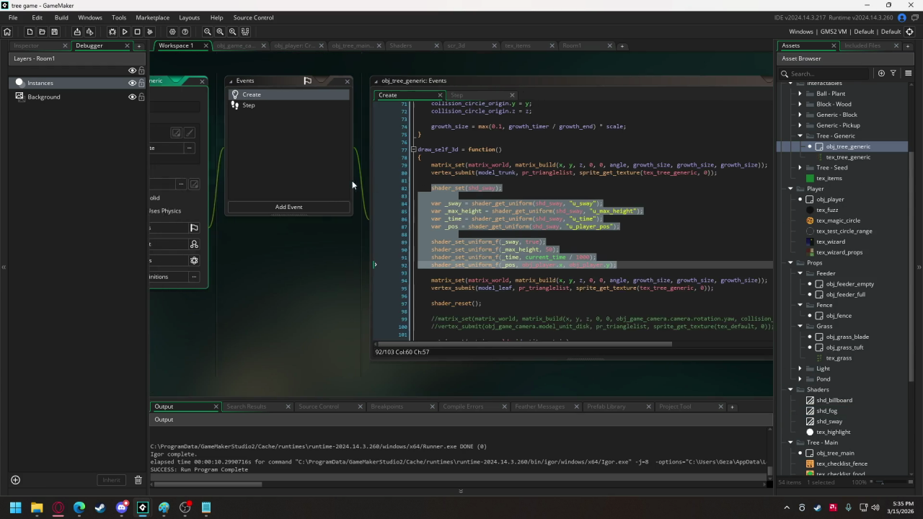
click(506, 156)
key(Return)
text(shader_set(shd_fog); 	var _pos = shader_get_uniform(shd_fog, "u_player_pos"); 	shader_set_uniform_f(_pos, obj_player.x, obj_player.y);)
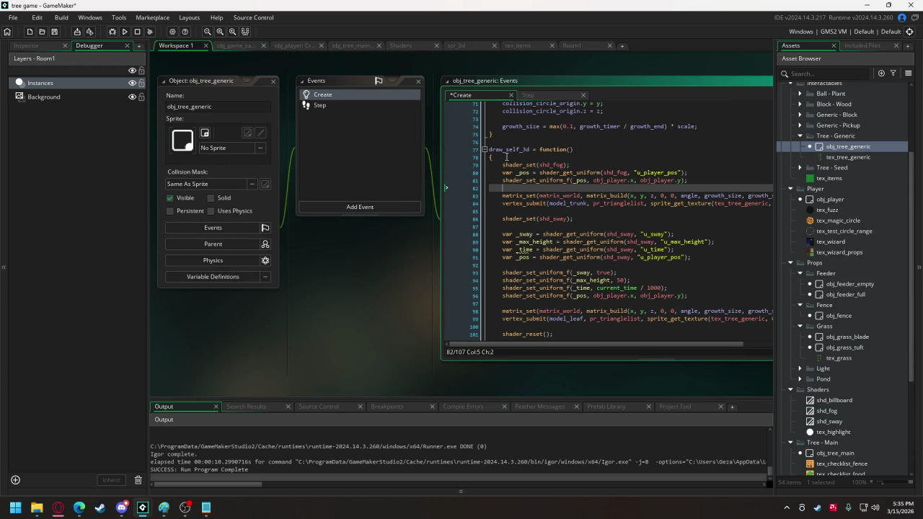
Add shader_reset(); after the trunk drawing lines, before the leaves
click(588, 208)
key(Return)
key(Return)
key(Up)
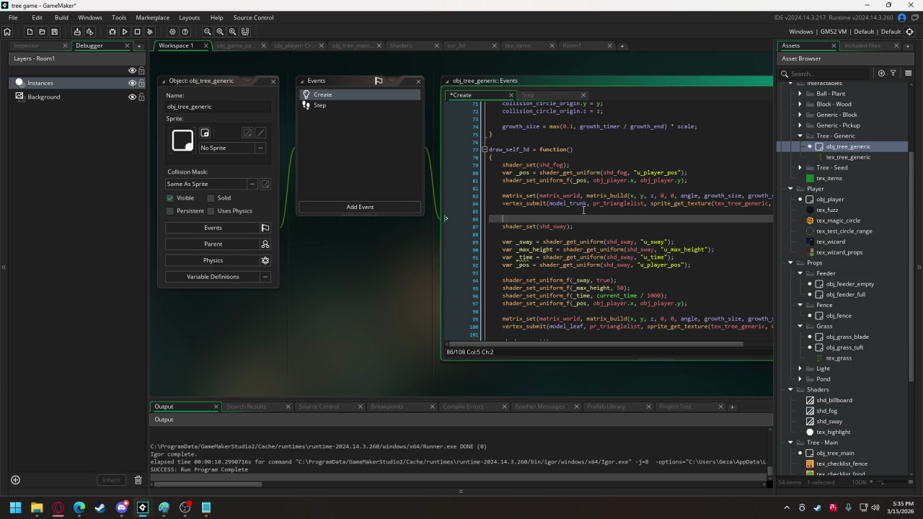
text(shade)
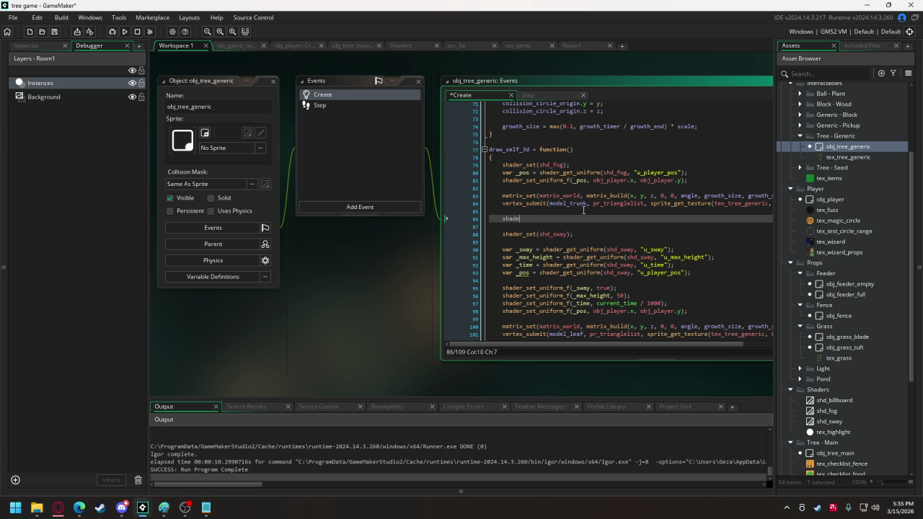
text(r_reset();)
Label the sections with //trunk and //leaves comments
click(510, 163)
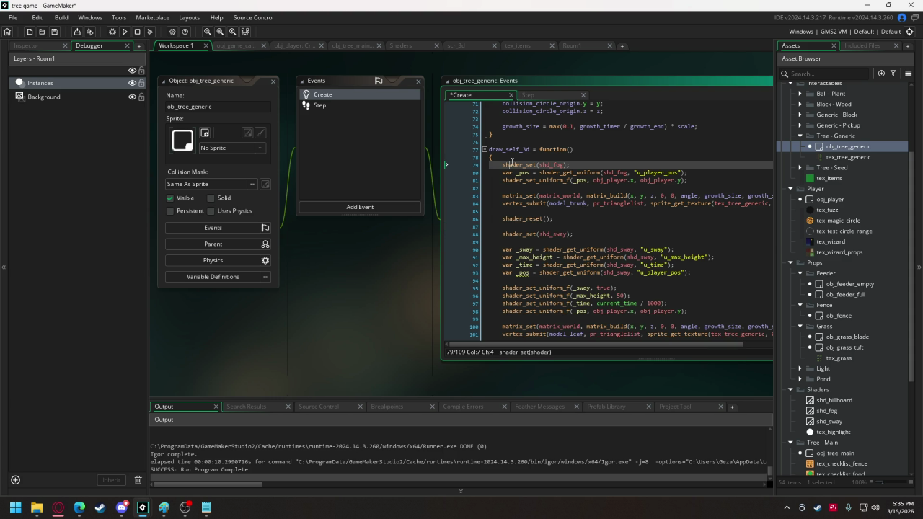
key(Return)
key(Up)
text(//trun)
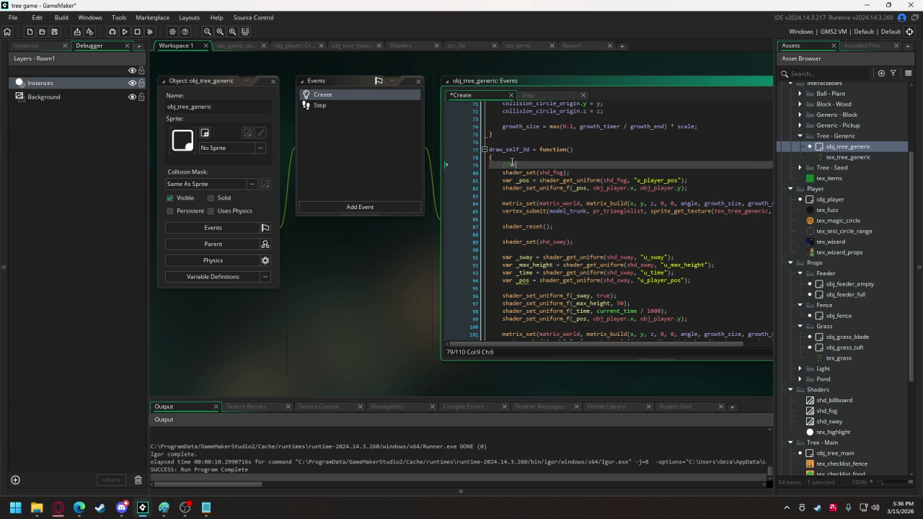
click(530, 235)
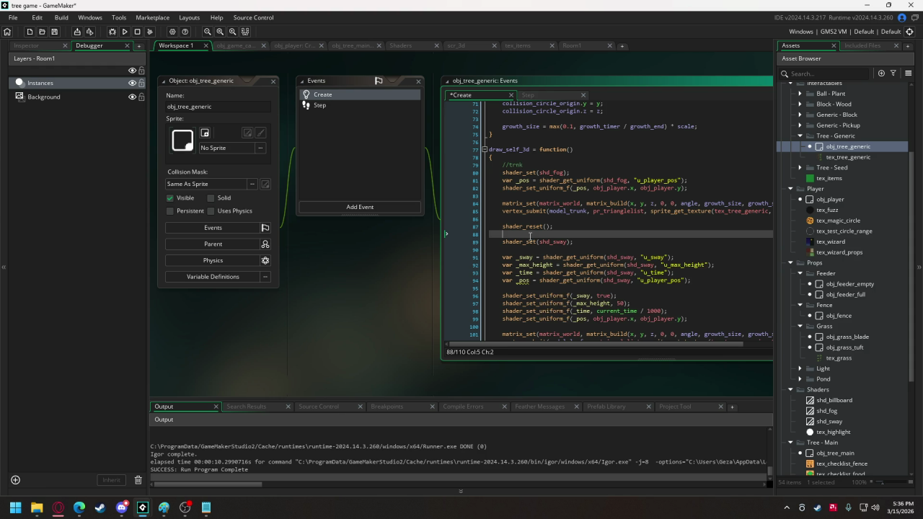
key(Return)
text(//leaves)
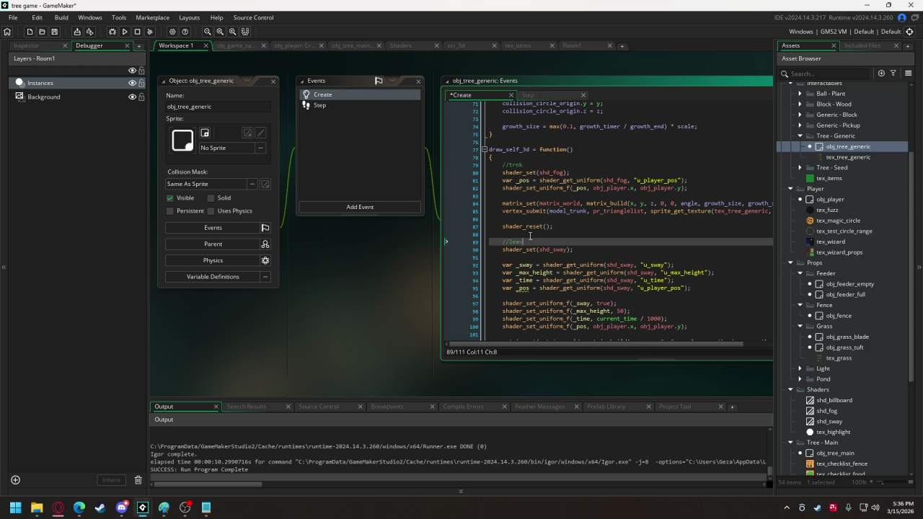
In obj_tree_main's draw_self_3d, paste the shd_fog setup and add shader_reset after the trunk
click(335, 47)
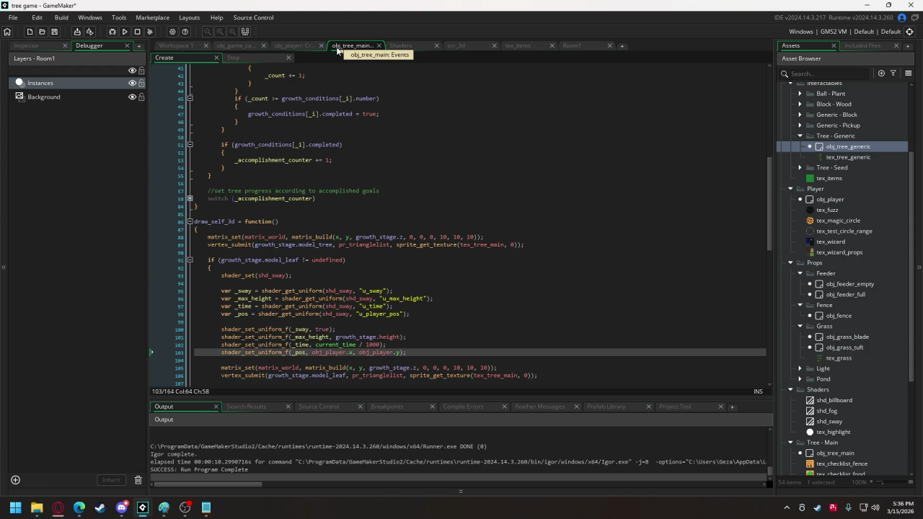
scroll(301, 218, down, 2)
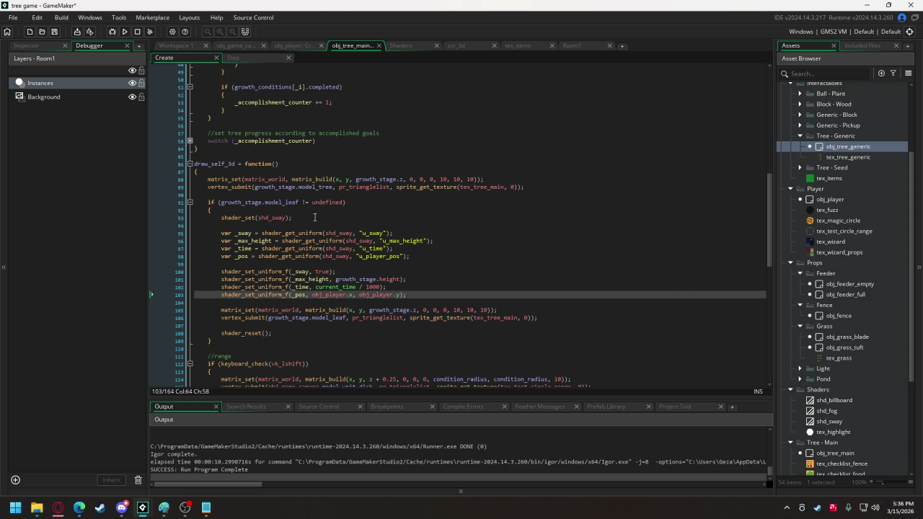
click(212, 172)
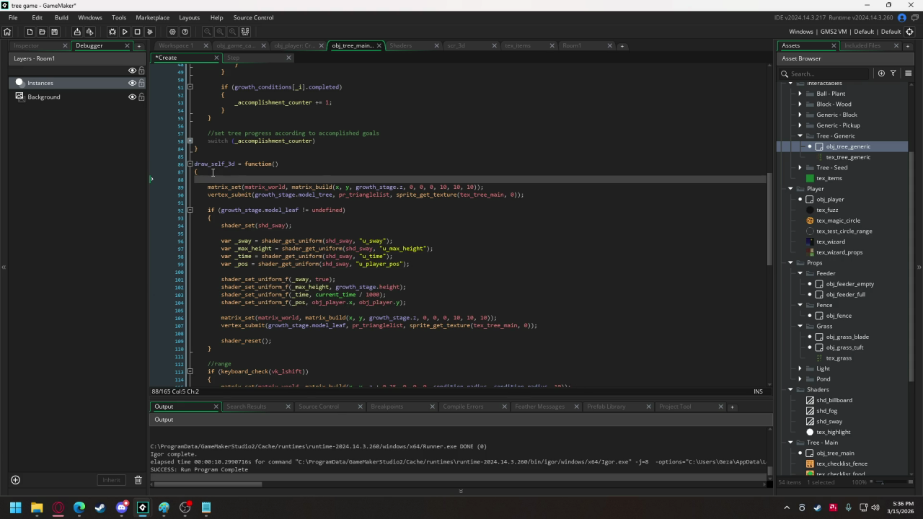
text(shader_set(shd_fog); 	var _pos = shader_get_uniform(shd_fog, "u_player_pos"); 	shader_set_uniform_f(_pos, obj_player.x, obj_player.y);)
key(Return)
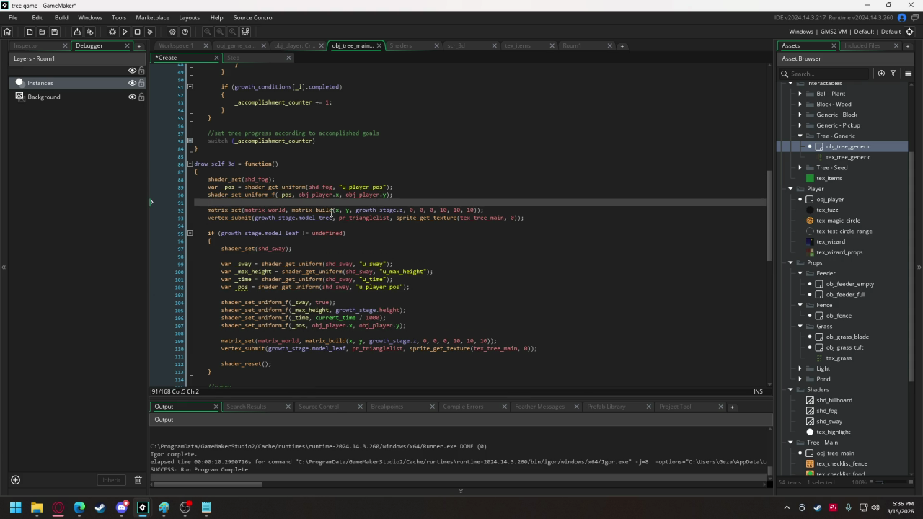
click(537, 218)
key(Return)
key(Return)
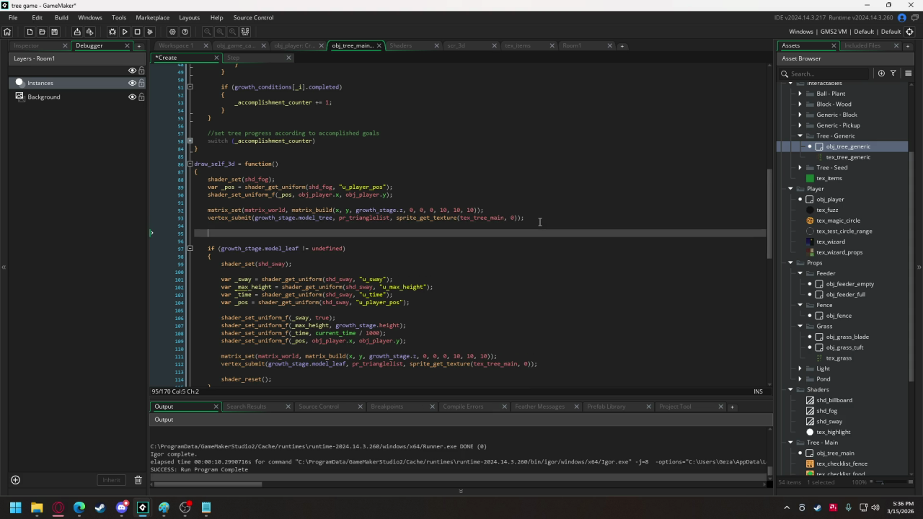
text(shader_res)
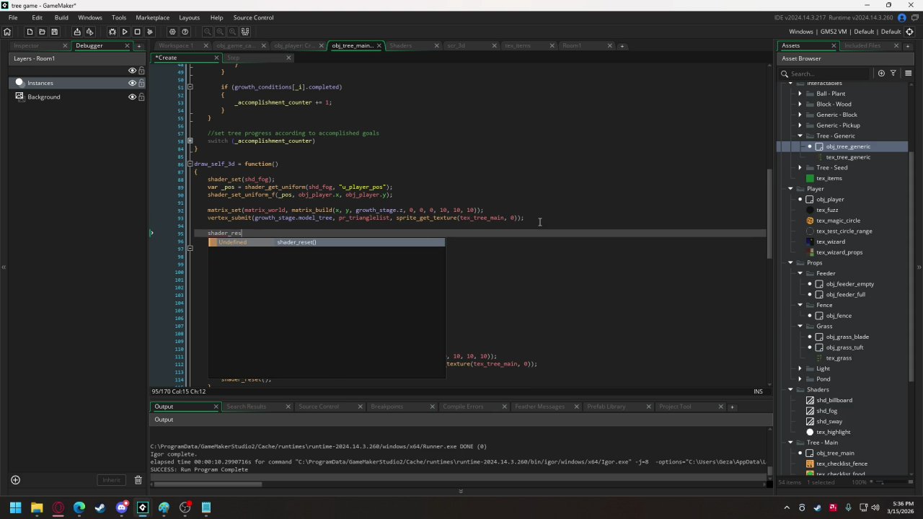
text(et();)
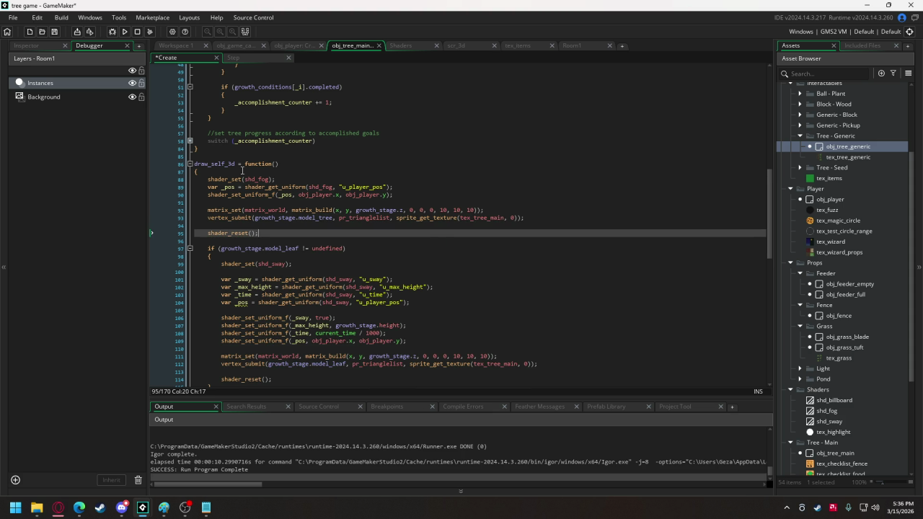
Start //trunk and //leaves comments above the trunk and leaves blocks
click(242, 171)
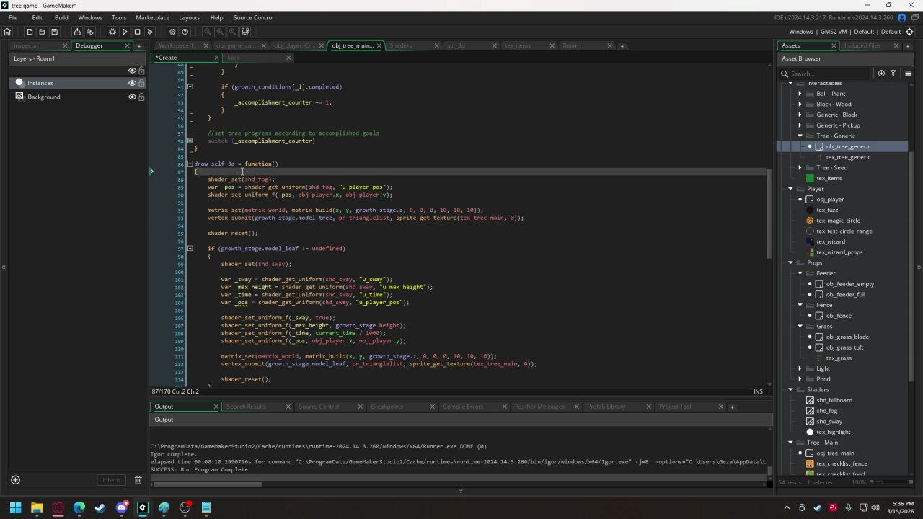
key(Return)
text(//trunk)
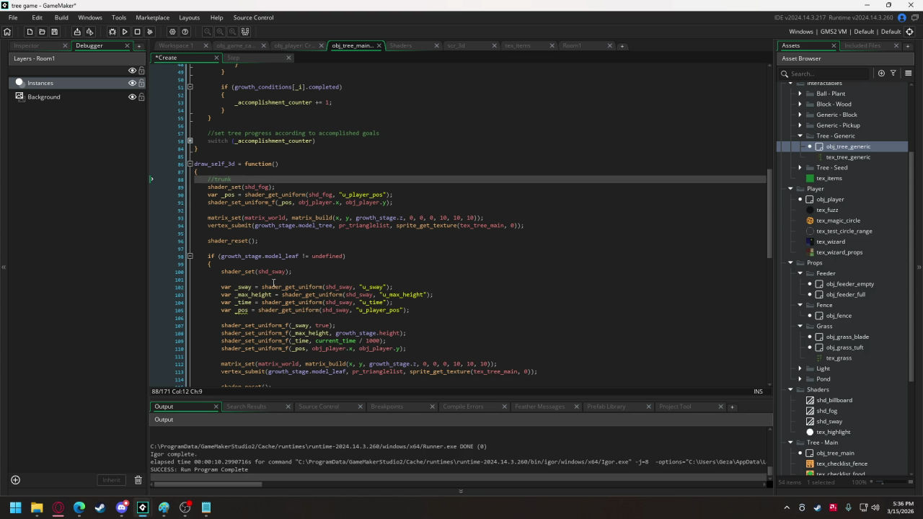
click(286, 249)
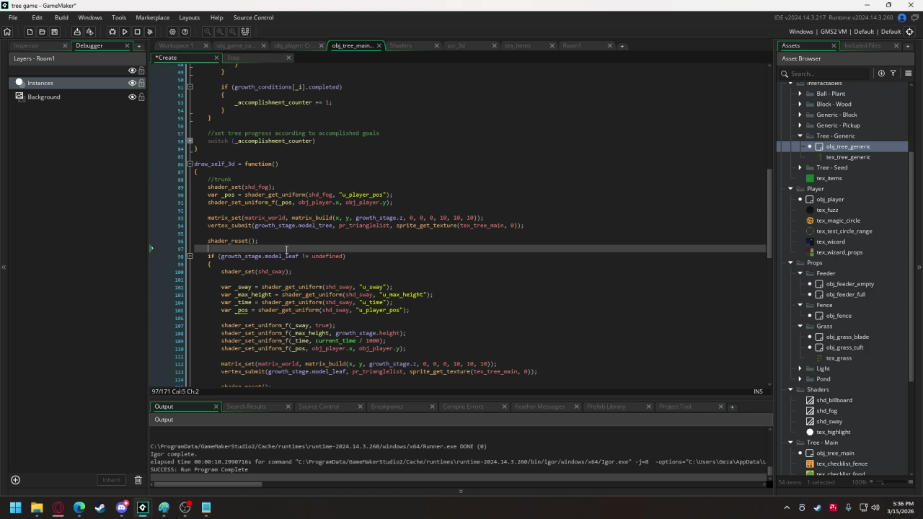
key(Return)
text(//leaves)
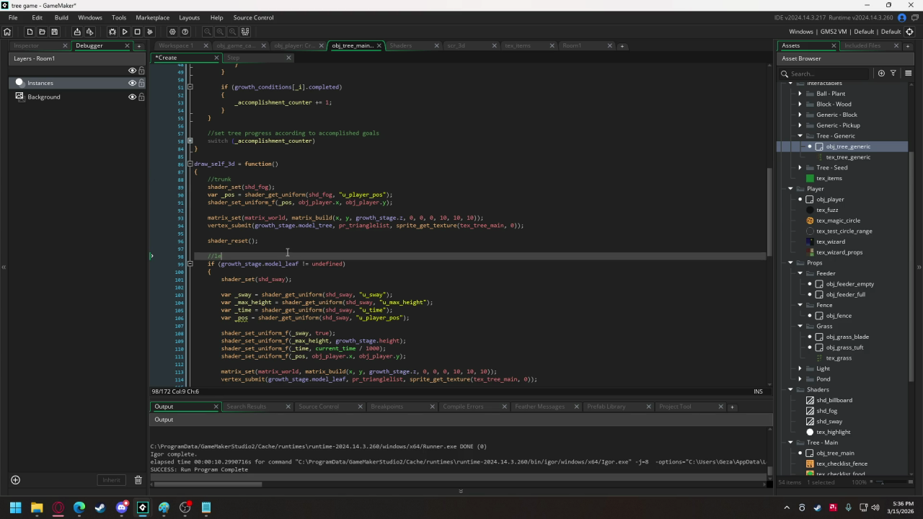
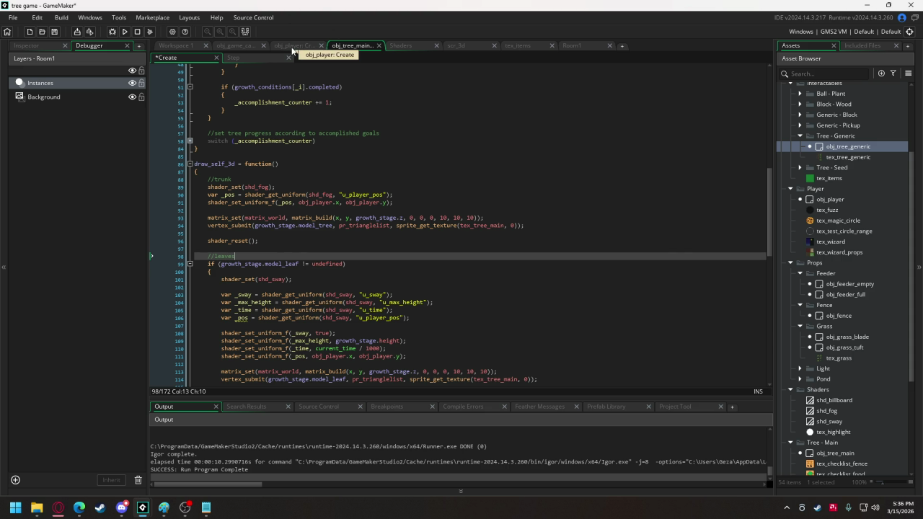
Delete the shd_fog setup and shader_reset() around obj_tree_main.draw_self_3d() in the Draw event, then run
click(228, 46)
scroll(245, 281, down, 4)
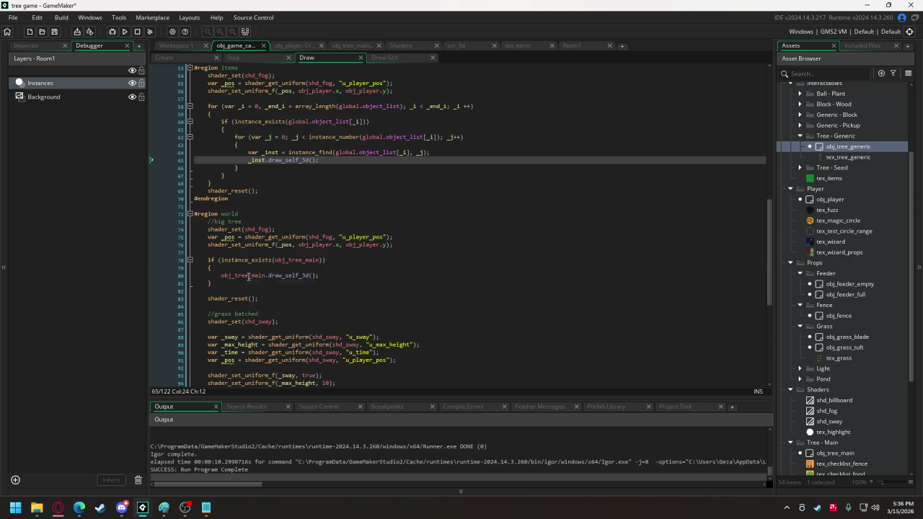
drag(276, 252, 175, 231)
key(Delete)
key(BackSpace)
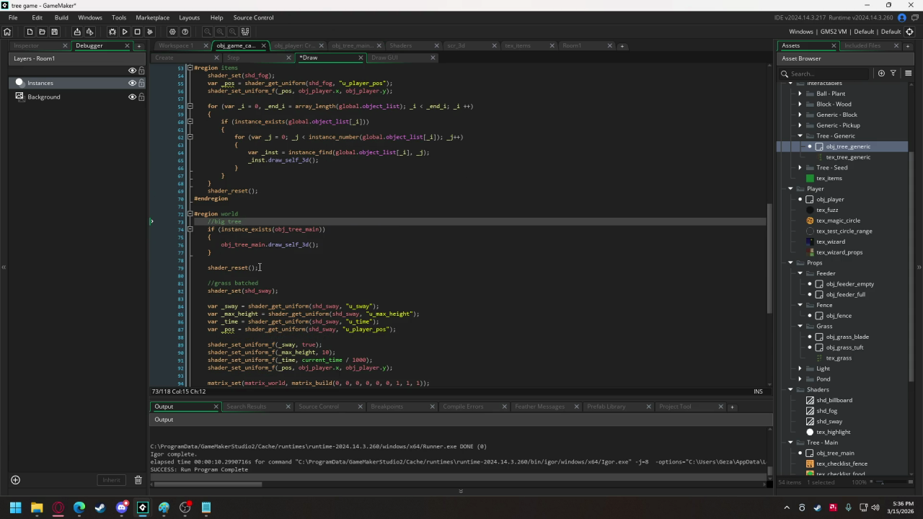
drag(260, 267, 186, 263)
key(BackSpace)
key(BackSpace)
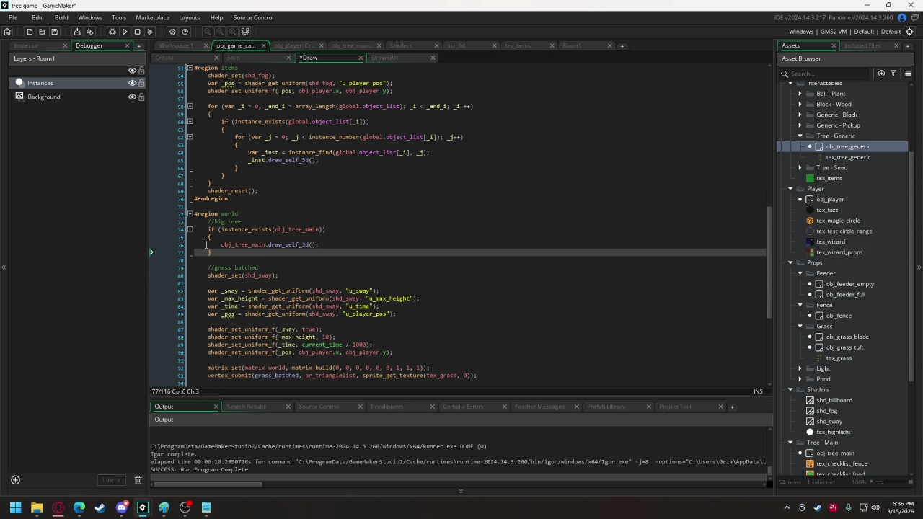
click(117, 32)
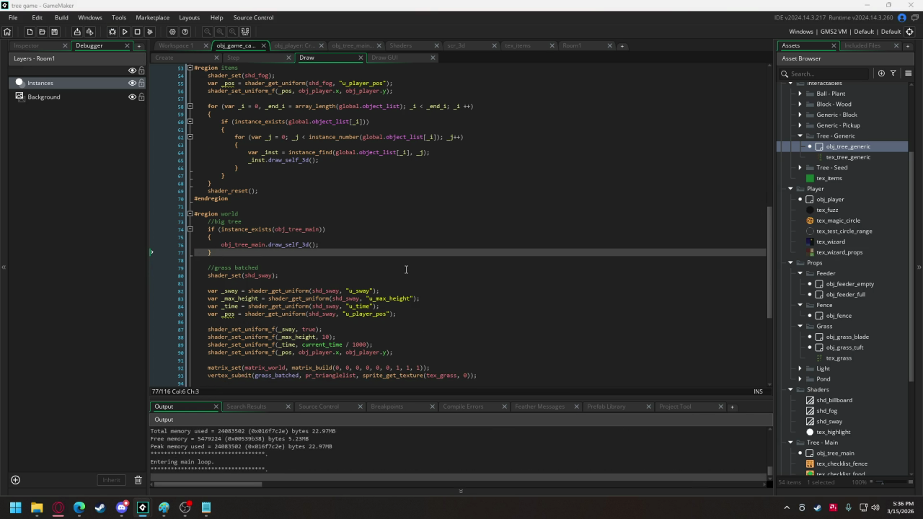
key(s)
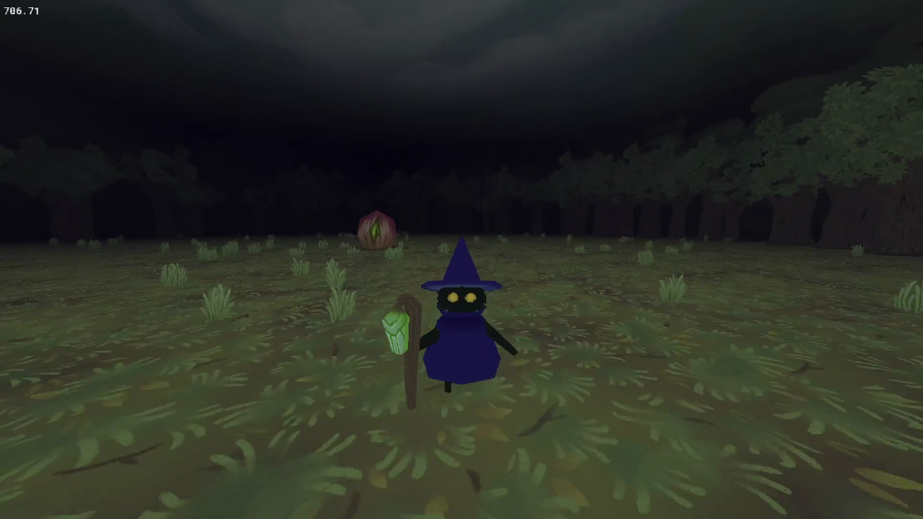
key(w)
key(s)
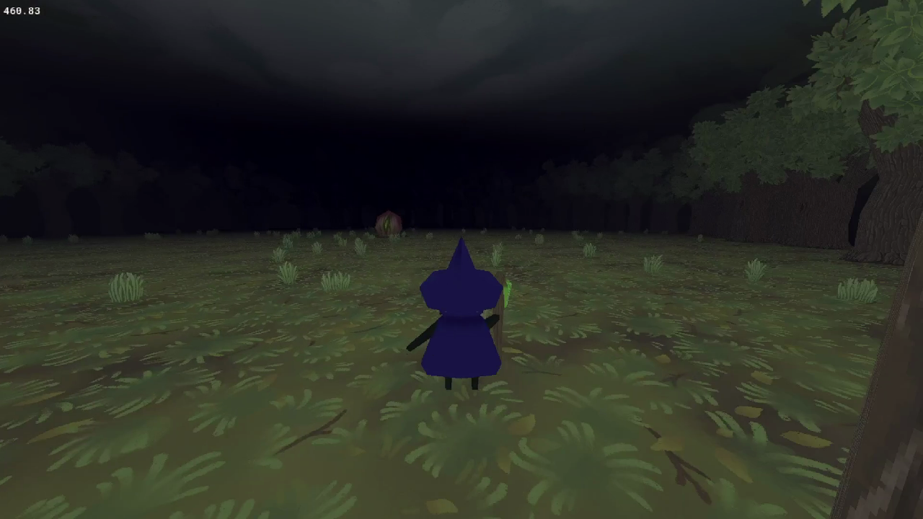
key(w)
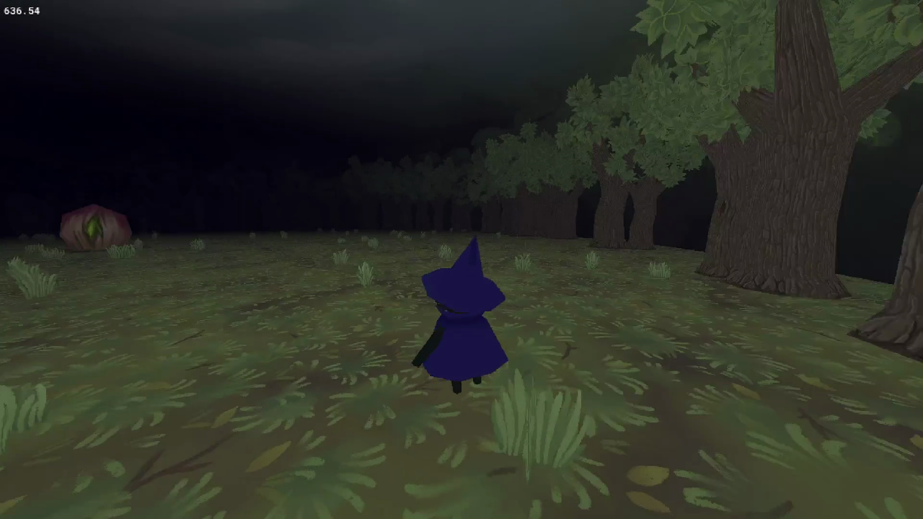
key(s)
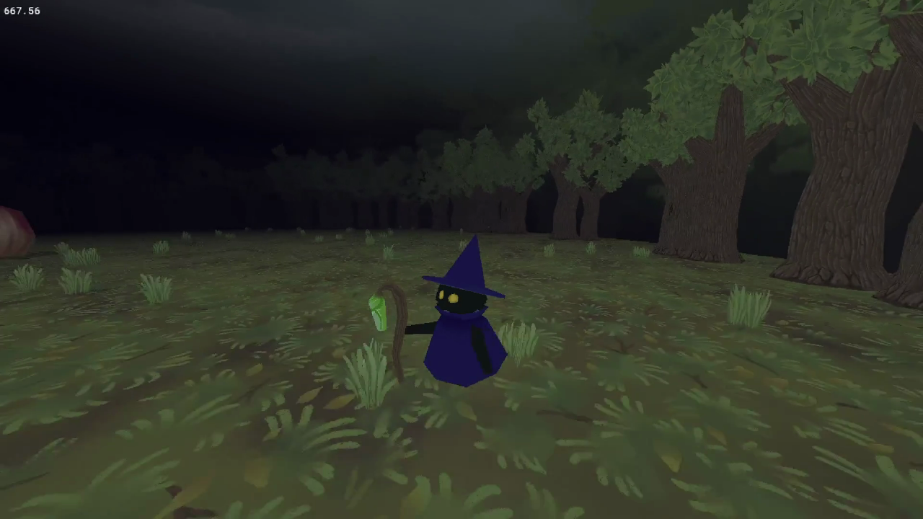
key(w)
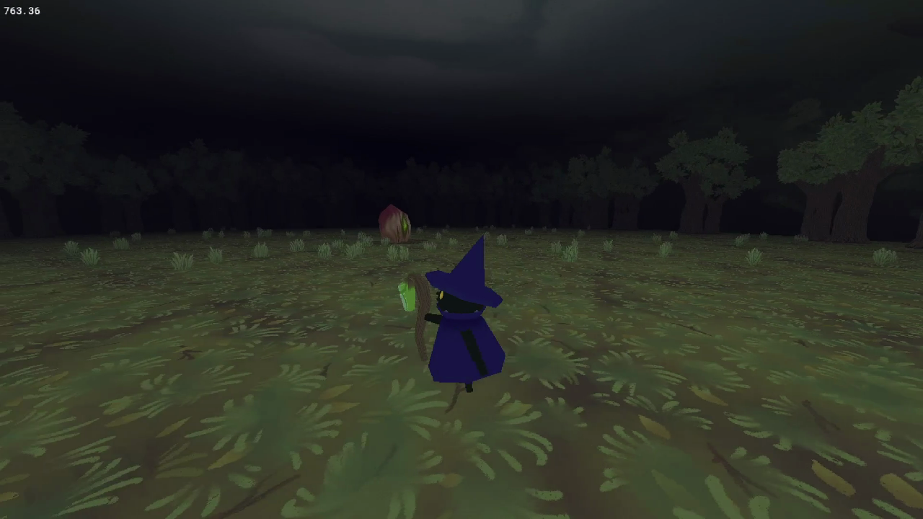
key(w)
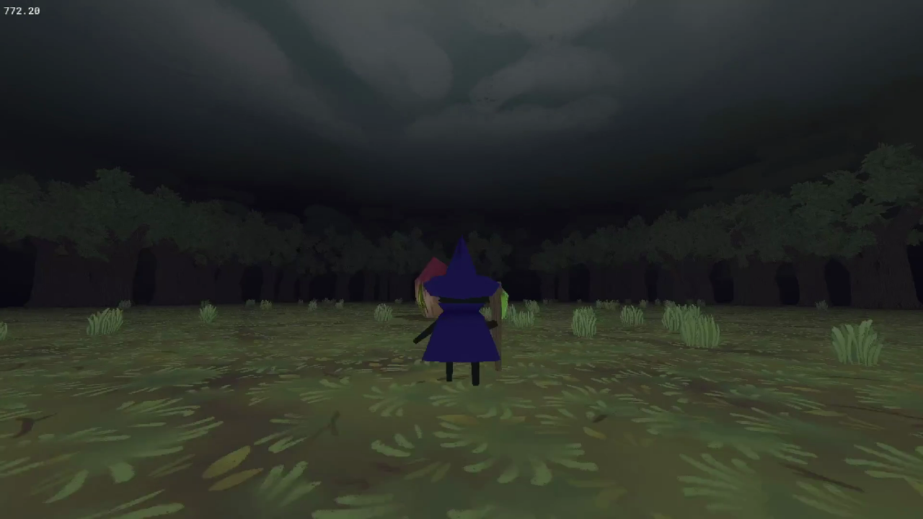
key(s)
key(s)
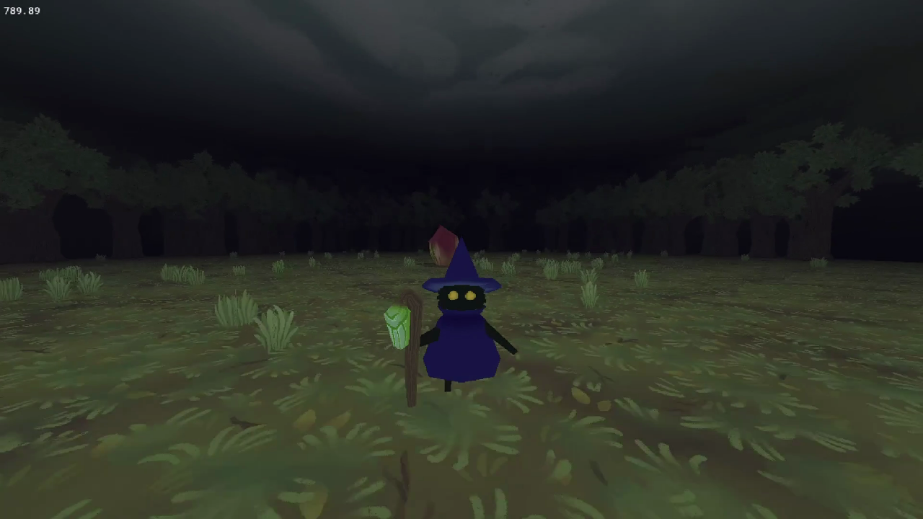
key(s)
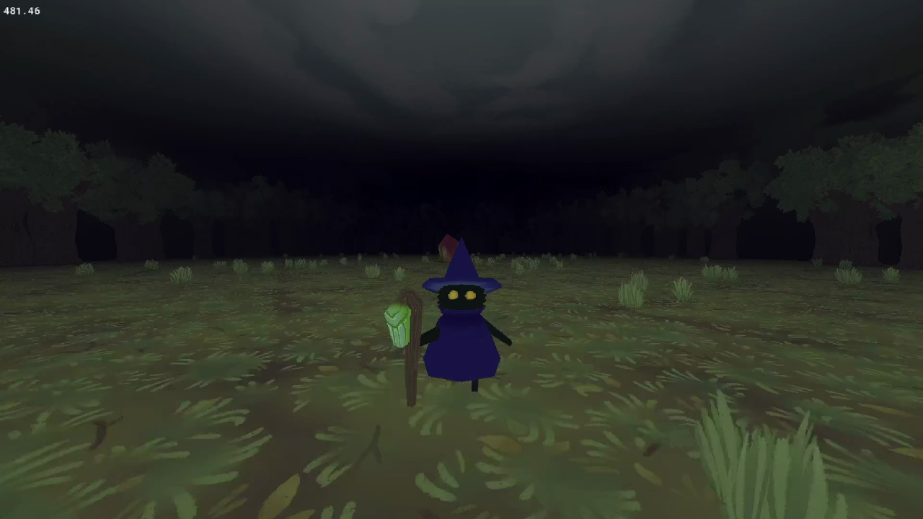
key(w)
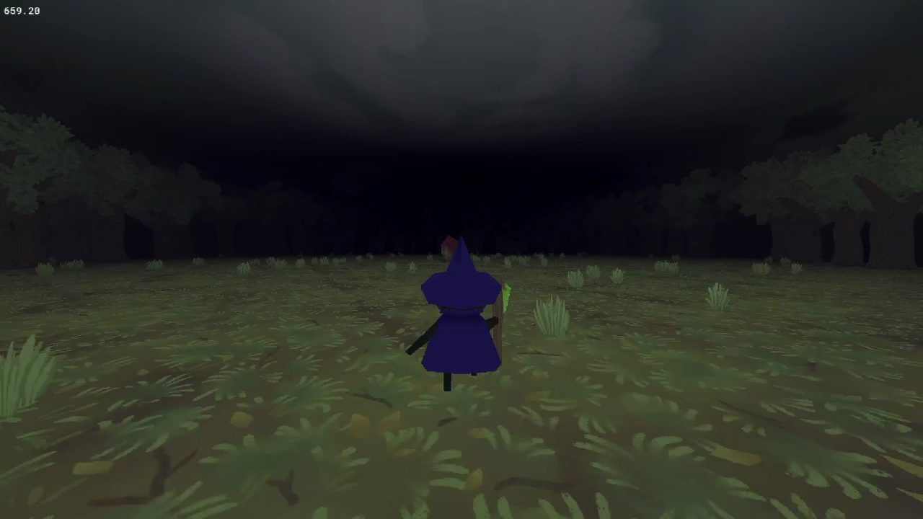
key(w)
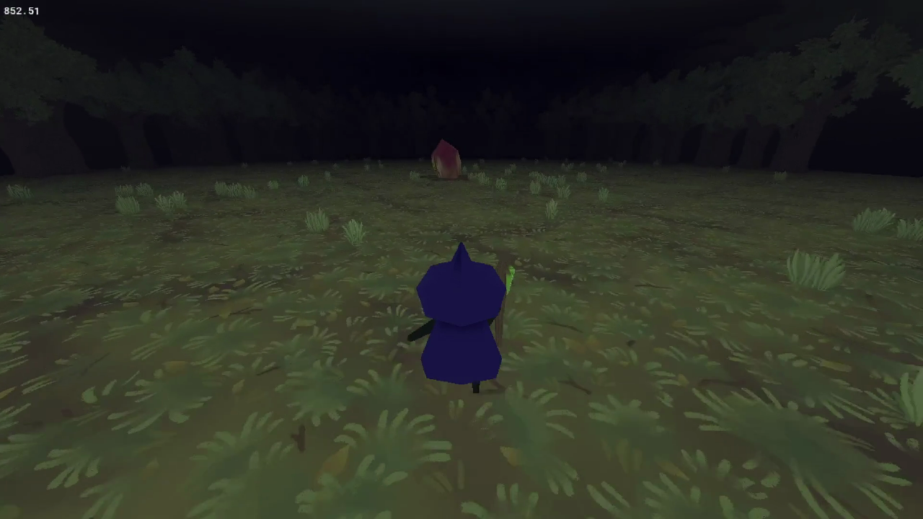
key(d)
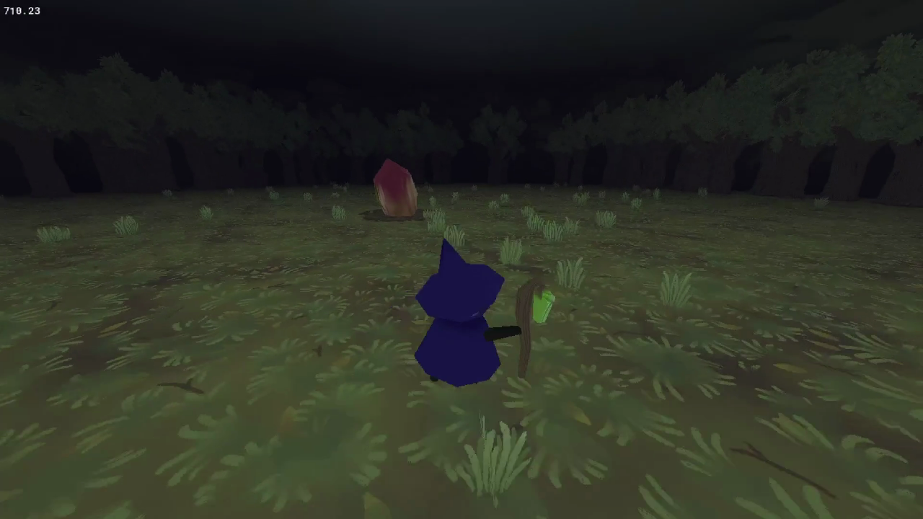
key(w)
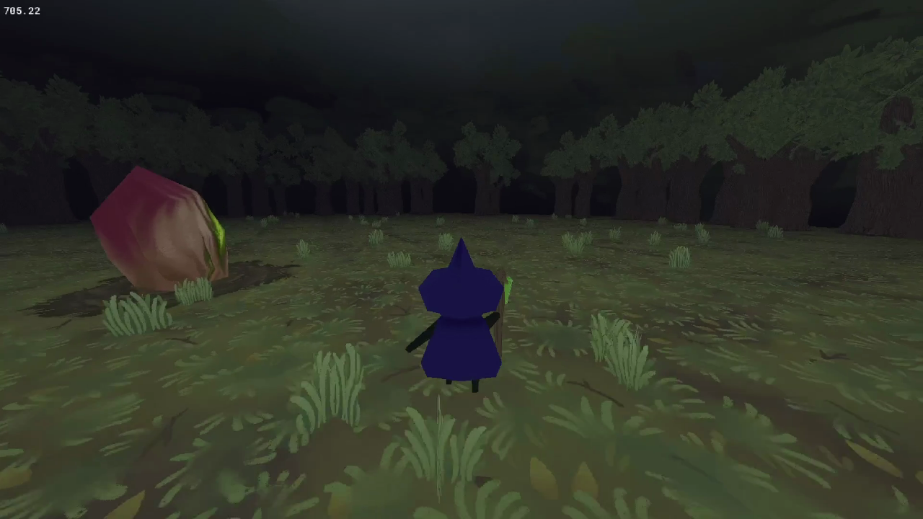
key(s)
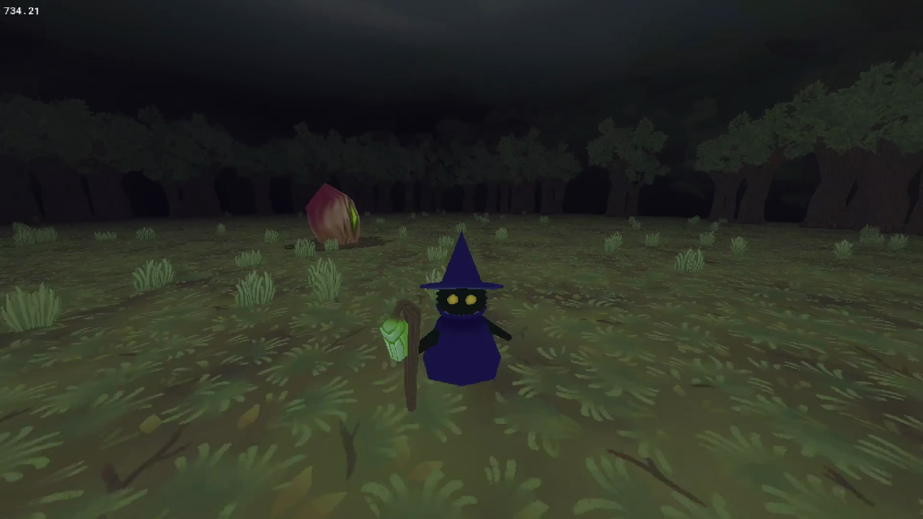
key(w)
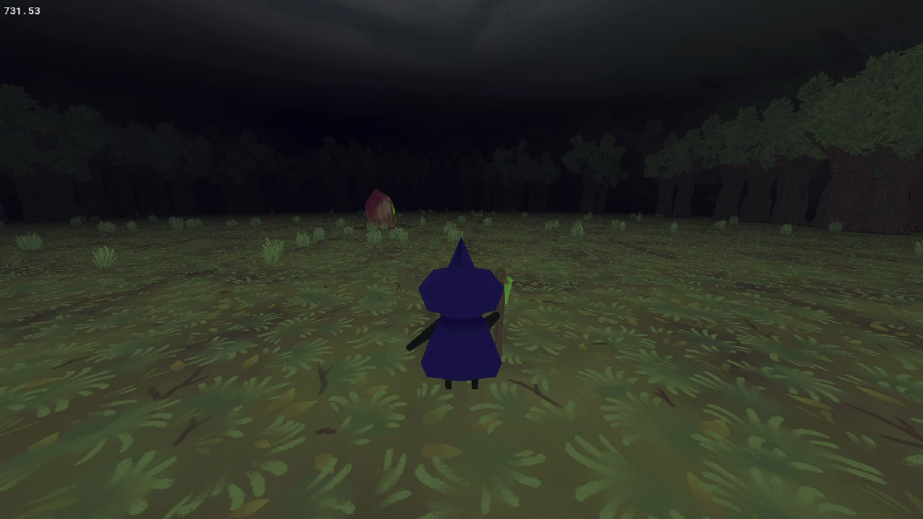
Close the game and column-select the 450 minimum on both tree-spawn position lines in the Create event
key(Escape)
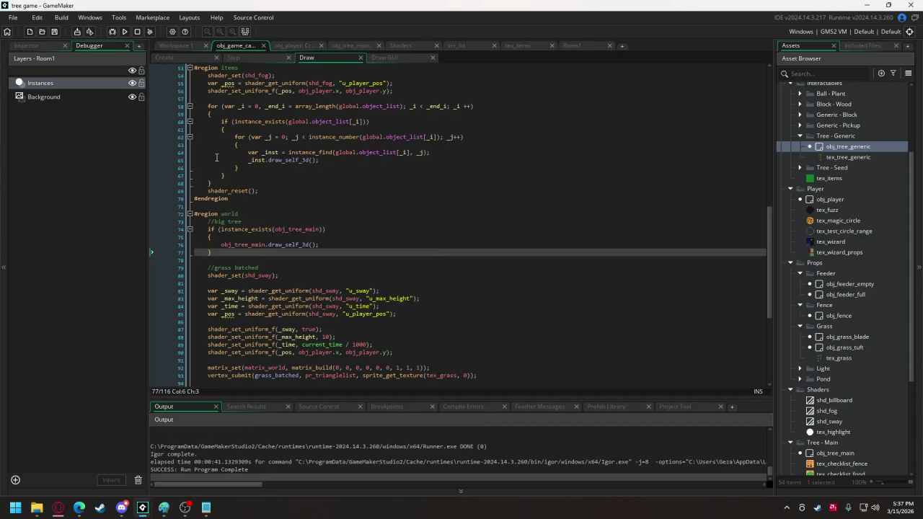
click(185, 57)
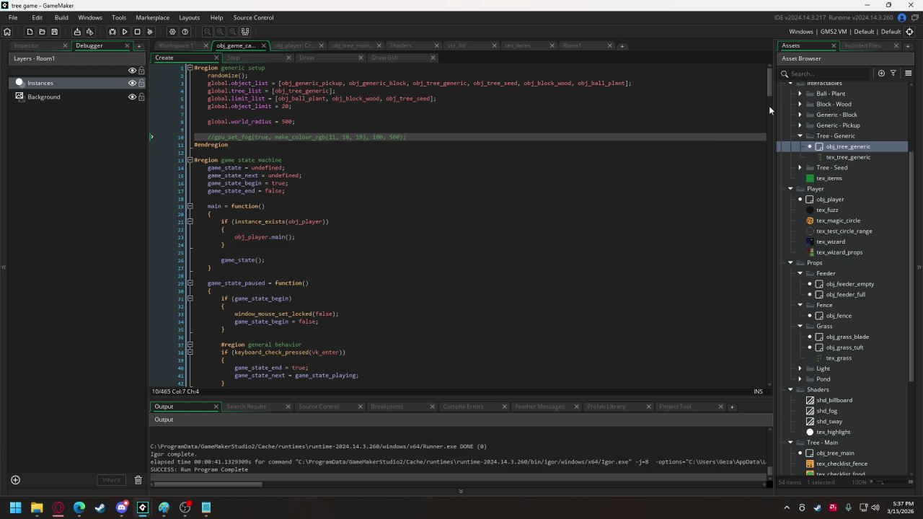
drag(766, 87, 728, 346)
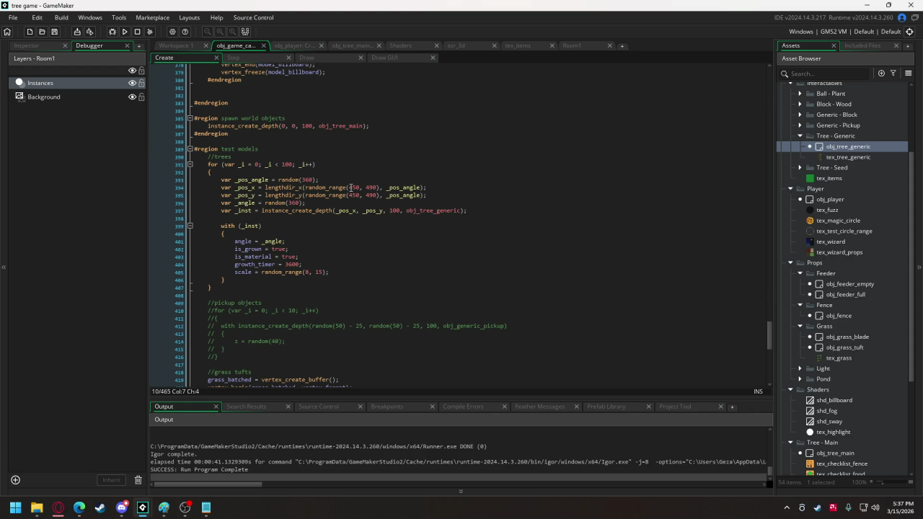
drag(350, 187, 357, 195)
key(alt)
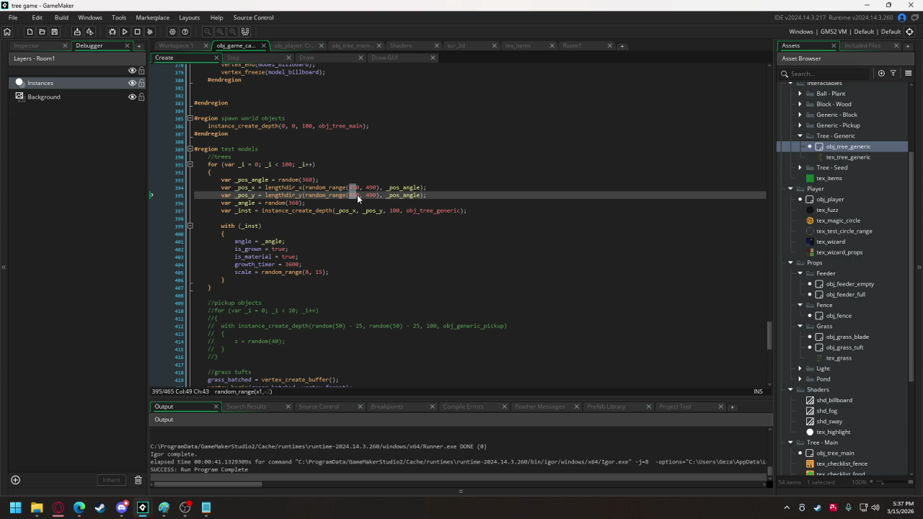
Change the minimum spawn distance to 50, run the game and walk the wizard into the forest
text(5)
click(124, 32)
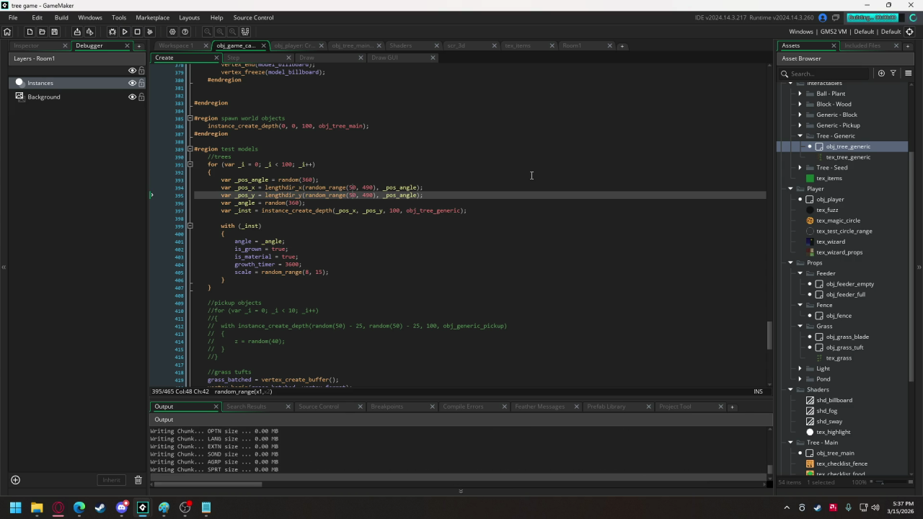
key(w)
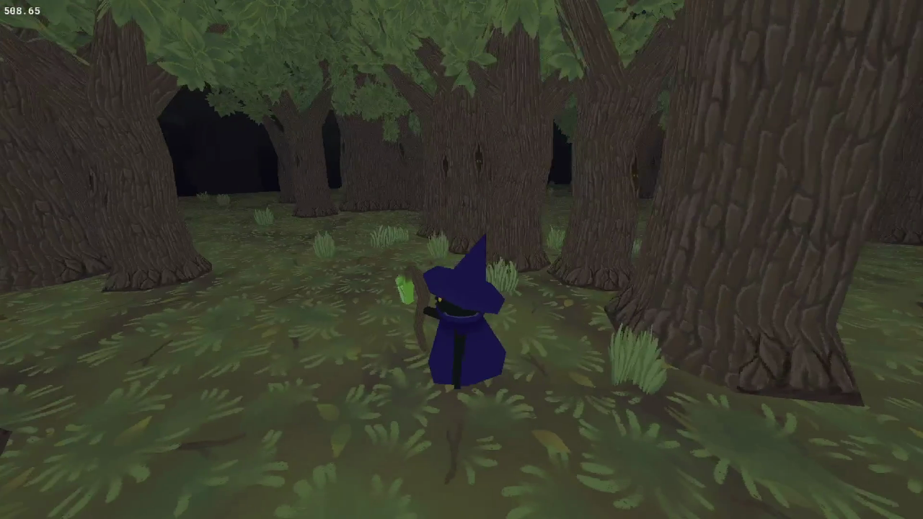
key(w)
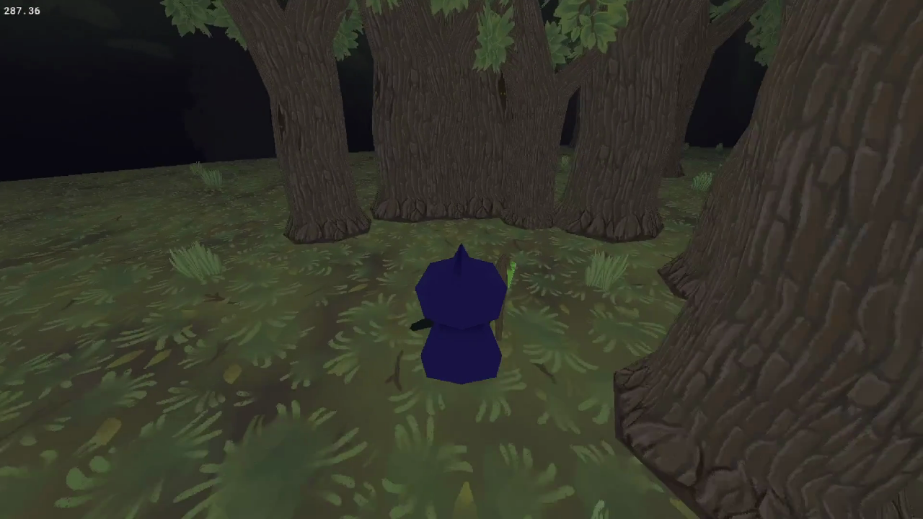
key(w)
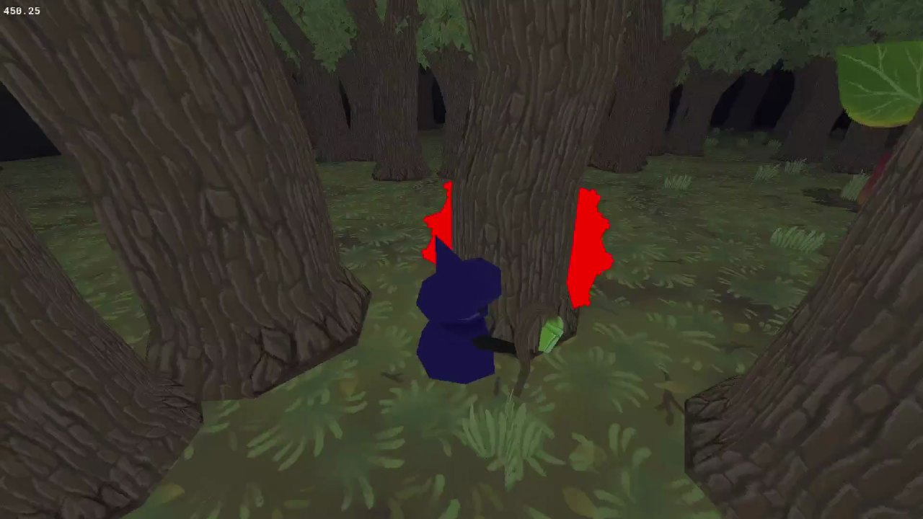
key(w)
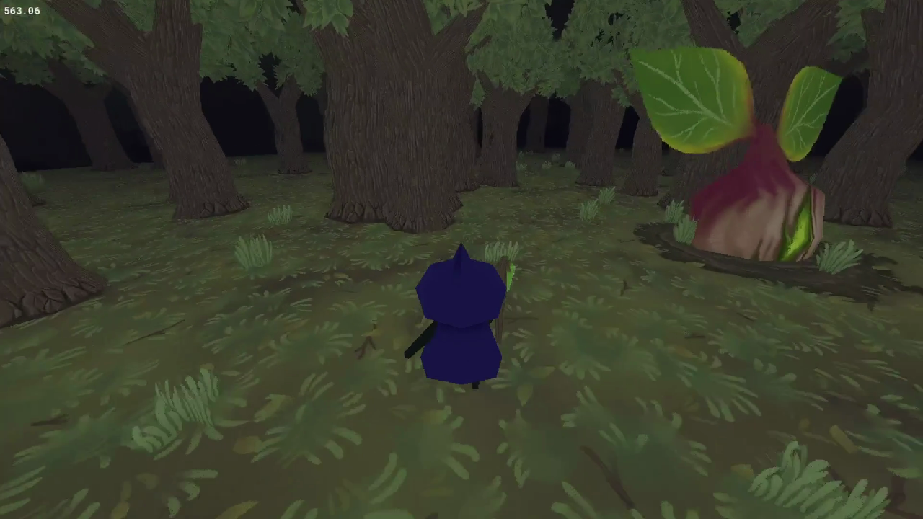
key(w)
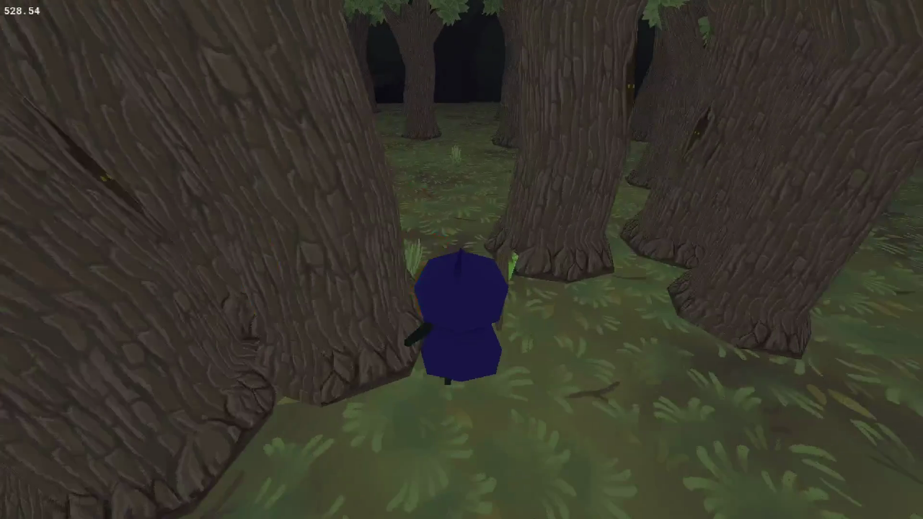
key(w)
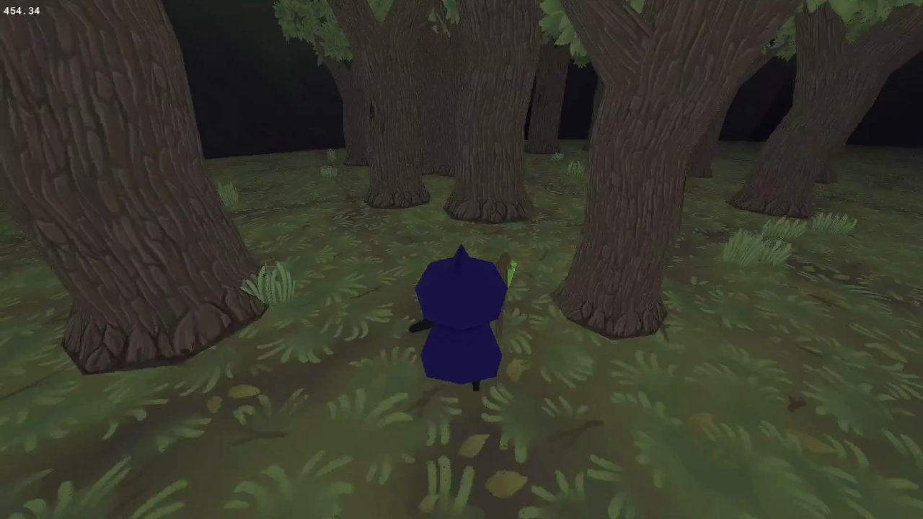
key(w)
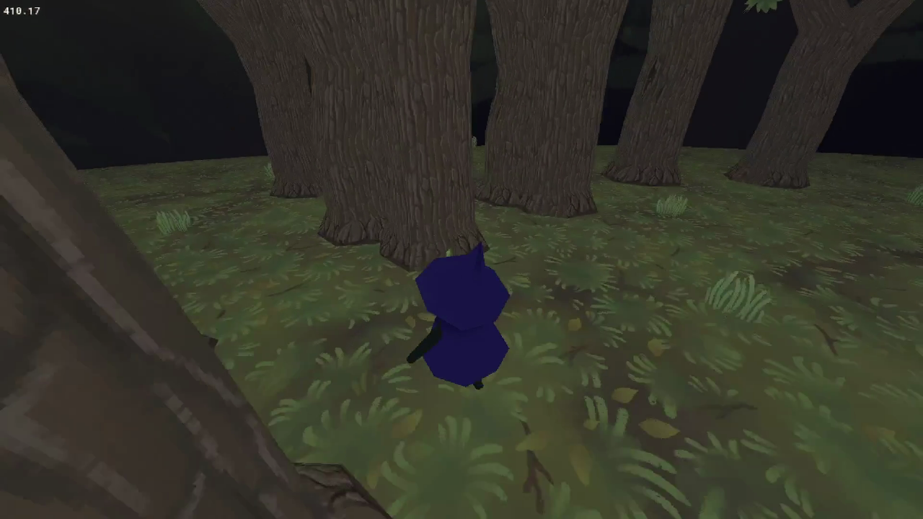
key(w)
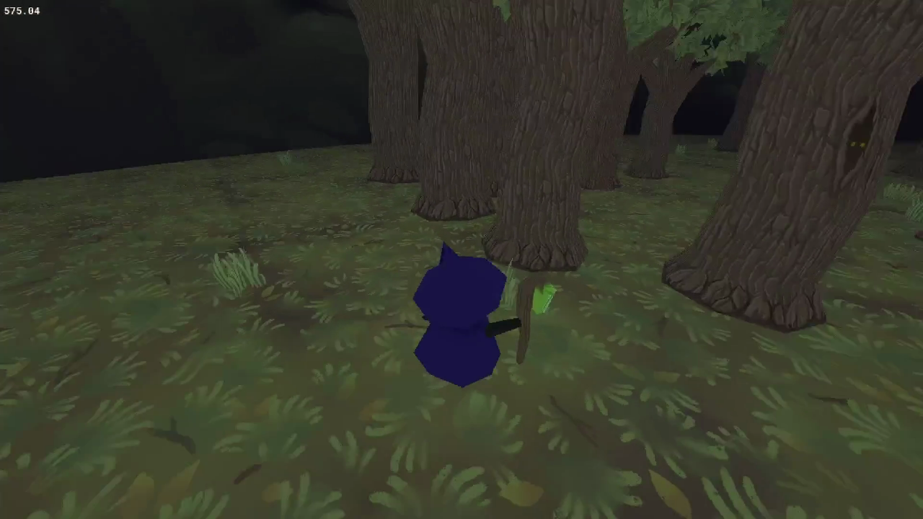
Walk through the forest, cast the magic circle, and reach the main tree with its task icons
key(w)
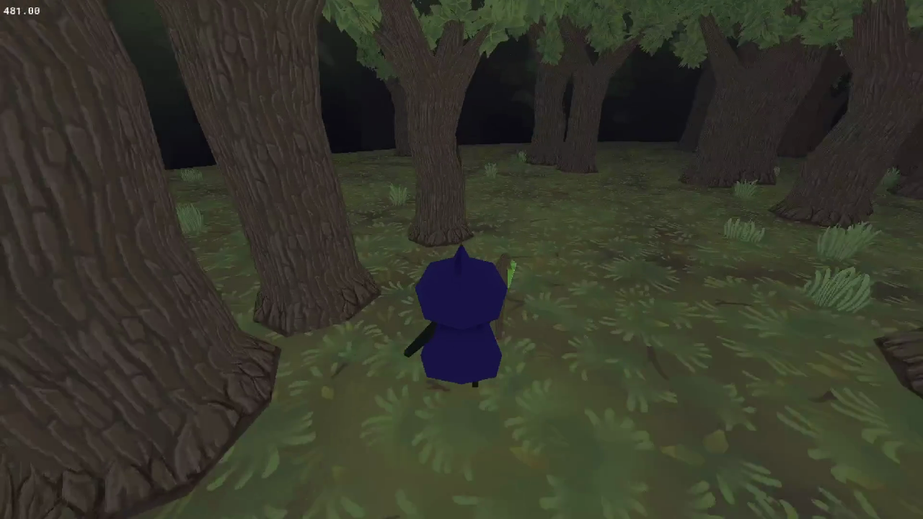
key(w)
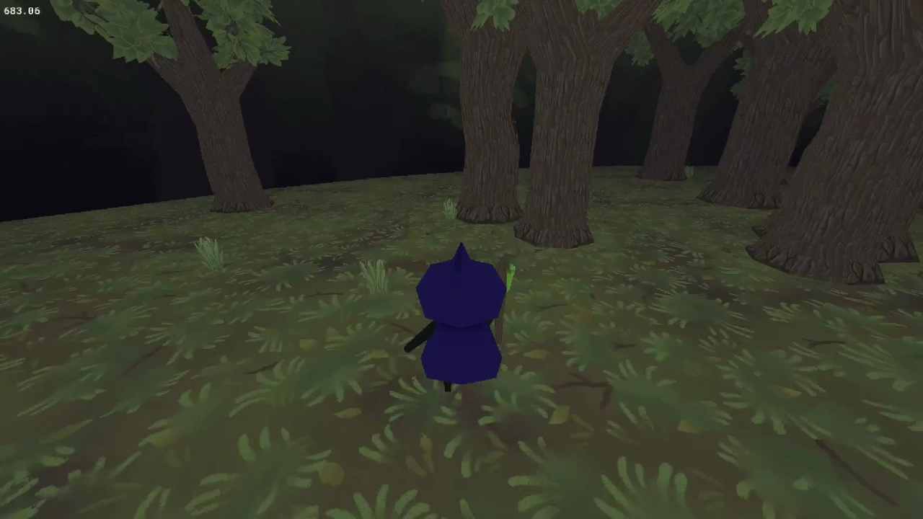
key(w)
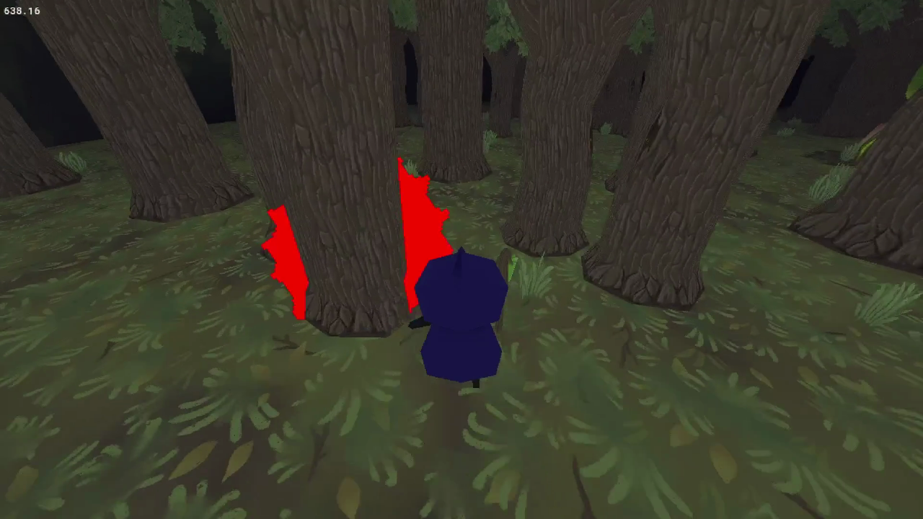
key(w)
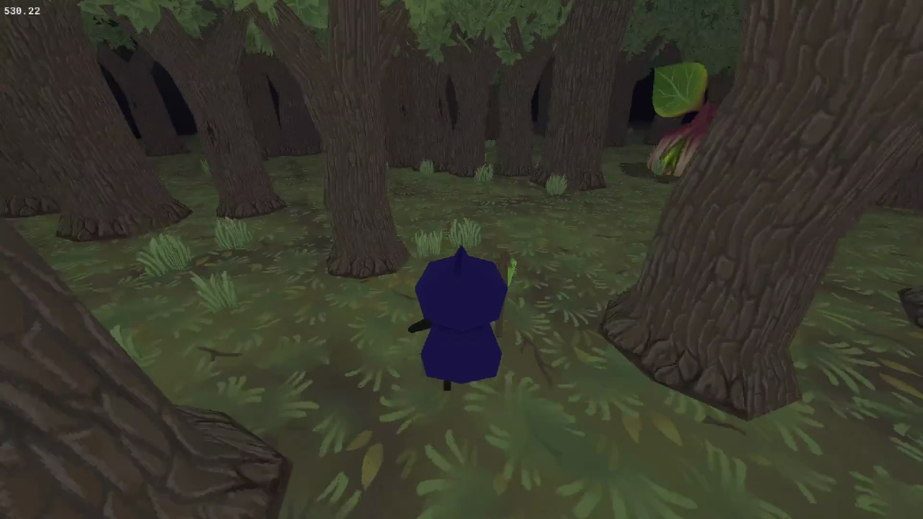
key(e)
key(w)
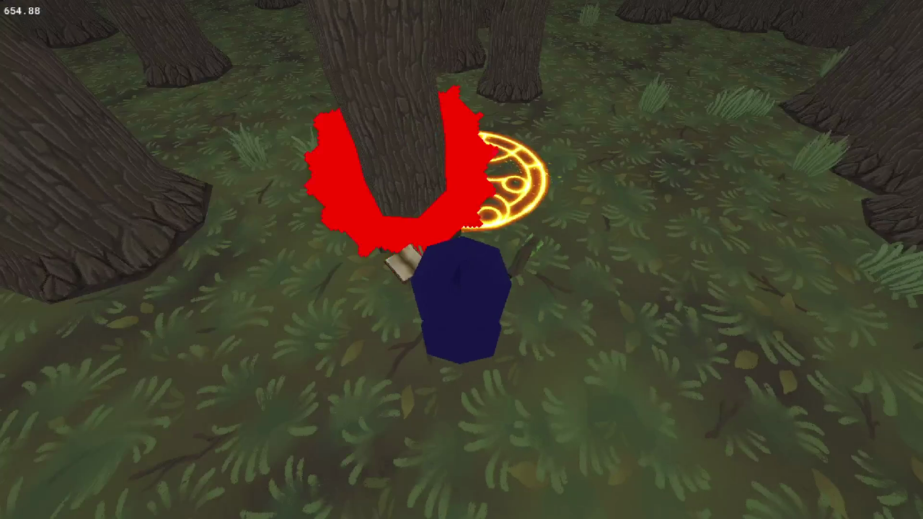
key(w)
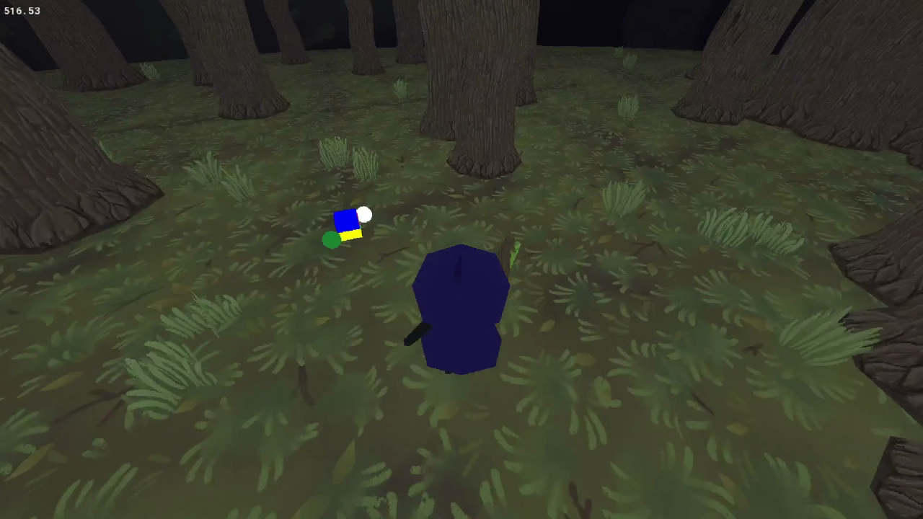
key(w)
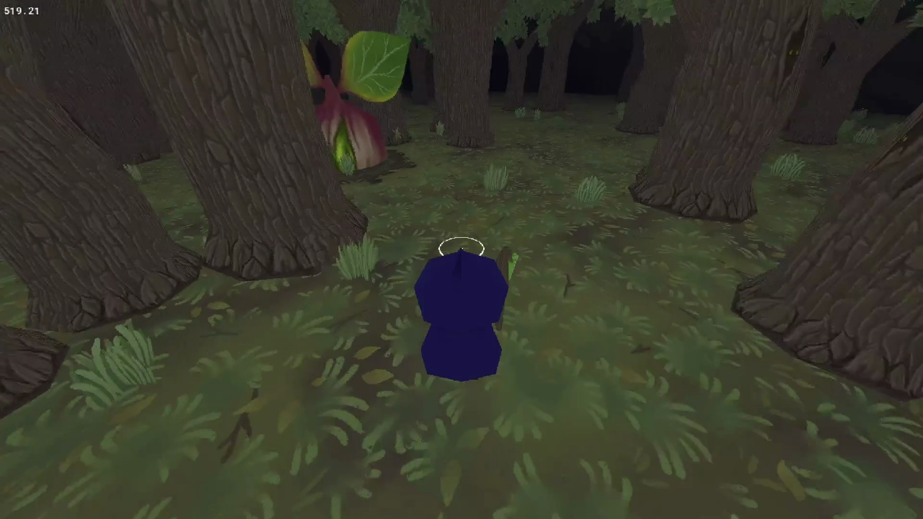
key(w)
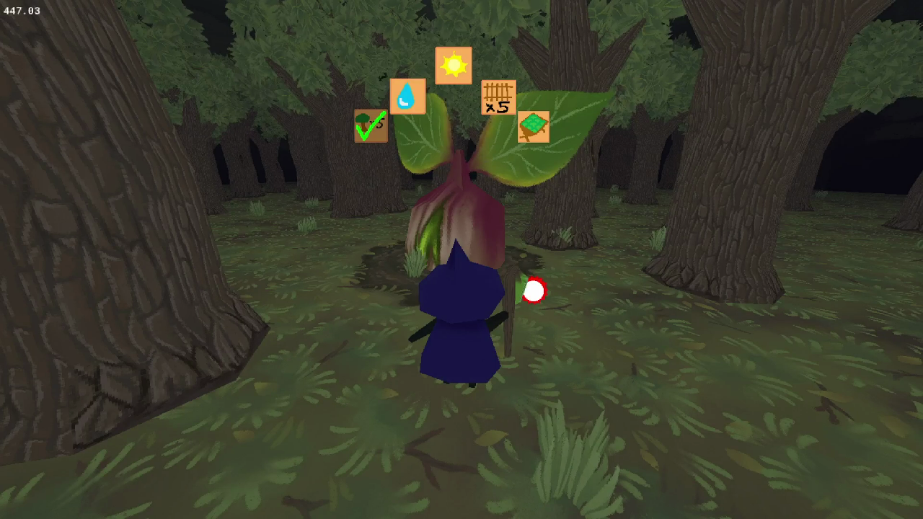
Close the game and place edit points before 50 on lines 394 and 395
key(Escape)
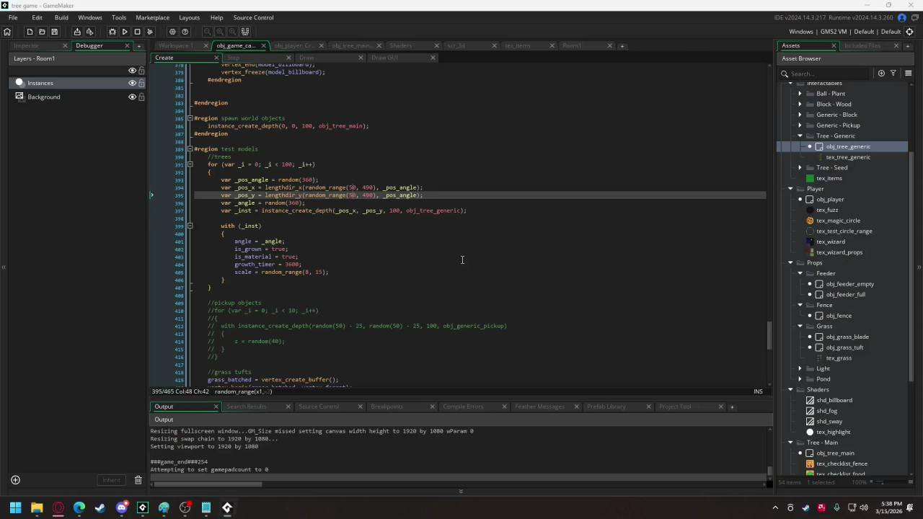
click(351, 187)
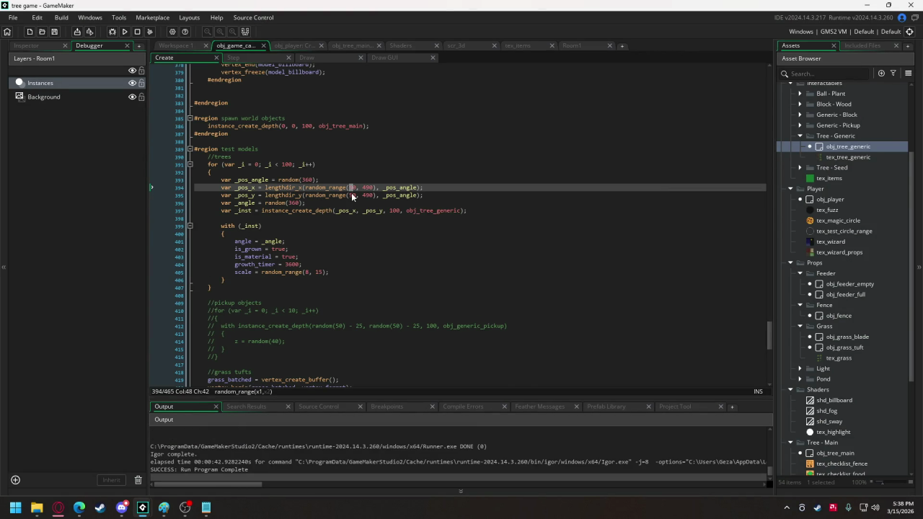
click(349, 194)
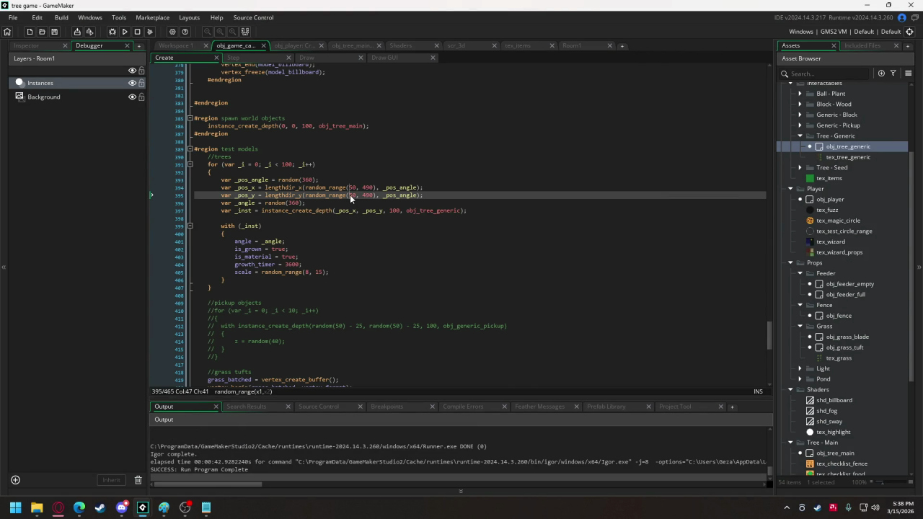
Change the spawn minimum to 150, walk the witch to the main tree in the test run, then close it
text(1)
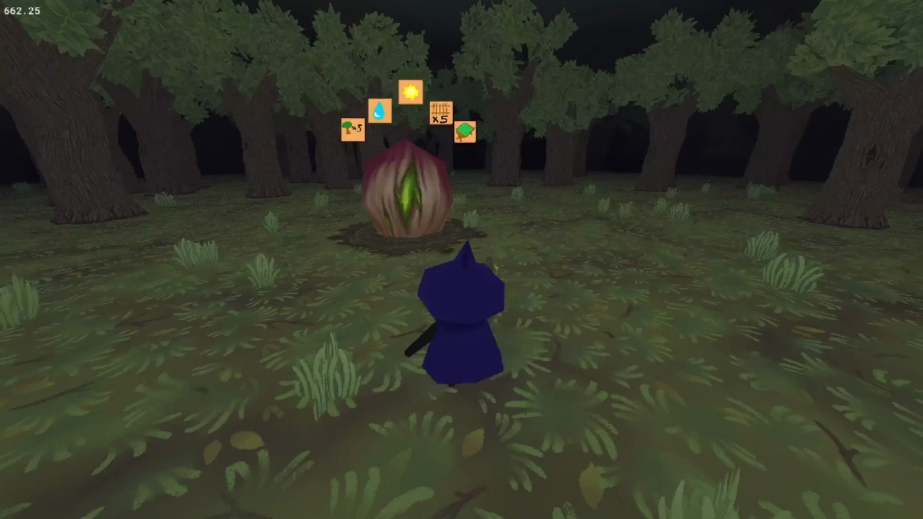
text(s)
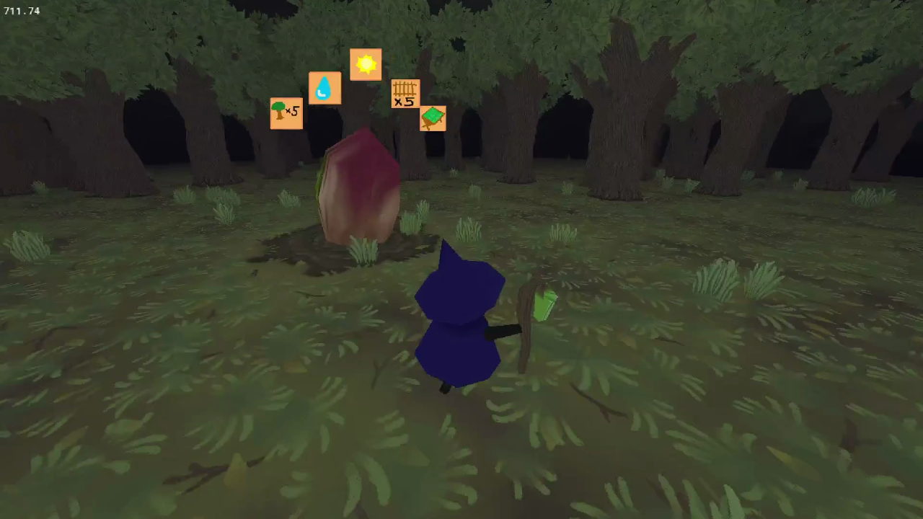
text(a)
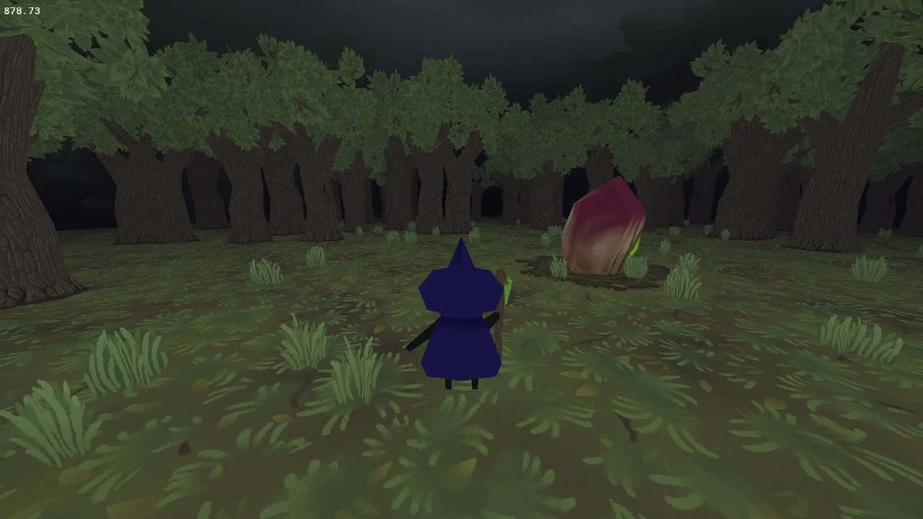
key(d)
key(w)
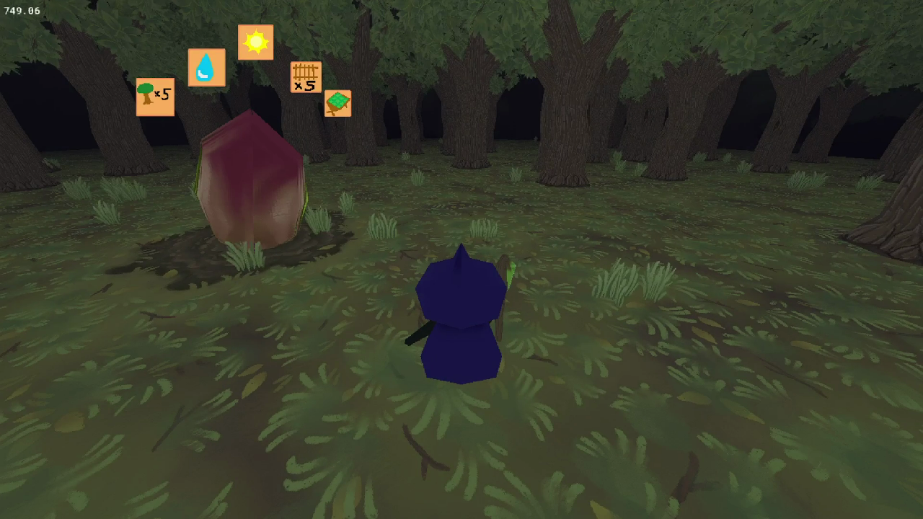
key(Escape)
scroll(883, 299, down, 5)
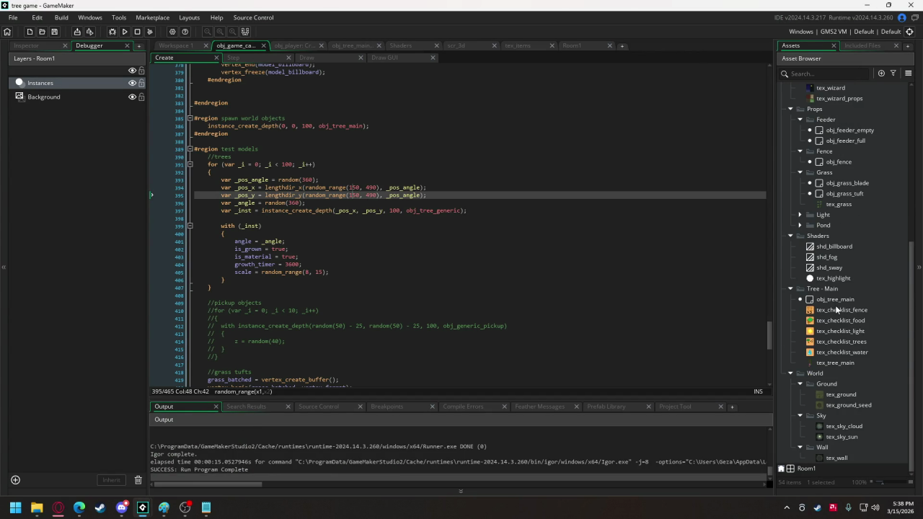
Replace the tex_checklist_fence sprite's frames with the six fence rune images
double_click(856, 311)
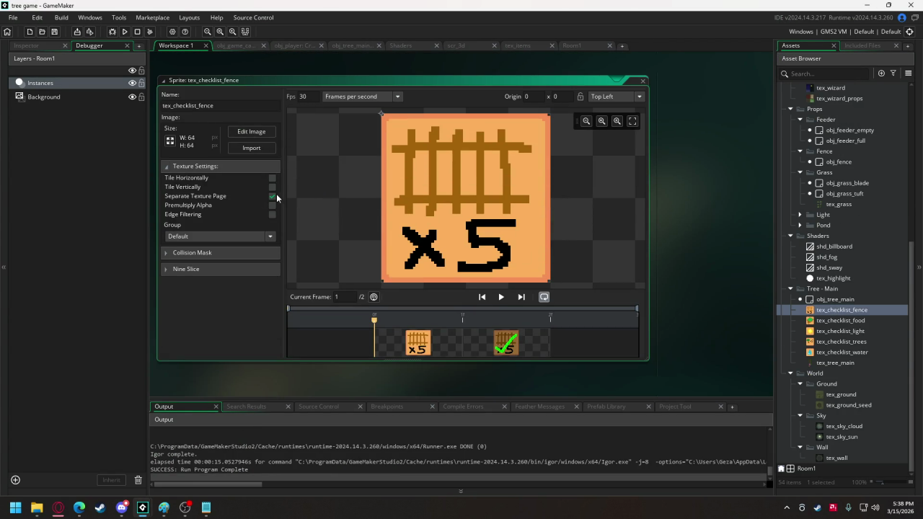
click(270, 150)
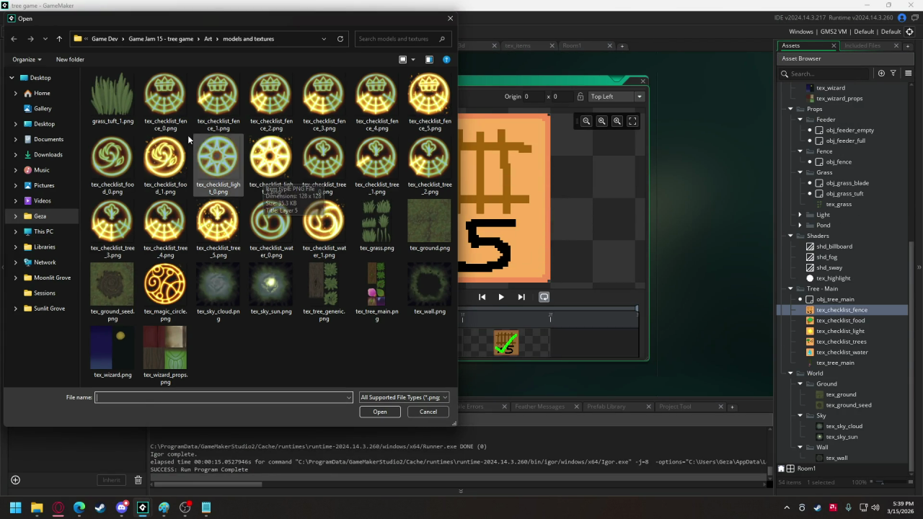
click(167, 108)
shift+click(437, 107)
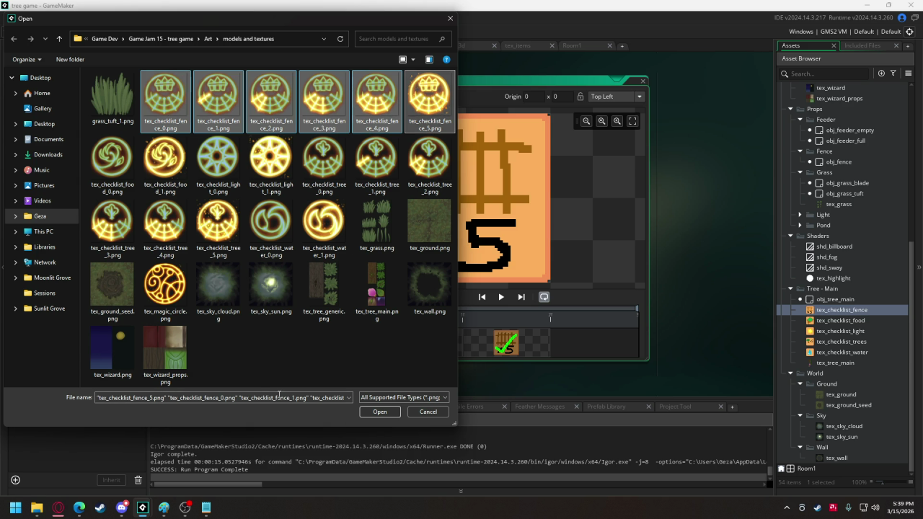
click(375, 413)
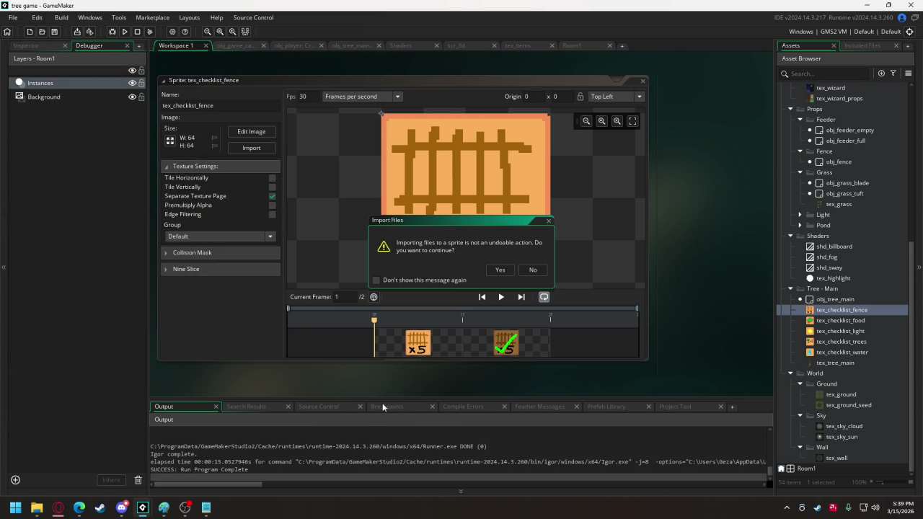
click(504, 269)
Replace the tex_checklist_food sprite's frames with tex_checklist_food_0 and tex_checklist_food_1
double_click(829, 322)
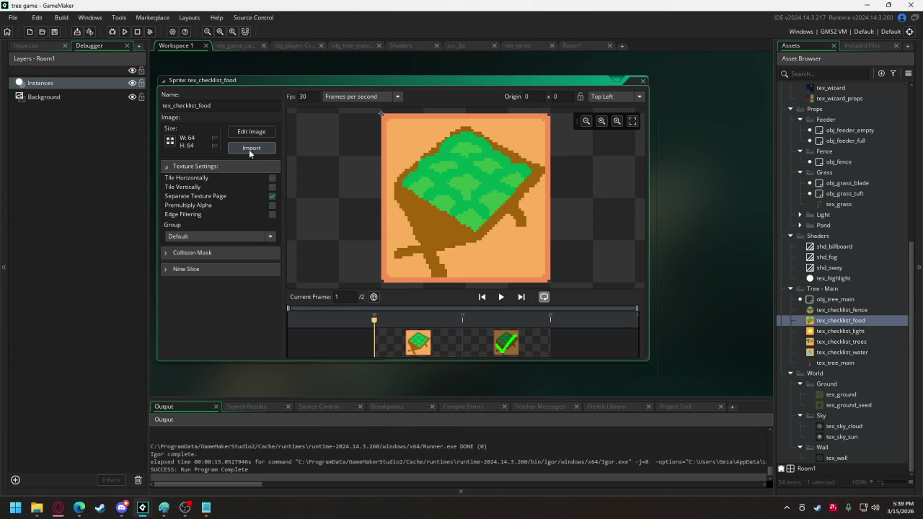
click(250, 150)
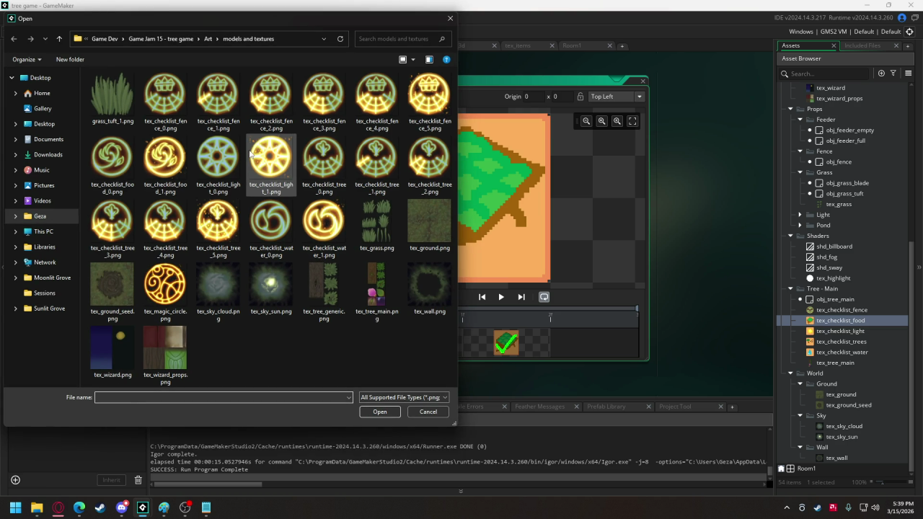
click(112, 155)
shift+click(165, 173)
click(387, 413)
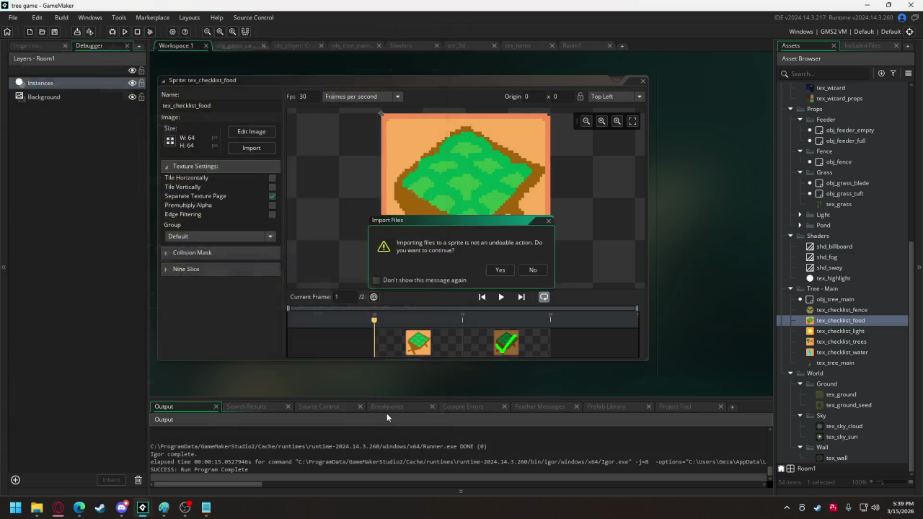
click(501, 271)
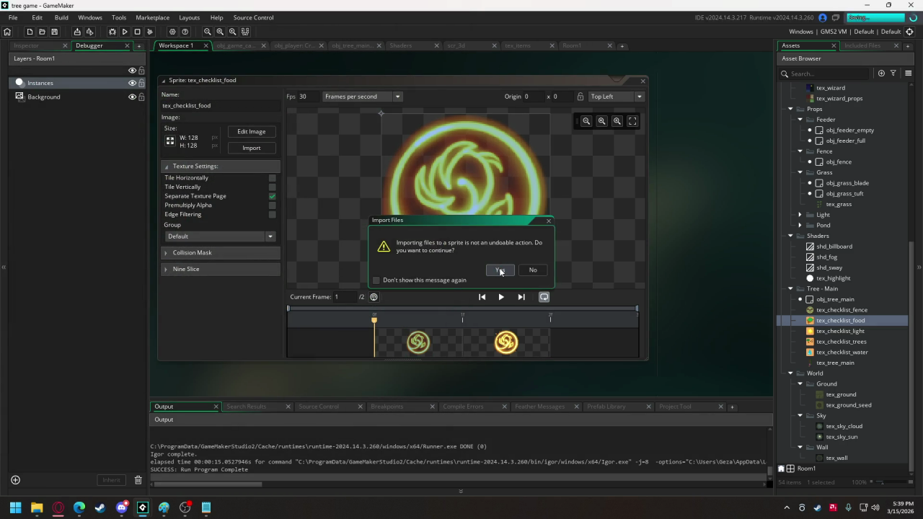
Replace the tex_checklist_light sprite's frames with tex_checklist_light_0 and tex_checklist_light_1
double_click(837, 331)
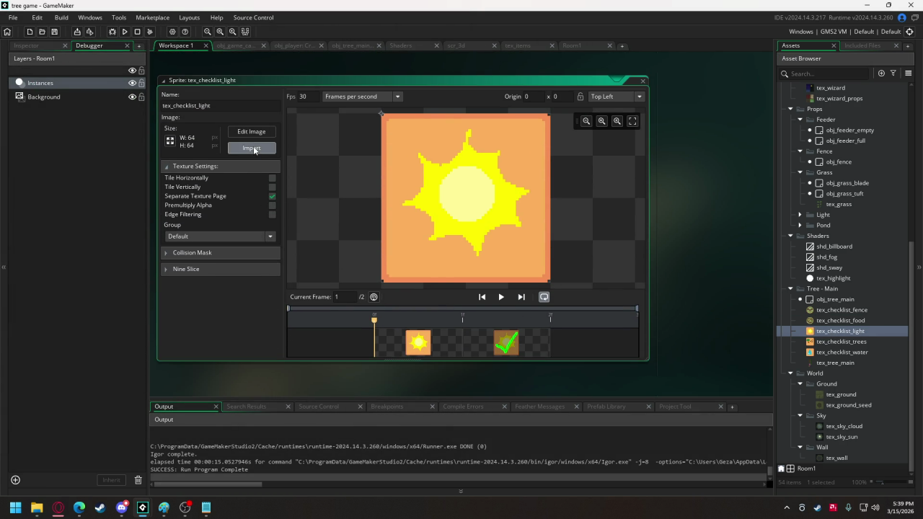
click(251, 148)
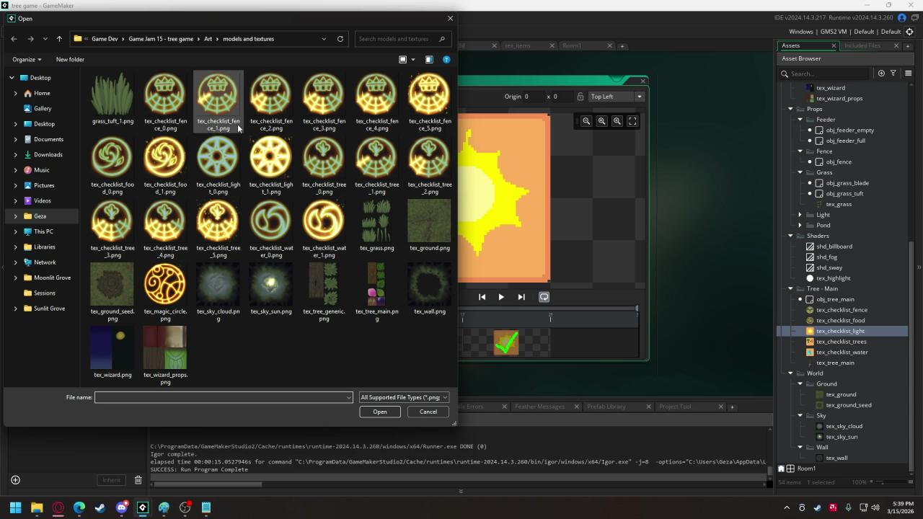
click(209, 164)
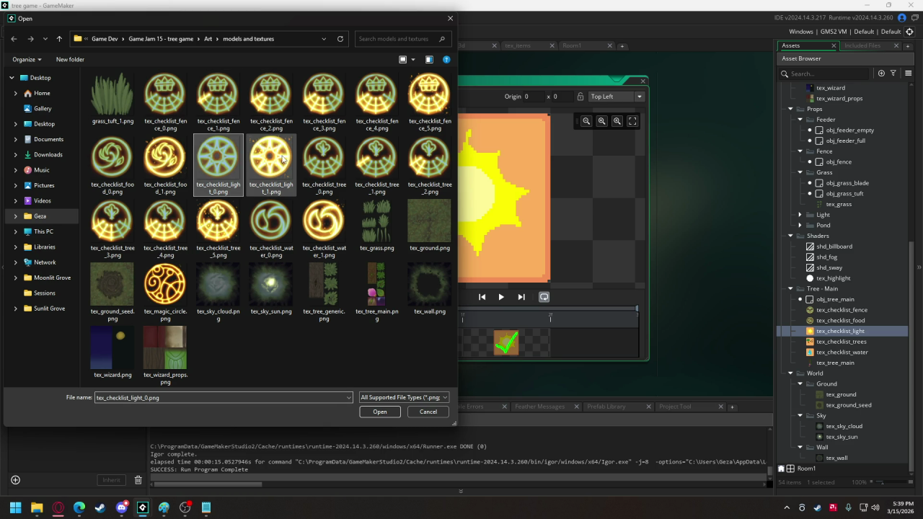
shift+click(283, 159)
click(377, 414)
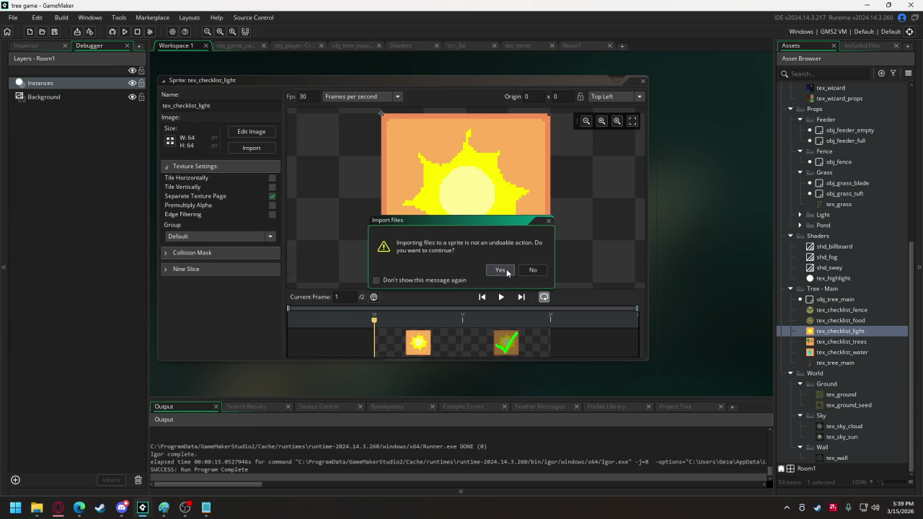
click(507, 271)
Replace the tex_checklist_trees sprite's frames with the tree rune images starting at tex_checklist_tree_0.png
double_click(822, 342)
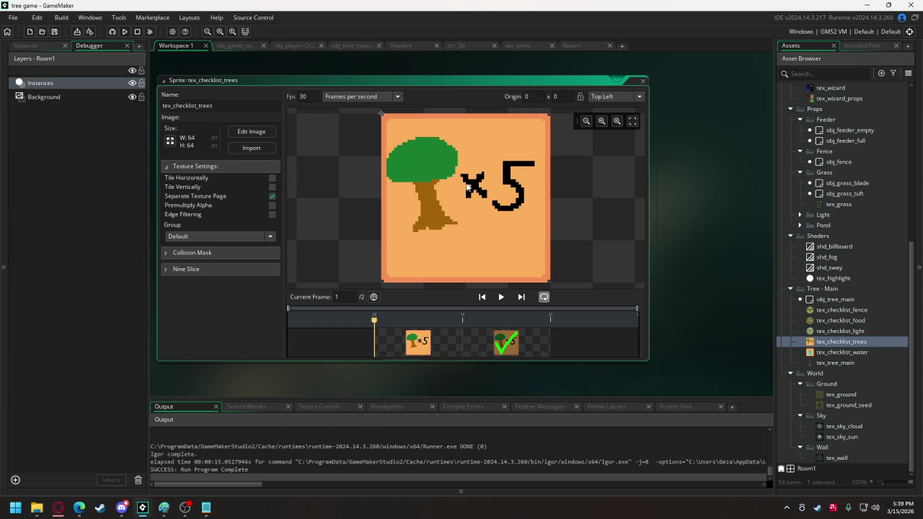
click(251, 148)
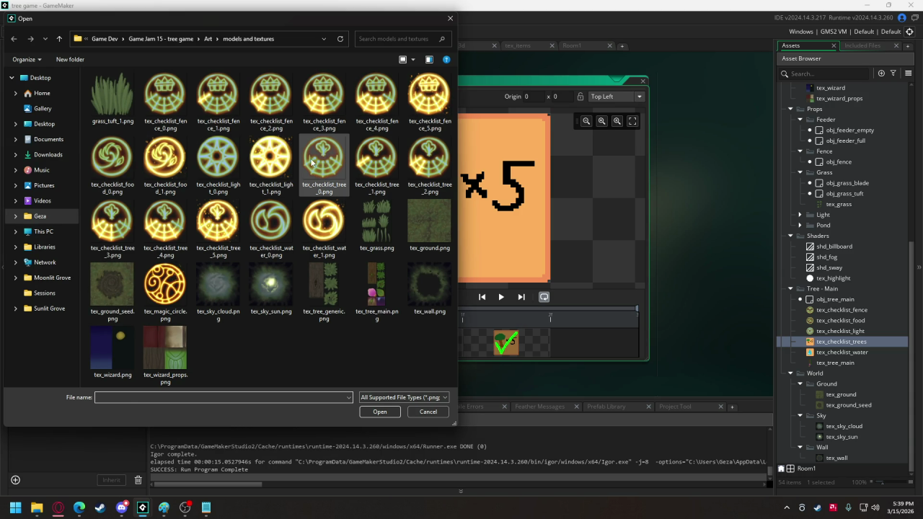
click(323, 162)
shift+click(165, 220)
click(379, 411)
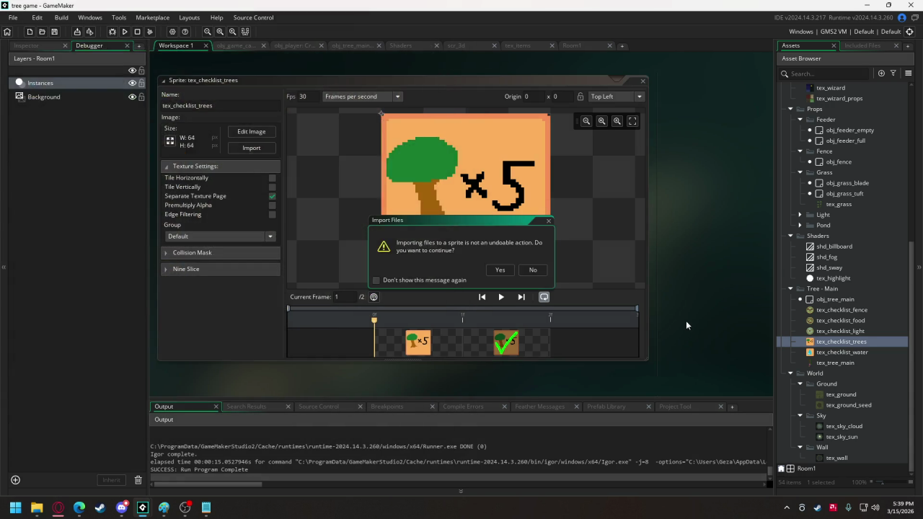
click(500, 270)
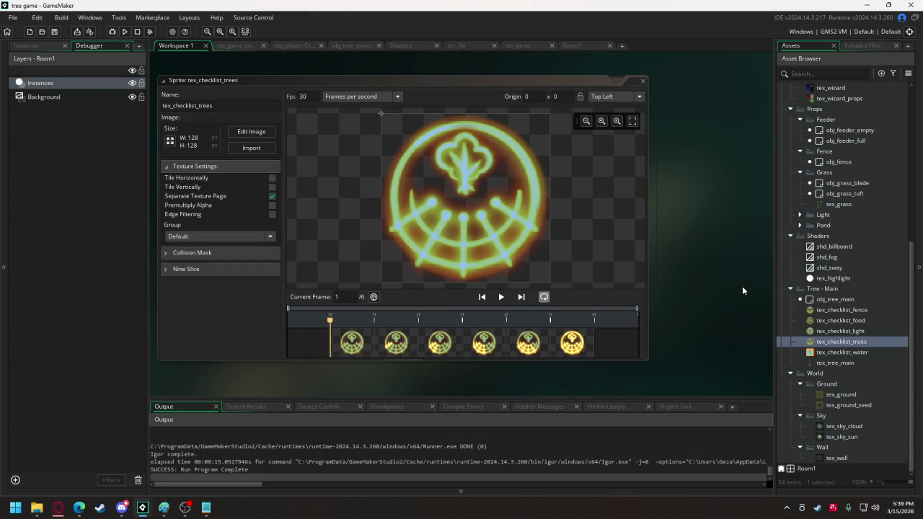
Import tex_checklist_water_0.png and _1.png into the water sprite, then run the game
double_click(839, 352)
click(250, 131)
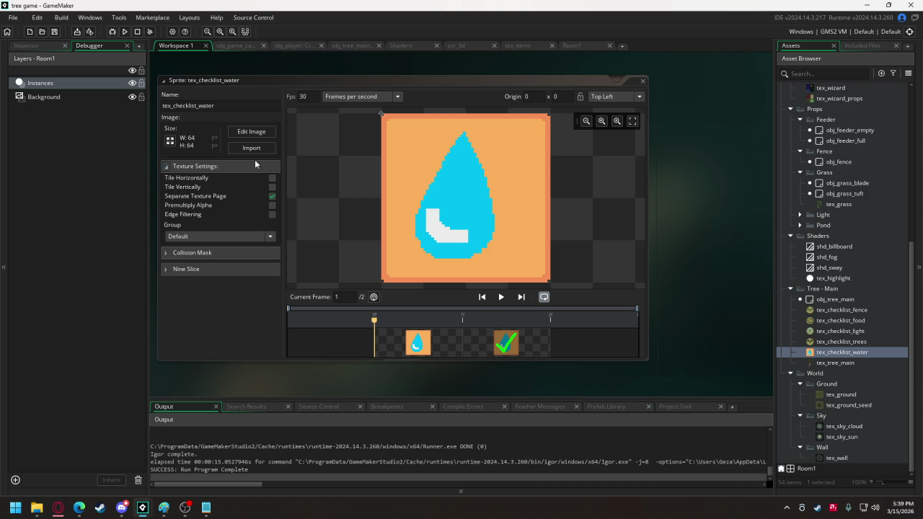
click(251, 148)
click(268, 224)
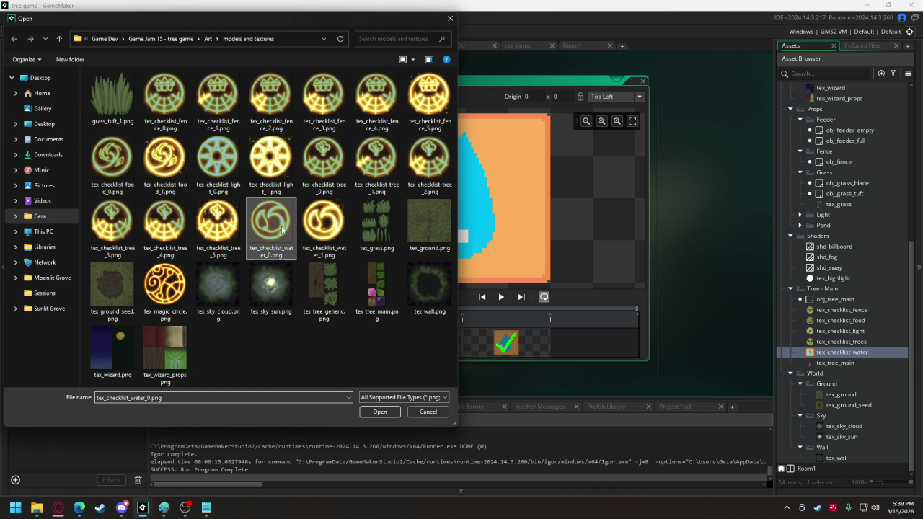
shift+click(323, 220)
click(375, 412)
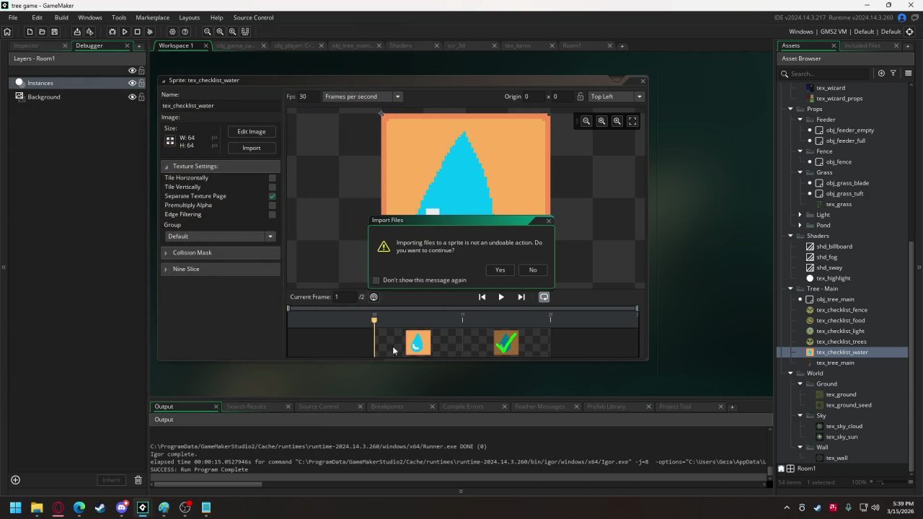
click(500, 270)
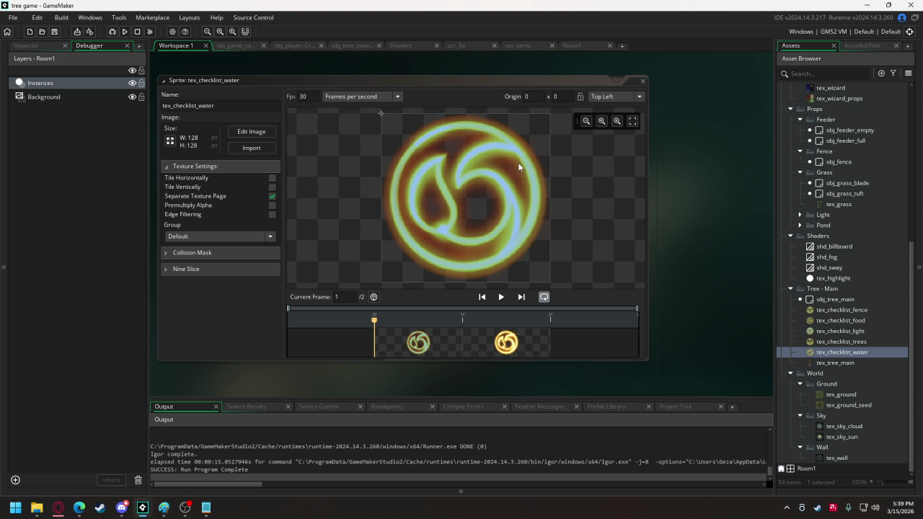
click(127, 33)
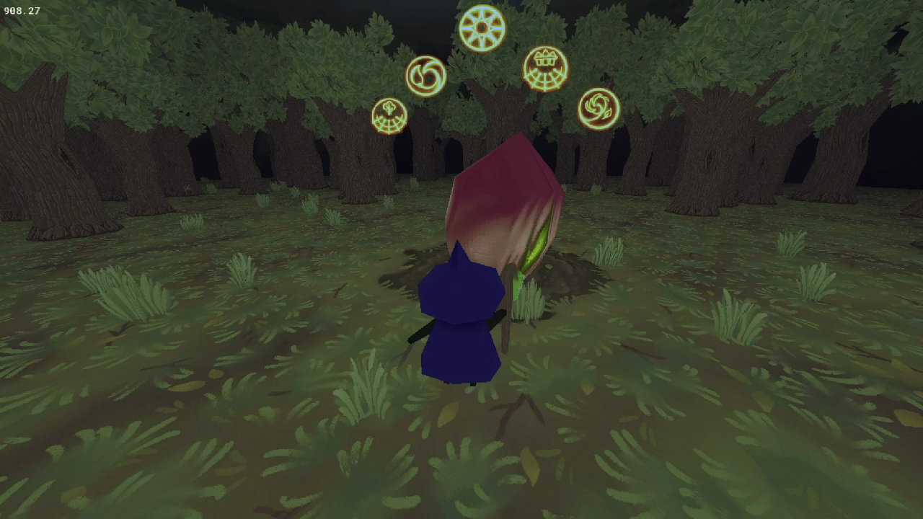
key(Escape)
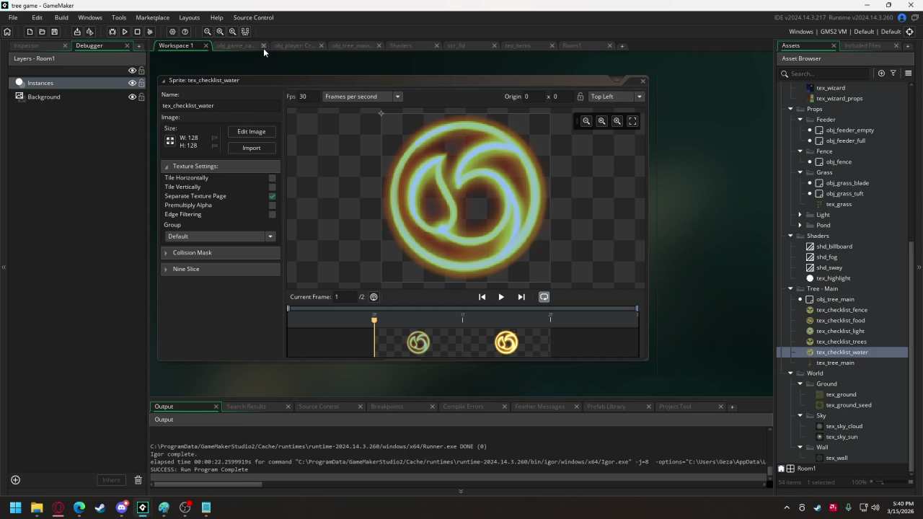
In obj_tree_main's Create event, set the _diag_half uniform to 5 + 0.5 * dsin(current_time / 10), then run
click(340, 46)
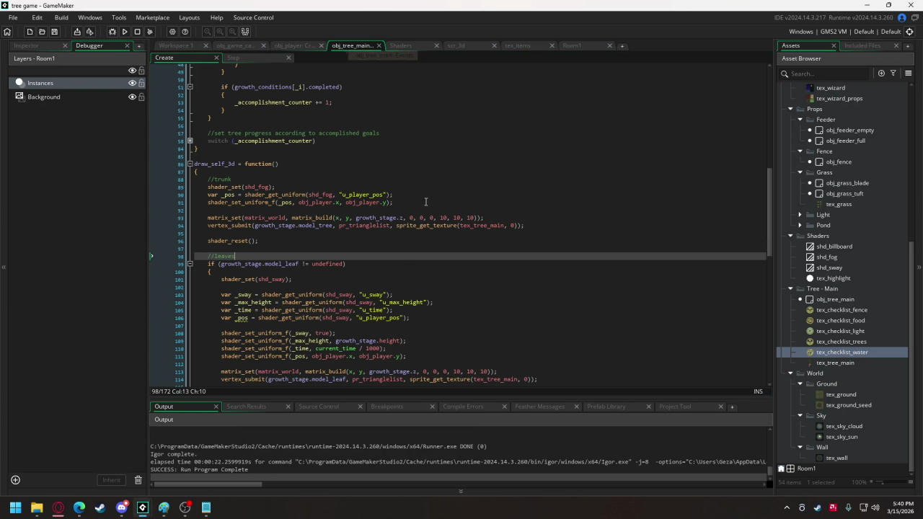
scroll(425, 202, down, 5)
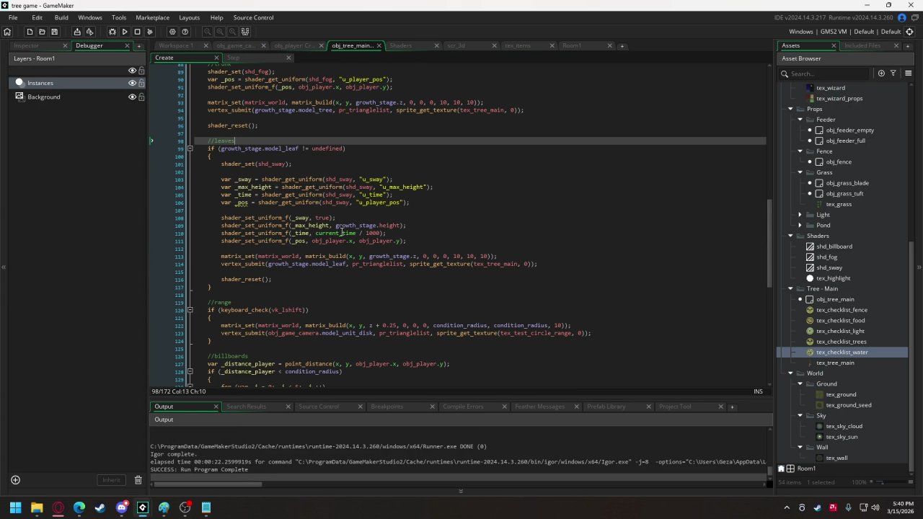
scroll(317, 217, down, 5)
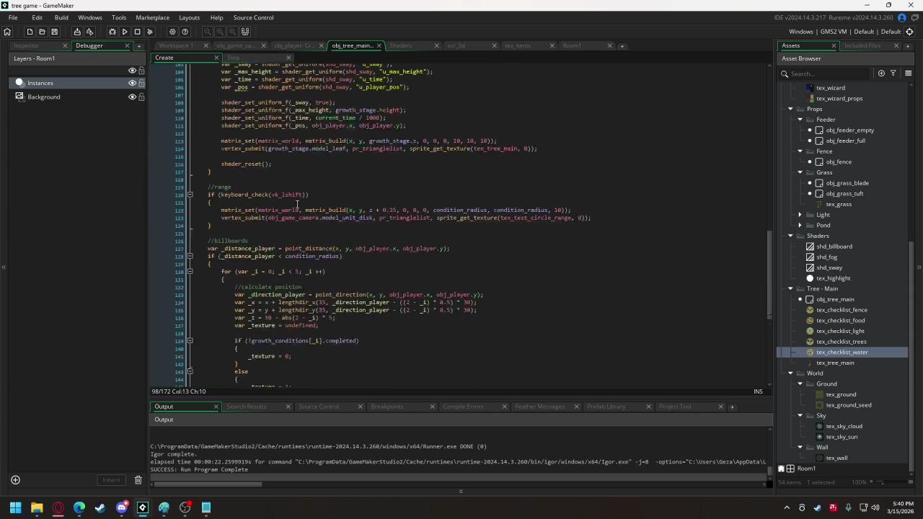
scroll(297, 205, down, 1)
scroll(301, 192, down, 7)
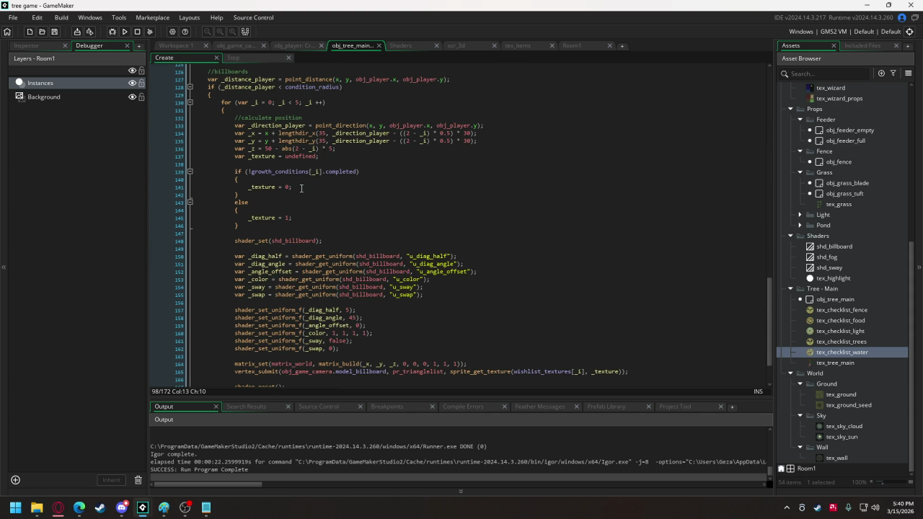
scroll(301, 188, down, 2)
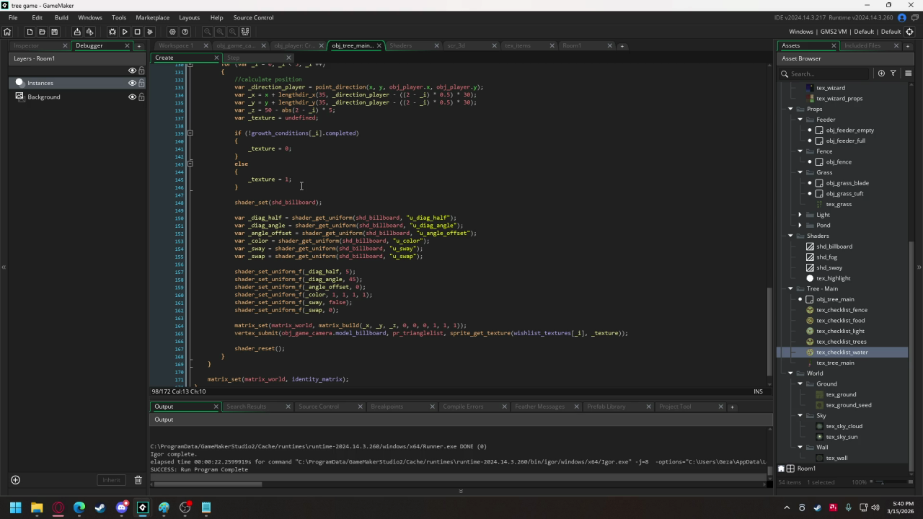
click(347, 271)
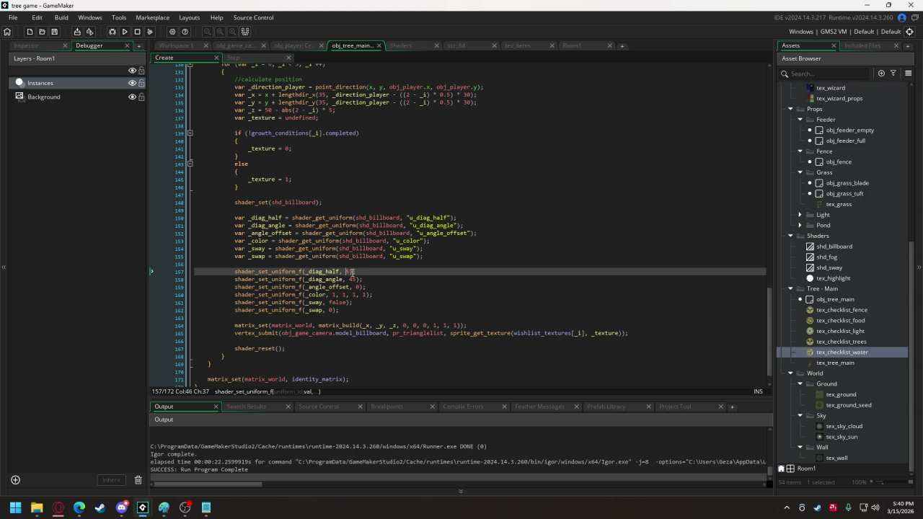
text(5)
text( * )
text(0.5)
text( * dsin)
text((current)
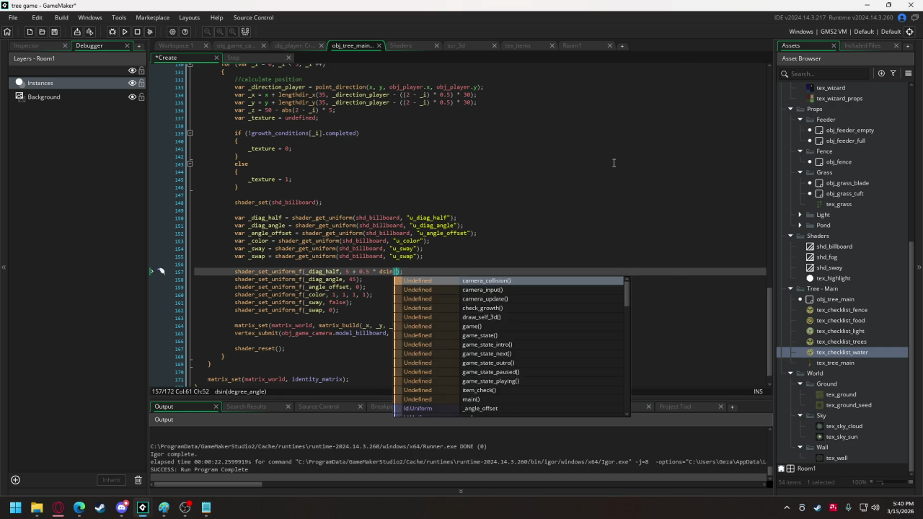
text(_t)
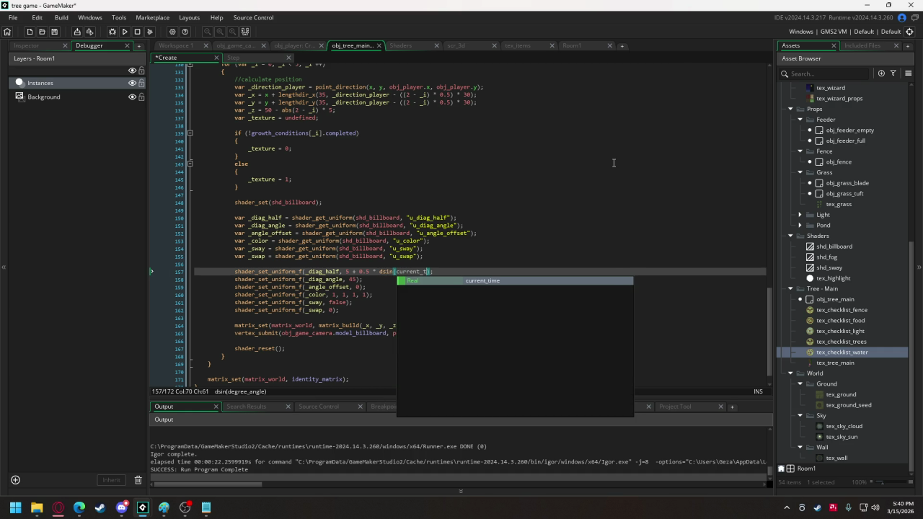
key(Return)
text(/ 10)
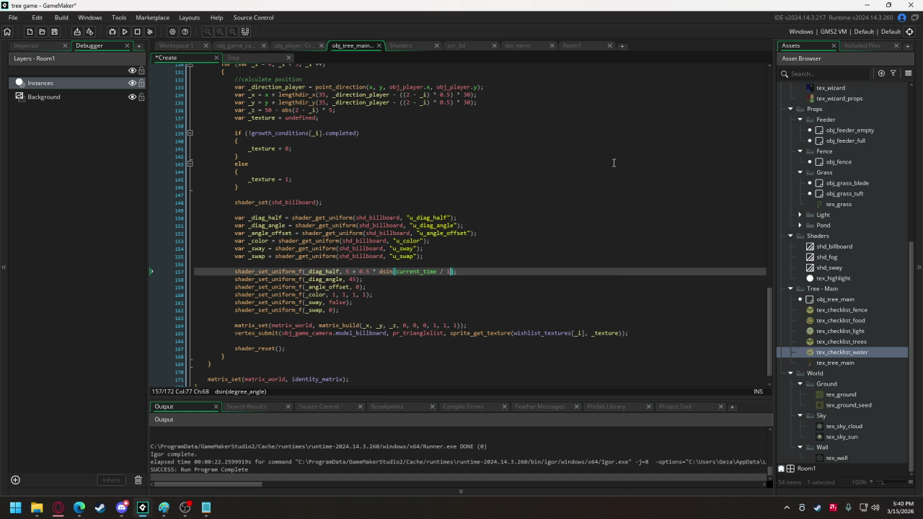
text())
key(F5)
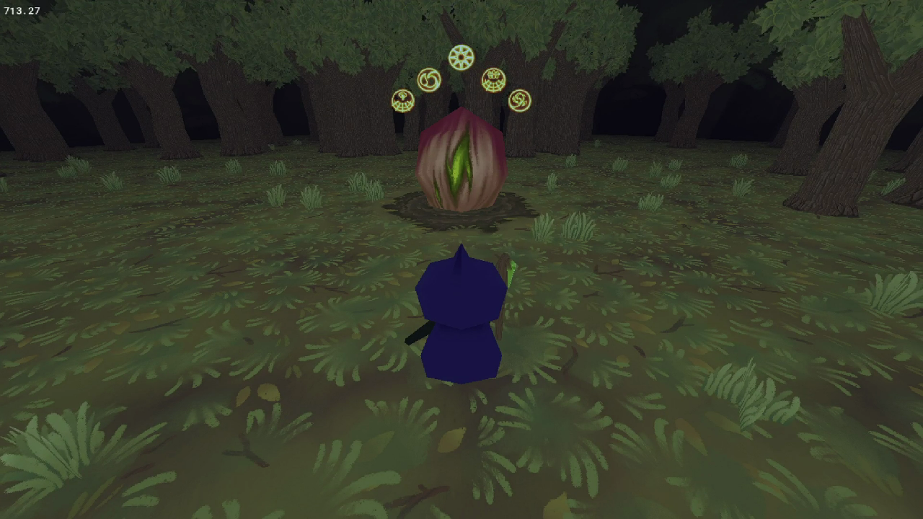
Walk the witch up to the crystal to watch its five rune icons pulse
key(w)
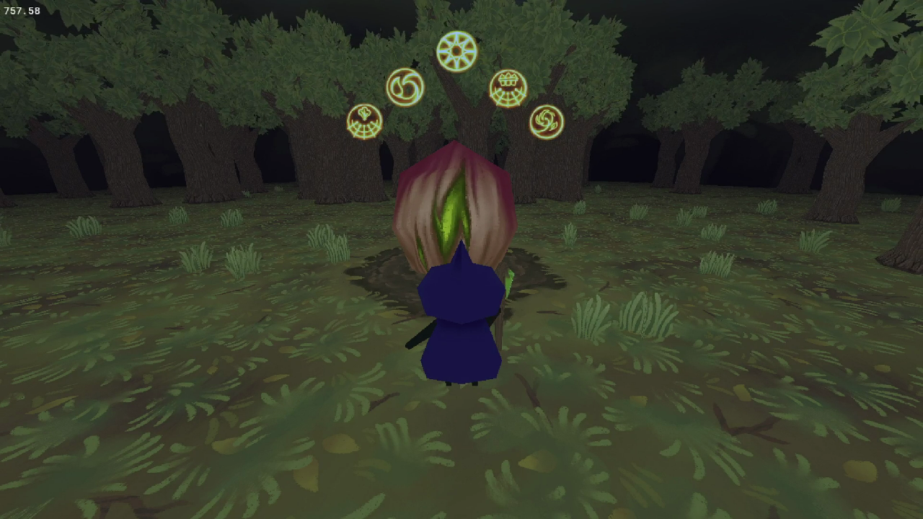
key(Escape)
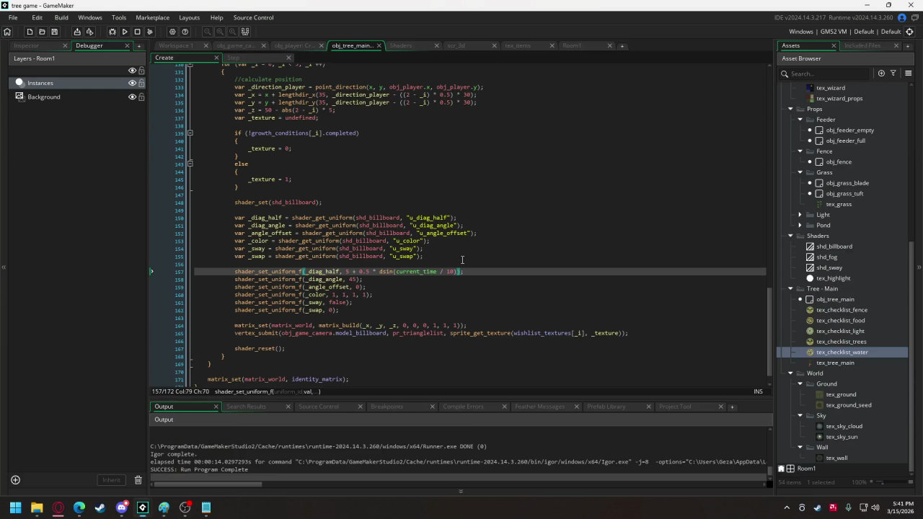
scroll(310, 216, up, 4)
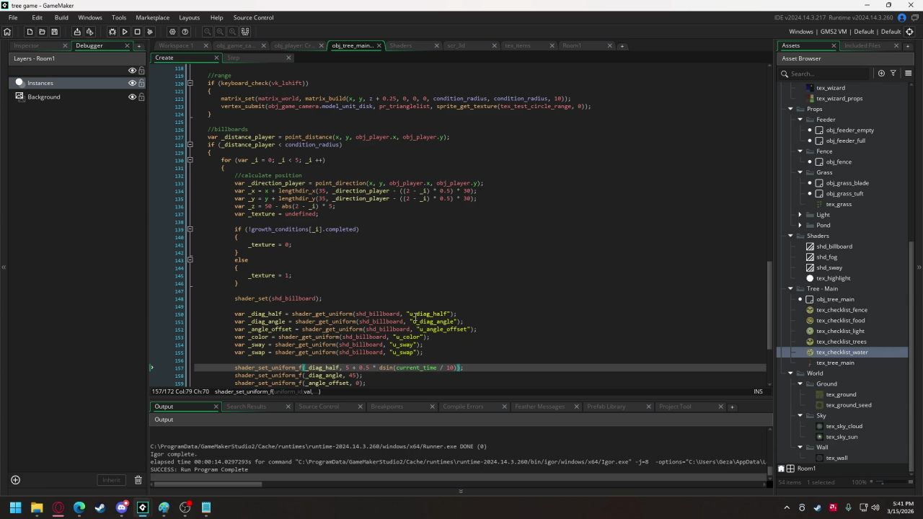
scroll(362, 251, down, 2)
scroll(363, 251, up, 1)
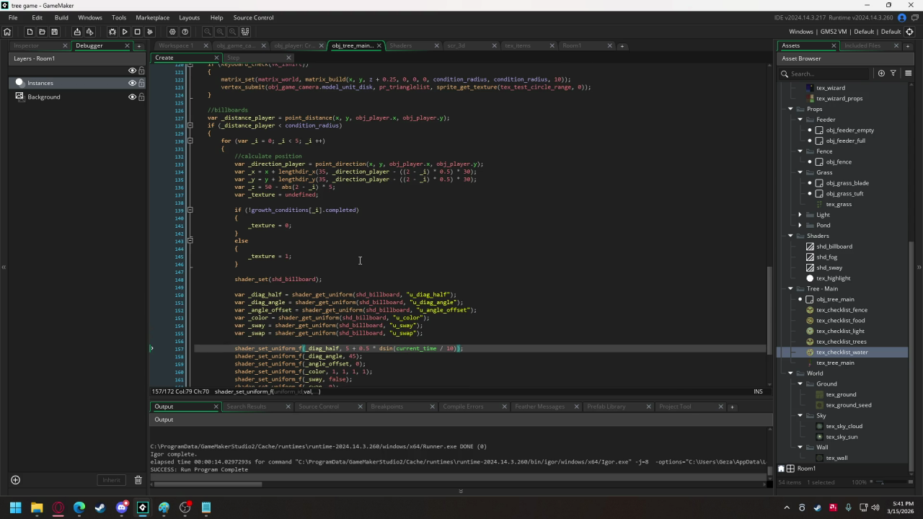
scroll(362, 256, down, 2)
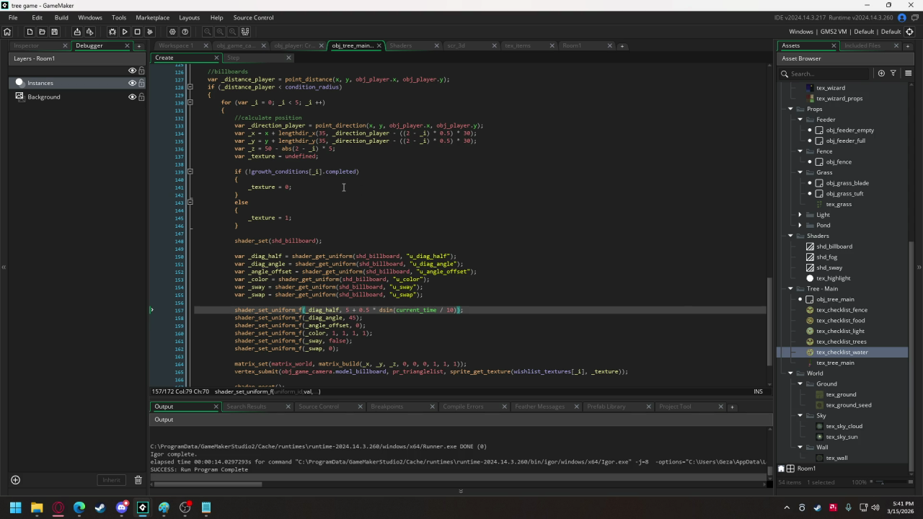
scroll(343, 187, up, 3)
scroll(343, 187, up, 15)
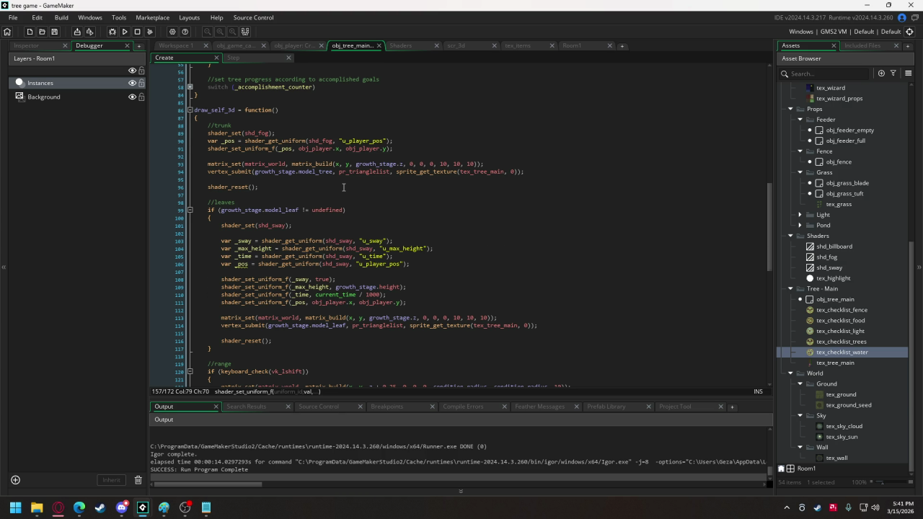
scroll(344, 188, up, 12)
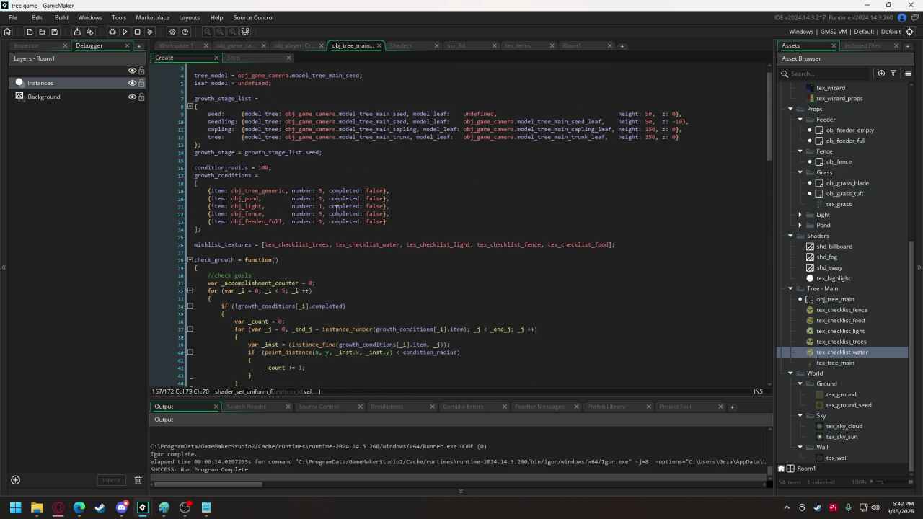
Add a counter: 0 field before completed in the five growth conditions on lines 19–23
drag(330, 190, 330, 221)
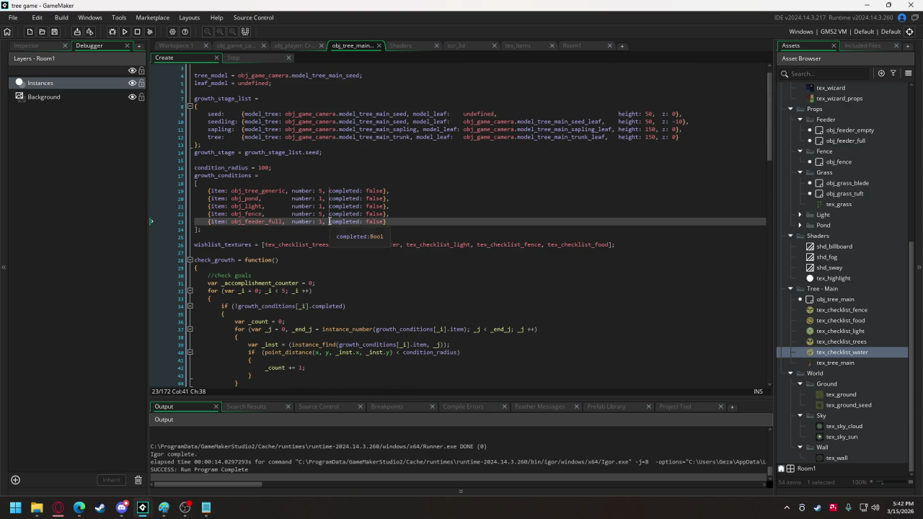
text(counter)
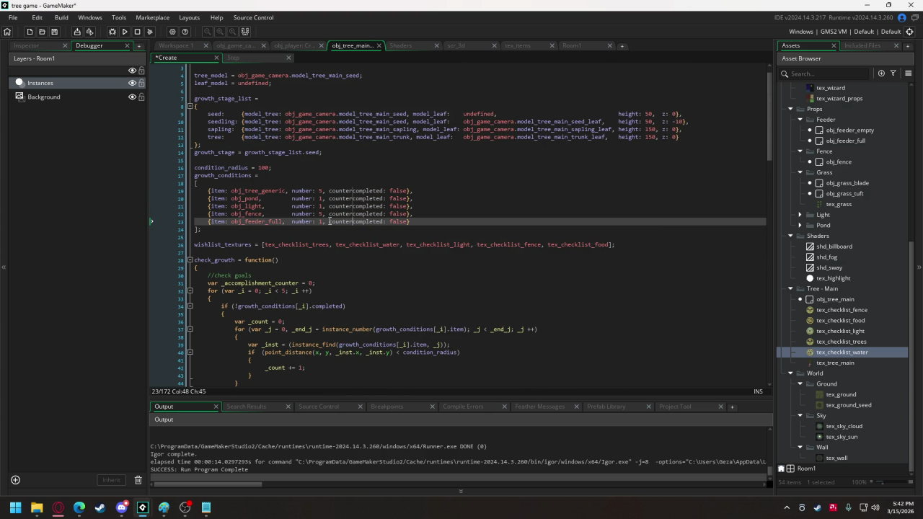
text(: @)
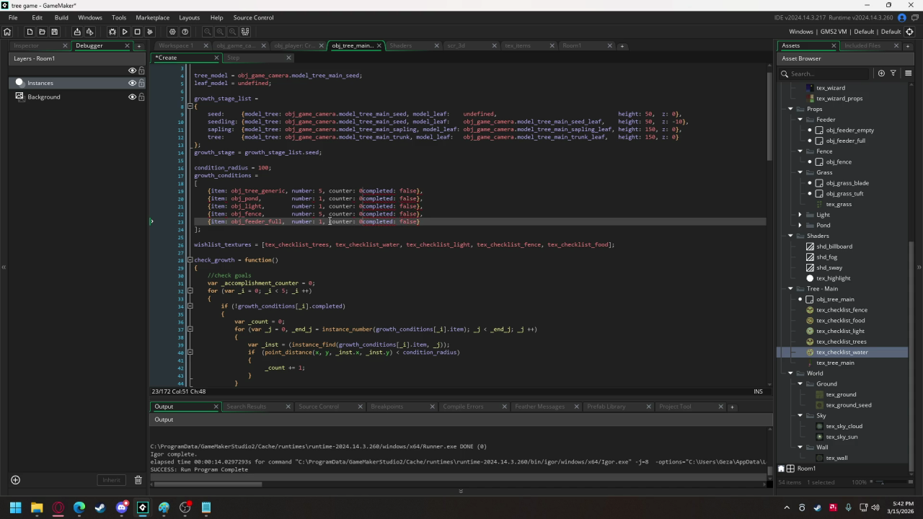
key(BackSpace)
text(0,)
After the counting loop, add growth_conditions[_i].counter = _count on line 46
scroll(347, 201, down, 4)
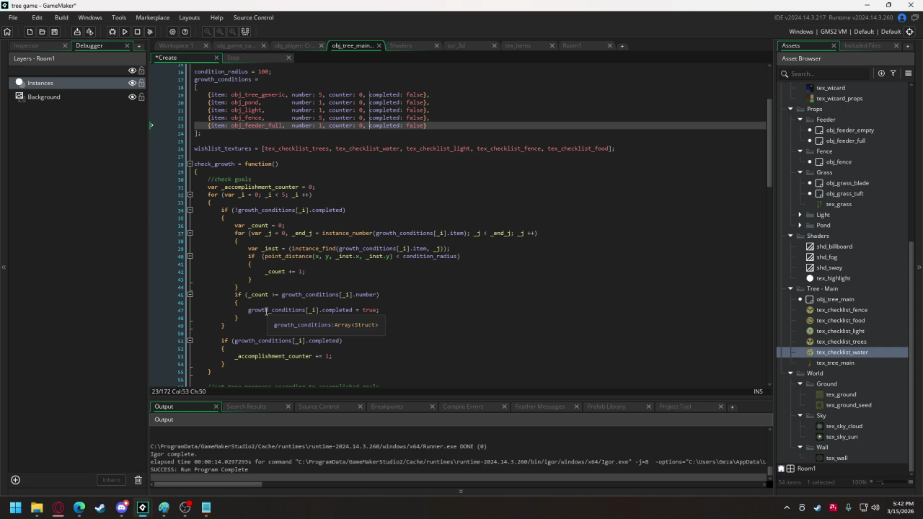
click(259, 286)
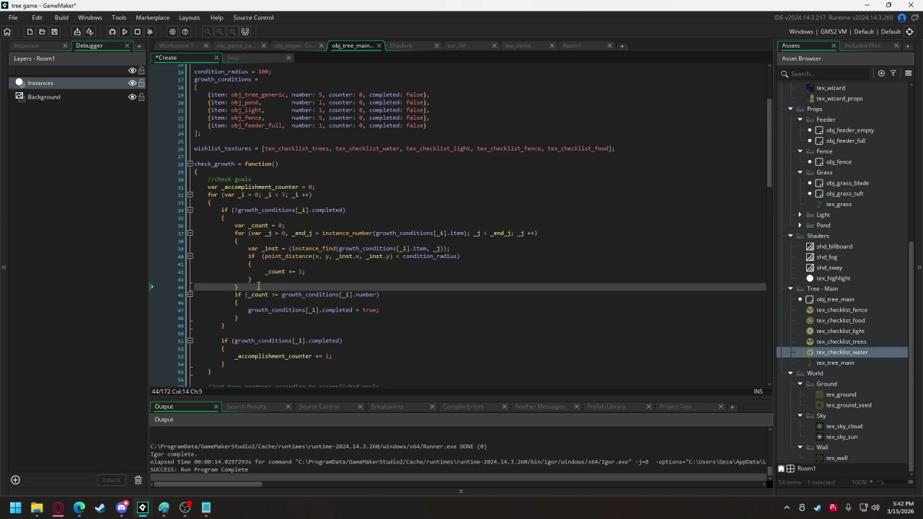
key(Return)
key(Return)
key(Return)
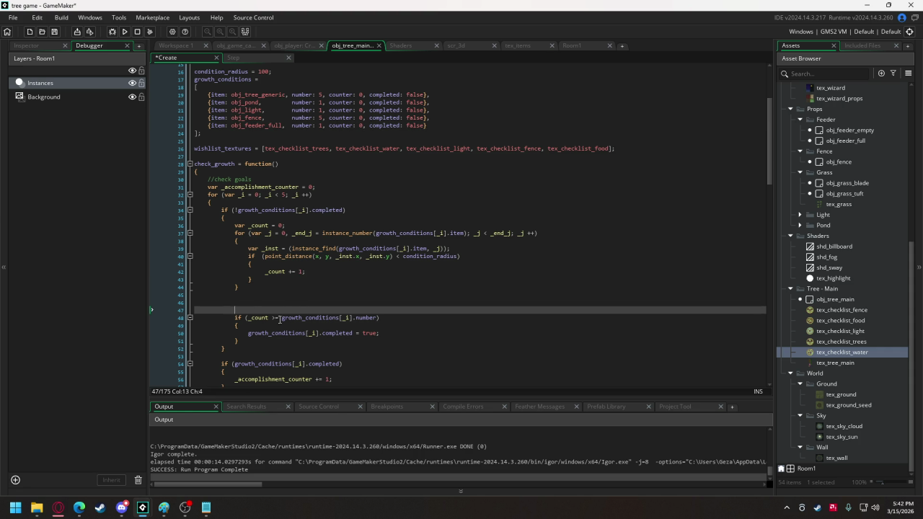
drag(282, 318, 357, 316)
key(ctrl+c)
click(278, 302)
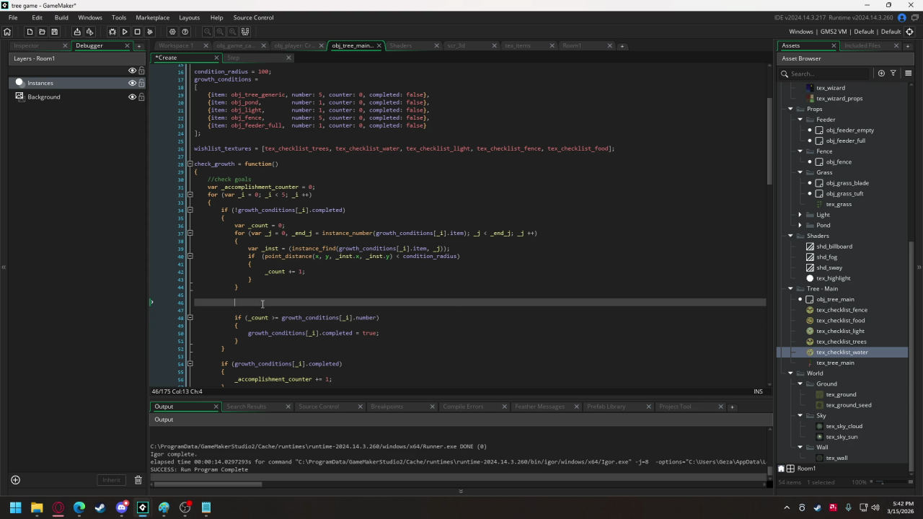
key(ctrl+v)
text(.c)
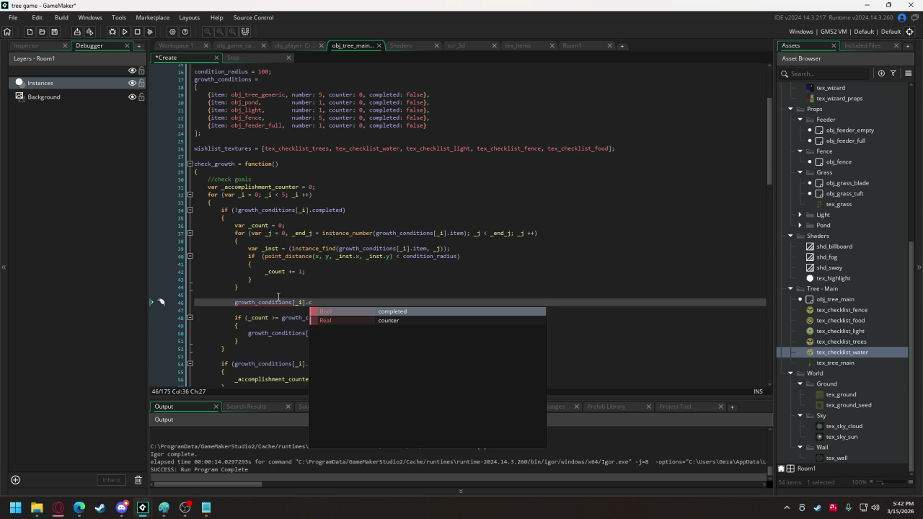
text(o)
key(Return)
text(= )
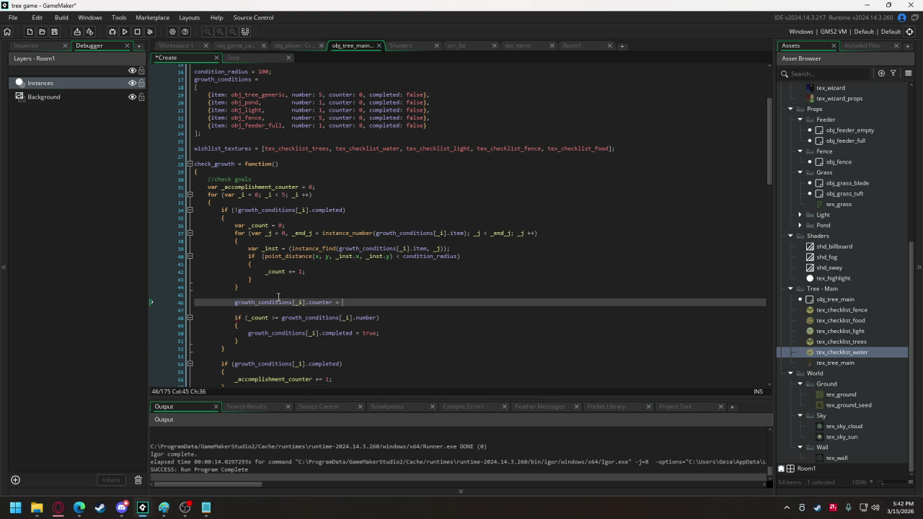
text(_count)
key(Return)
Wrap the assignment as min(_count, growth_conditions[_i].number) to cap the counter
click(343, 302)
text(min()
drag(280, 317, 375, 320)
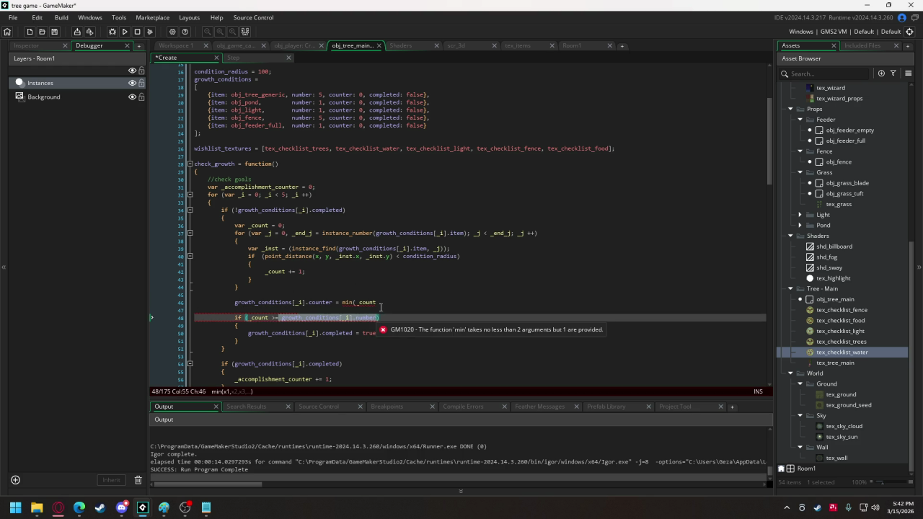
click(383, 302)
text(,)
key(ctrl+v)
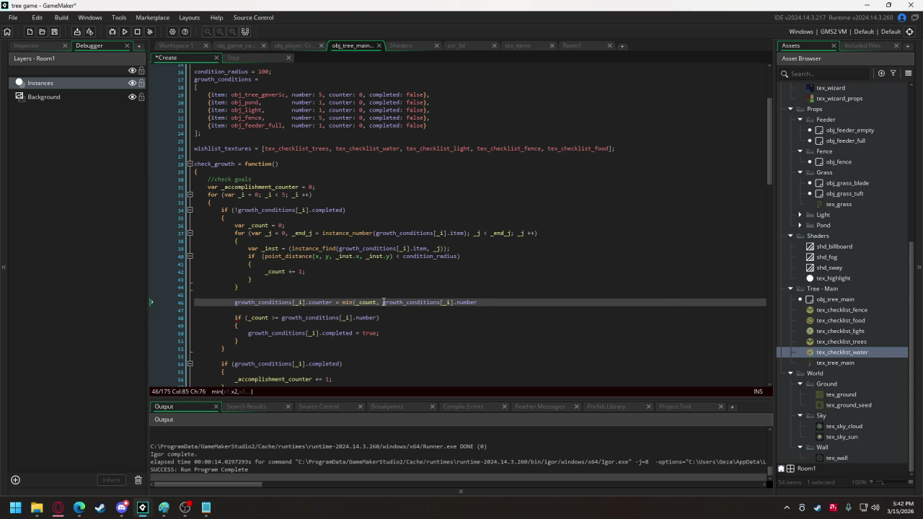
text();)
scroll(326, 271, down, 6)
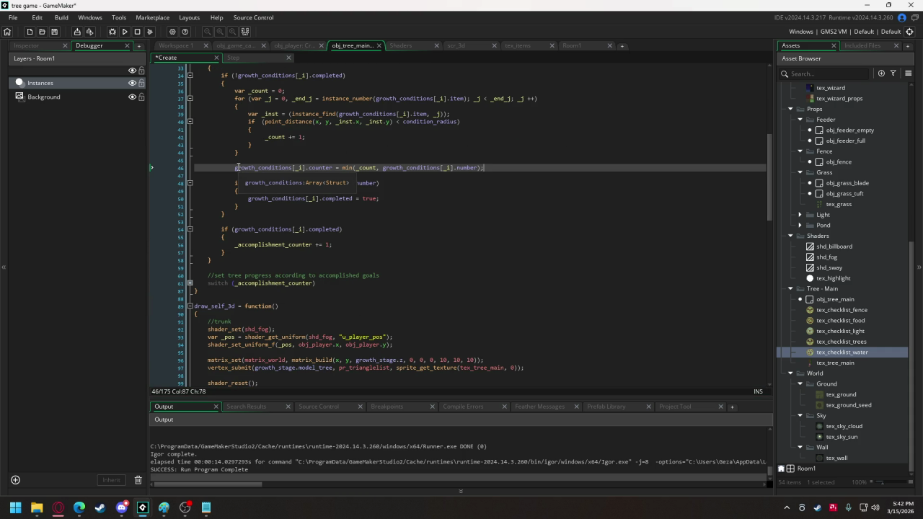
drag(235, 167, 331, 169)
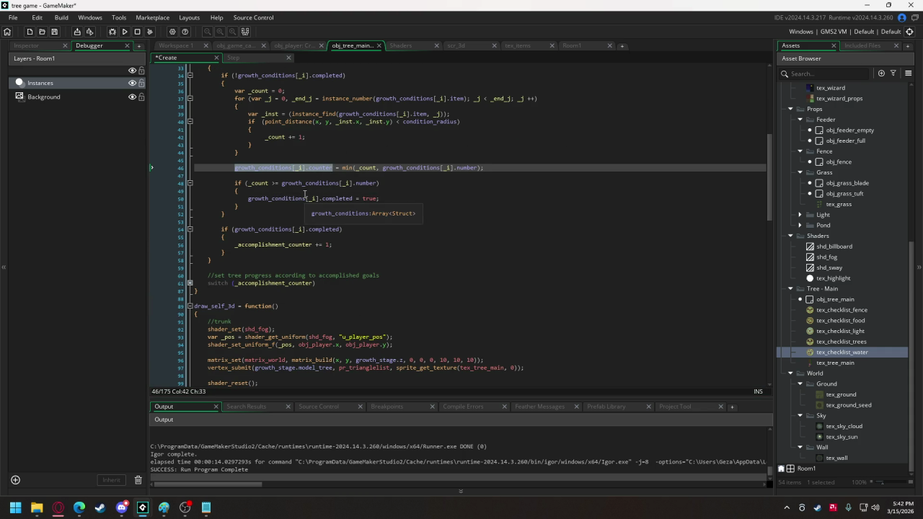
scroll(311, 184, down, 20)
Set _texture to growth_conditions[_i].counter, remove the surrounding completed if/else, unindent it, and run
scroll(309, 179, down, 9)
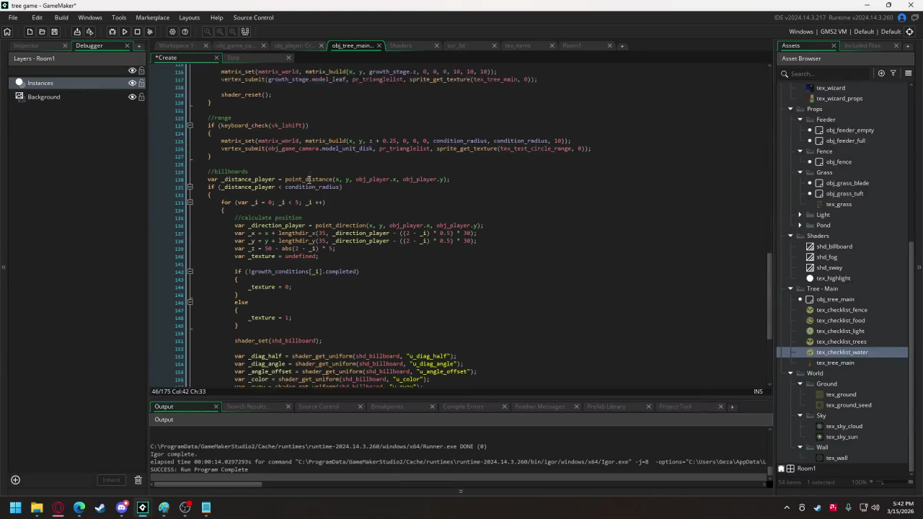
click(289, 230)
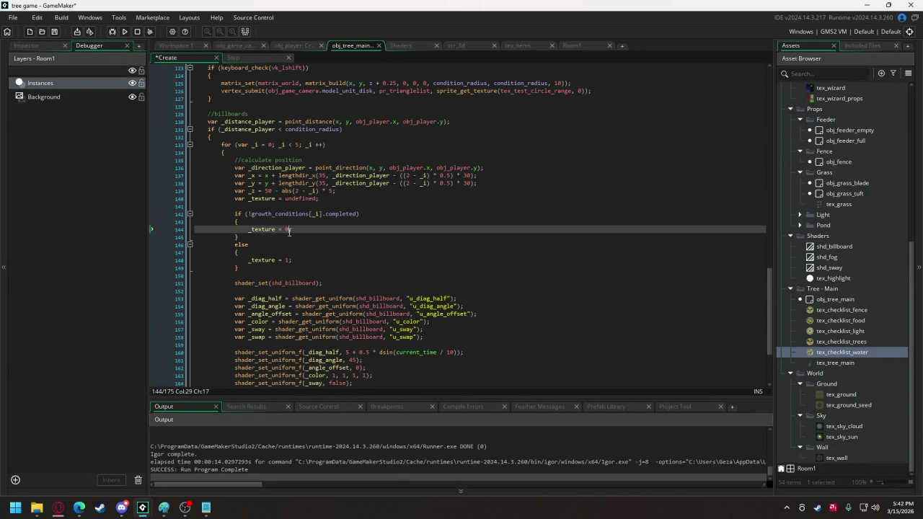
text(growth_conditions[_i].counter)
mouse_move(239, 268)
mouse_down()
mouse_move(191, 258)
mouse_move(187, 240)
mouse_up()
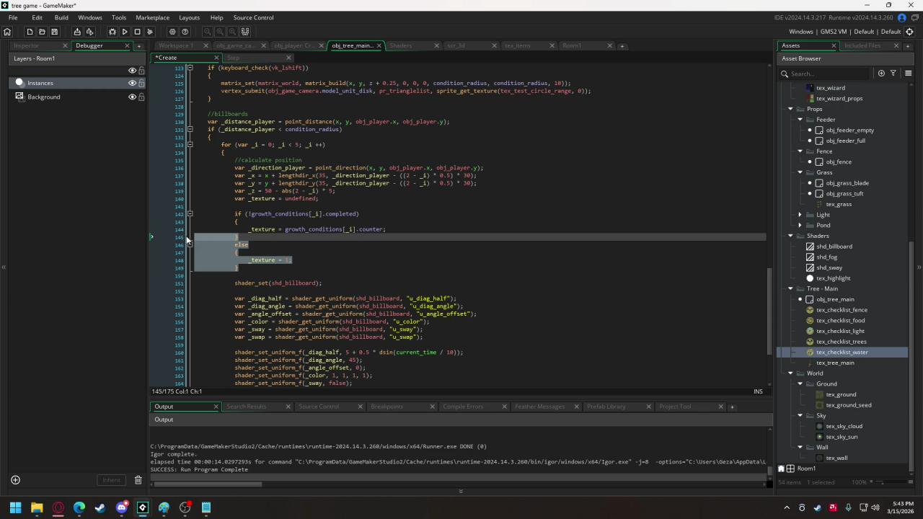
key(Delete)
key(BackSpace)
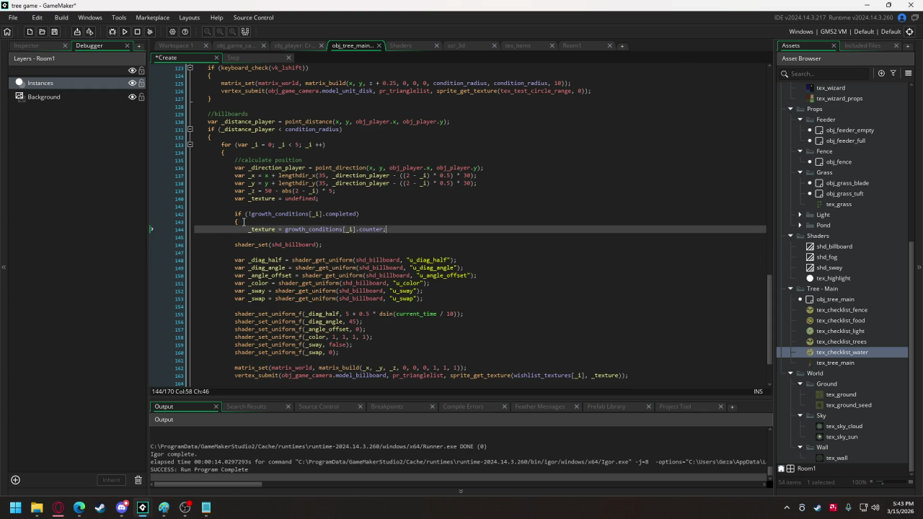
key(shift+Up)
key(BackSpace)
click(245, 212)
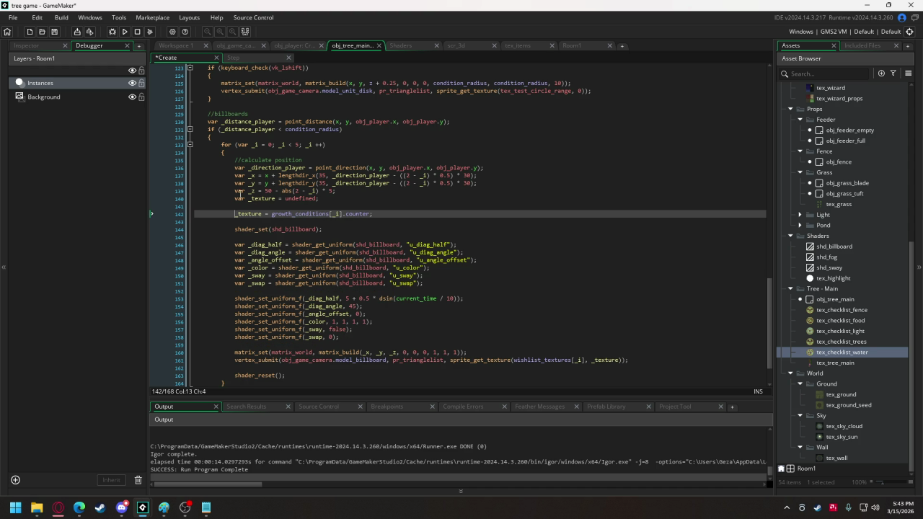
key(BackSpace)
click(120, 32)
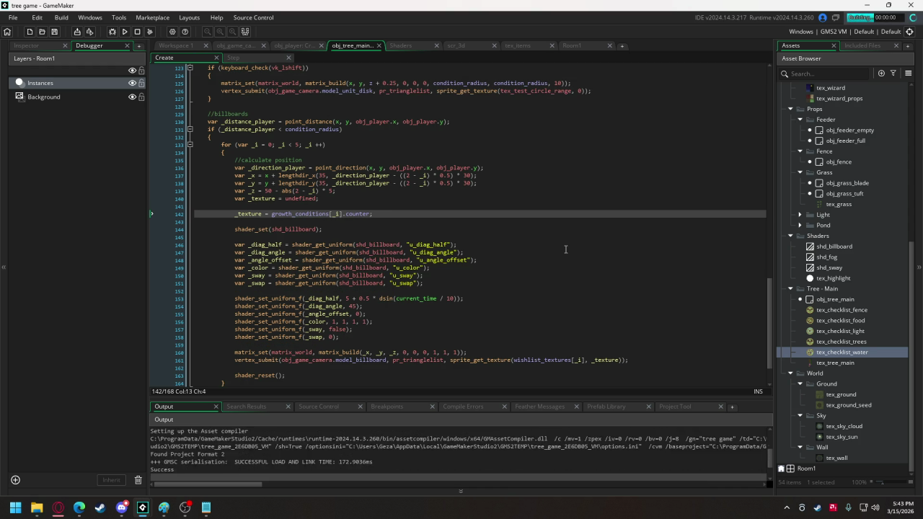
Walk the witch around the pod plant, casting spells ahead and beside it, then return
key(w)
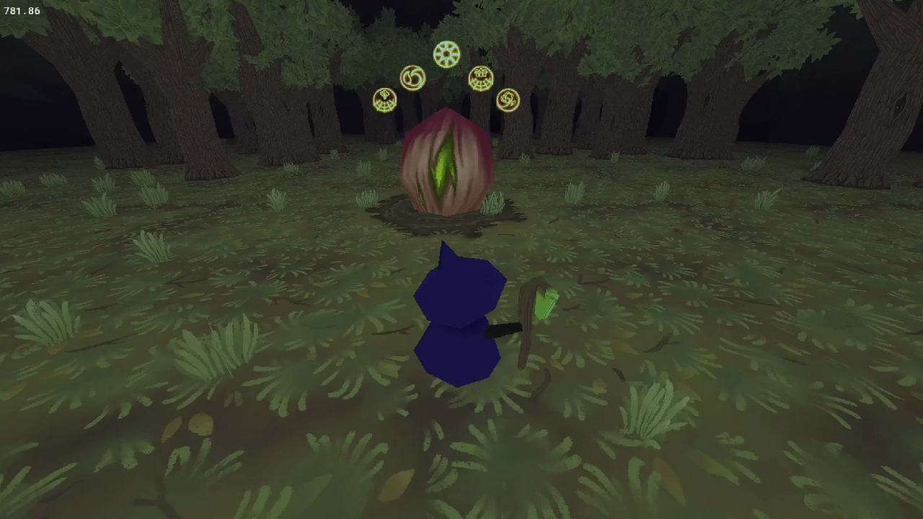
key(d)
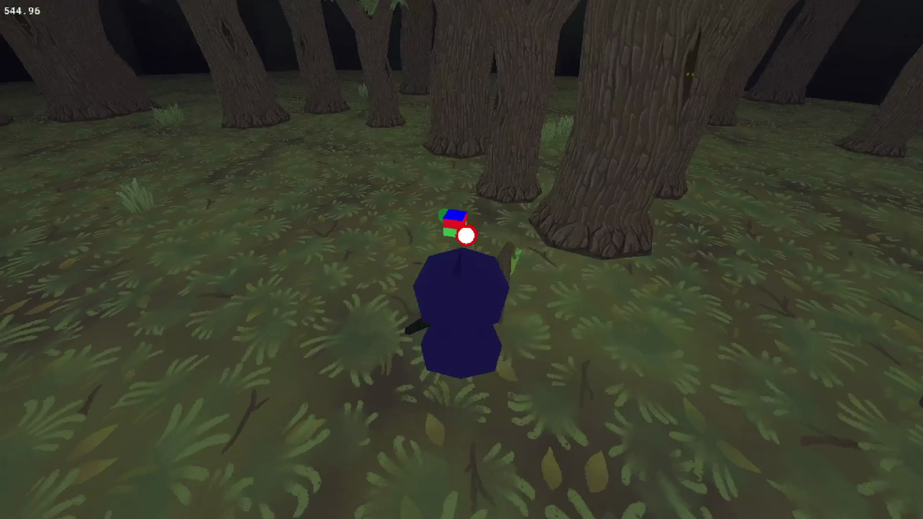
click(466, 231)
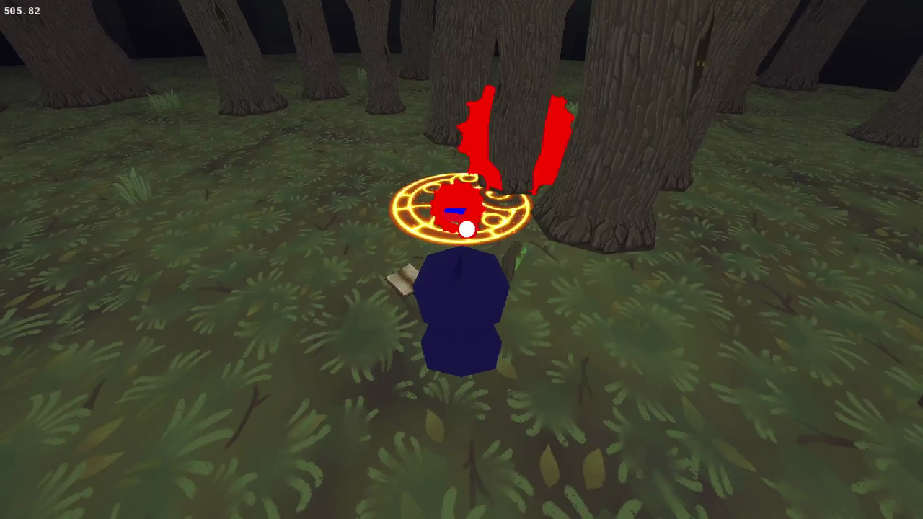
key(a)
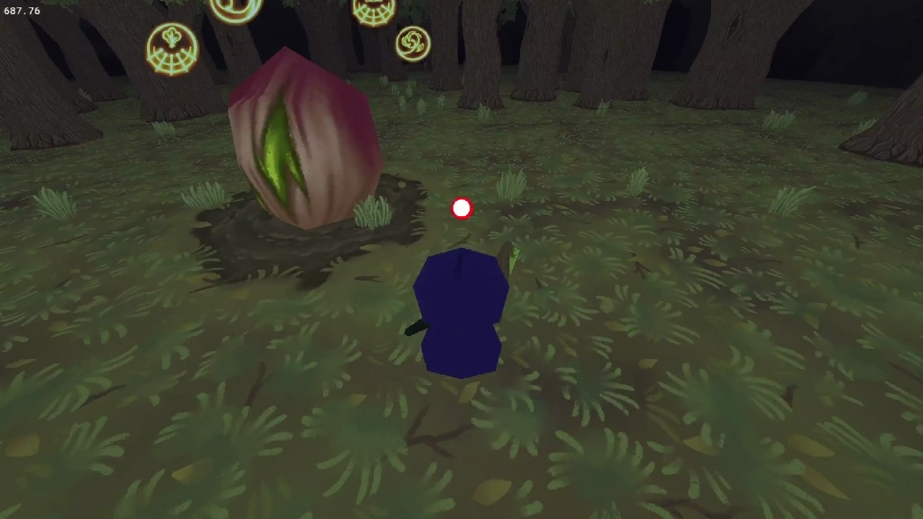
click(444, 196)
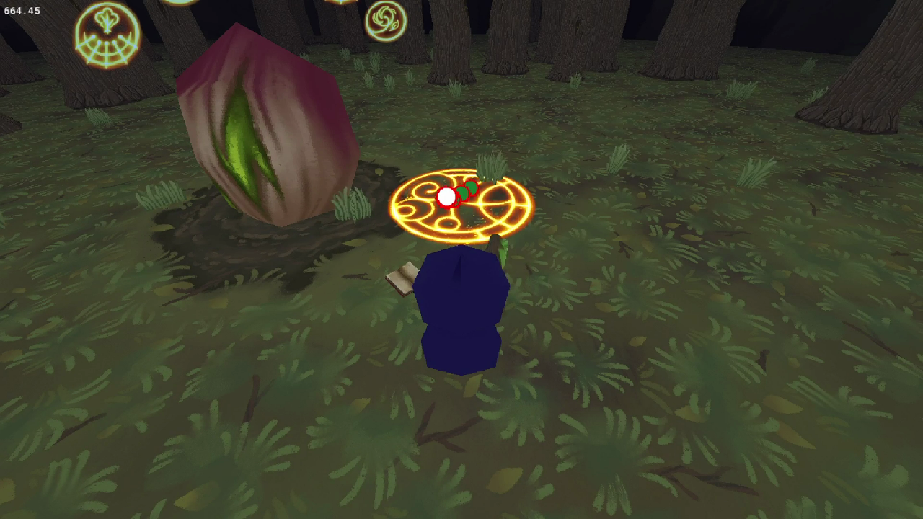
click(445, 195)
key(w)
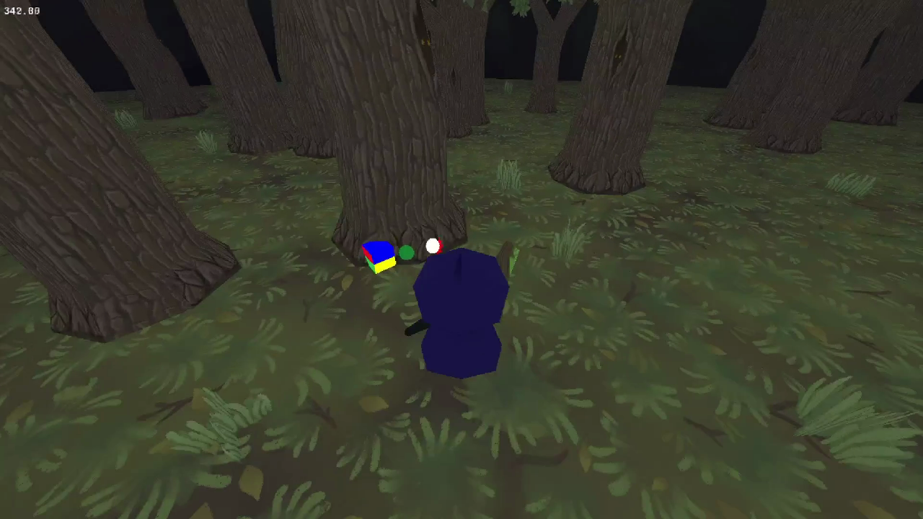
Walk the witch to the main tree, circle it to view the rune icons, then exit
key(w)
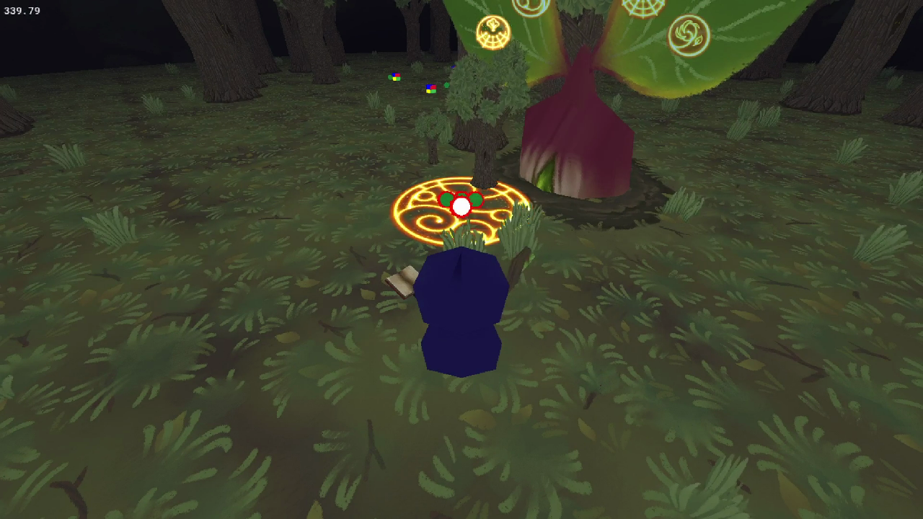
key(w)
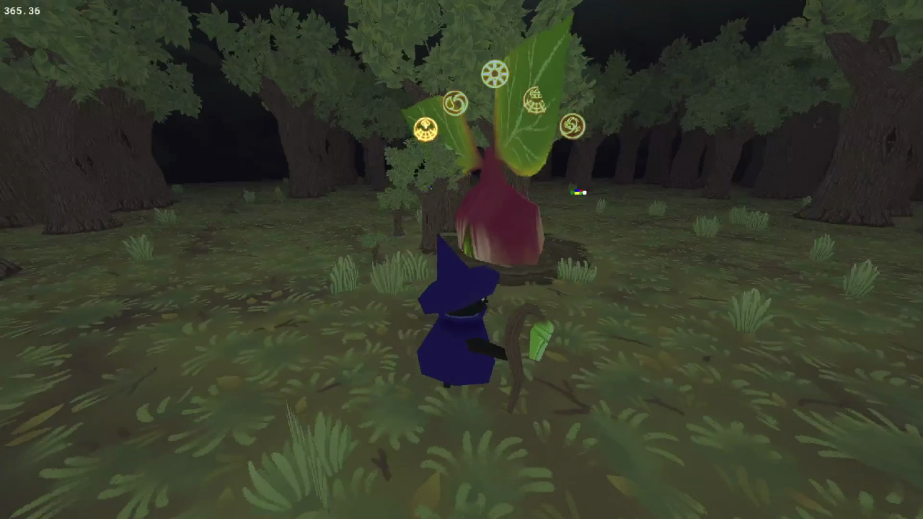
key(1)
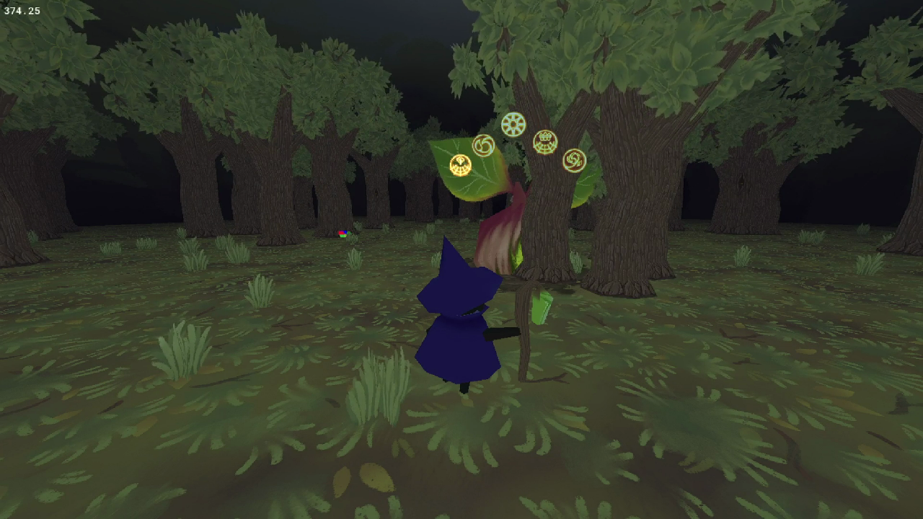
key(Escape)
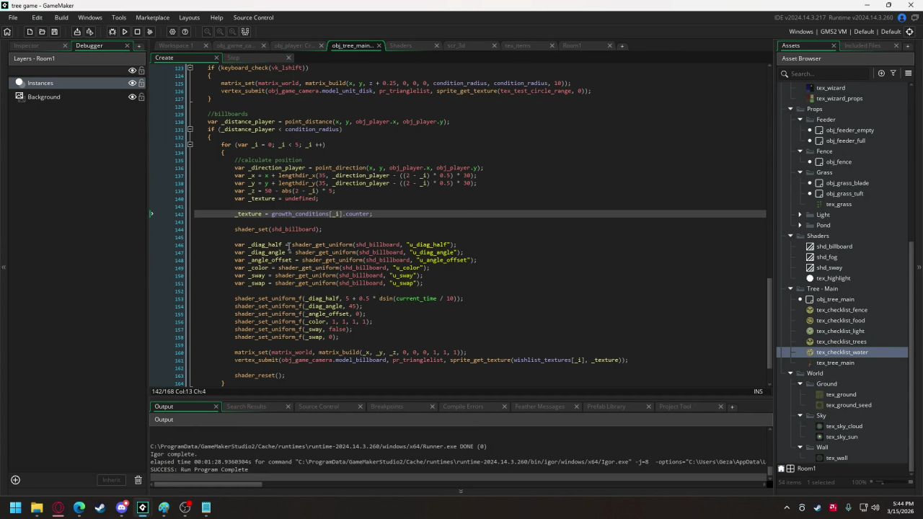
Watch the teammate's live stream of the leaf texture painting in Discord's General channel
click(121, 507)
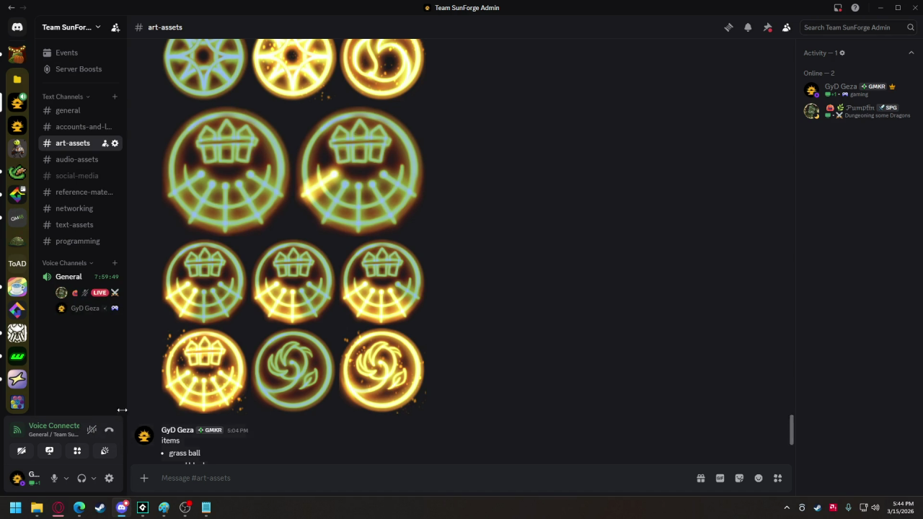
mouse_move(86, 292)
click(195, 411)
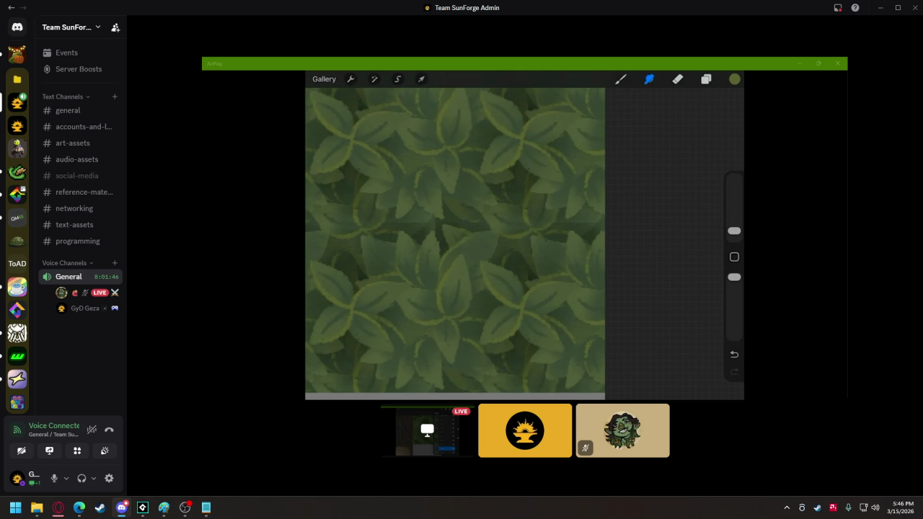
Delete the fog shader, world-edge trees, ungrabbable object and wizard limbs lines from the notes
click(204, 508)
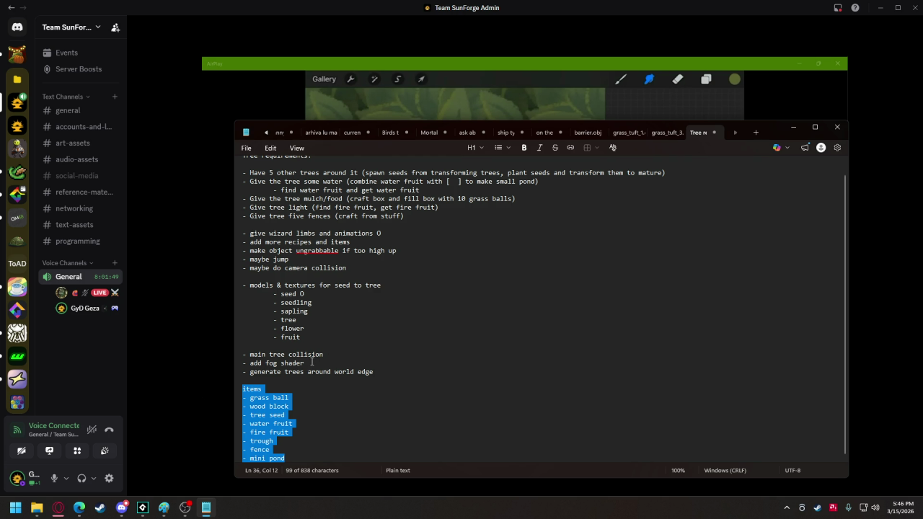
drag(312, 363, 241, 362)
key(BackSpace)
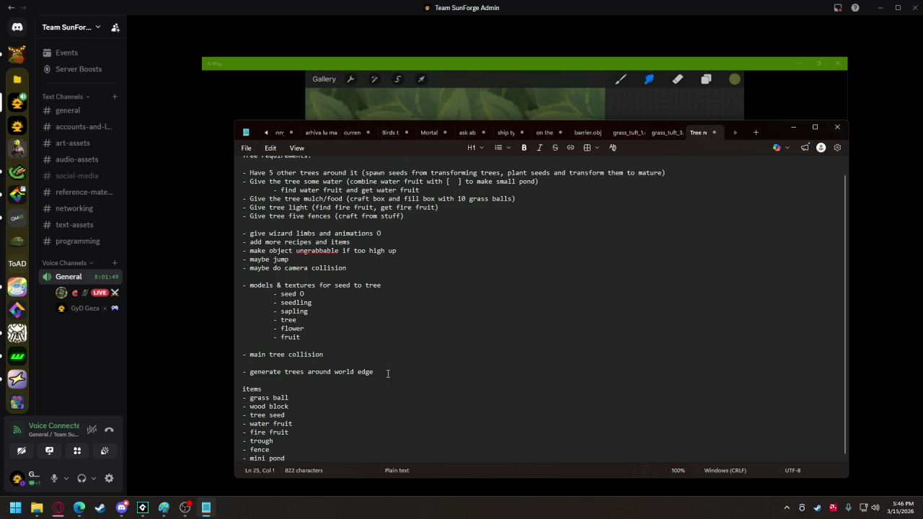
drag(387, 373, 242, 373)
key(BackSpace)
drag(399, 249, 238, 252)
key(BackSpace)
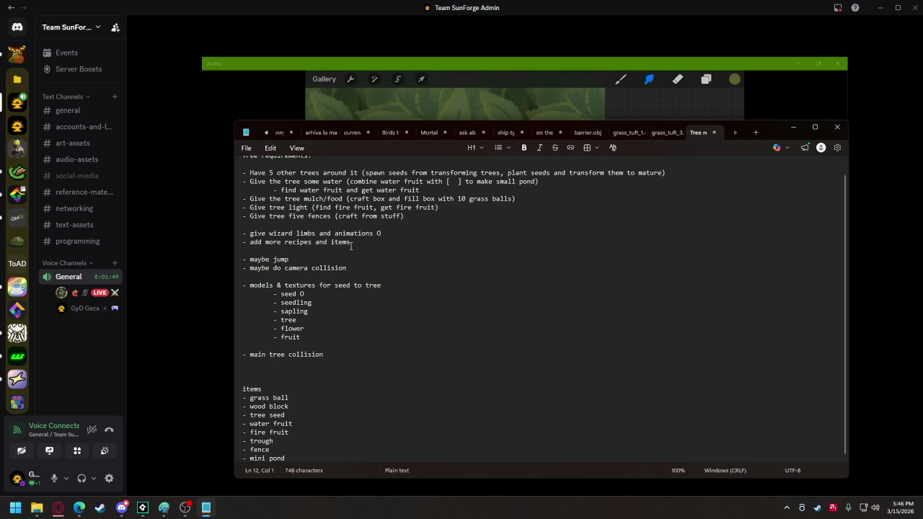
drag(385, 234, 243, 233)
key(BackSpace)
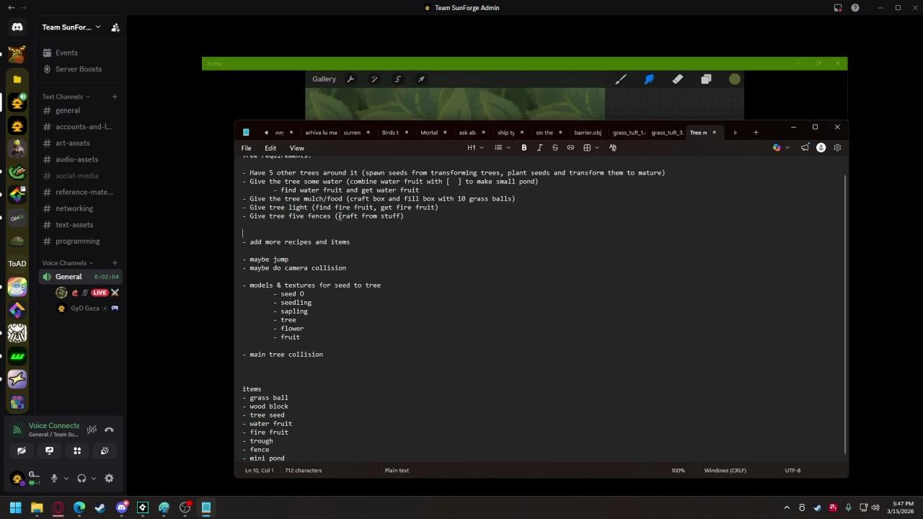
Mark the 'Have 5 other trees' requirement done with a leading 0
click(673, 173)
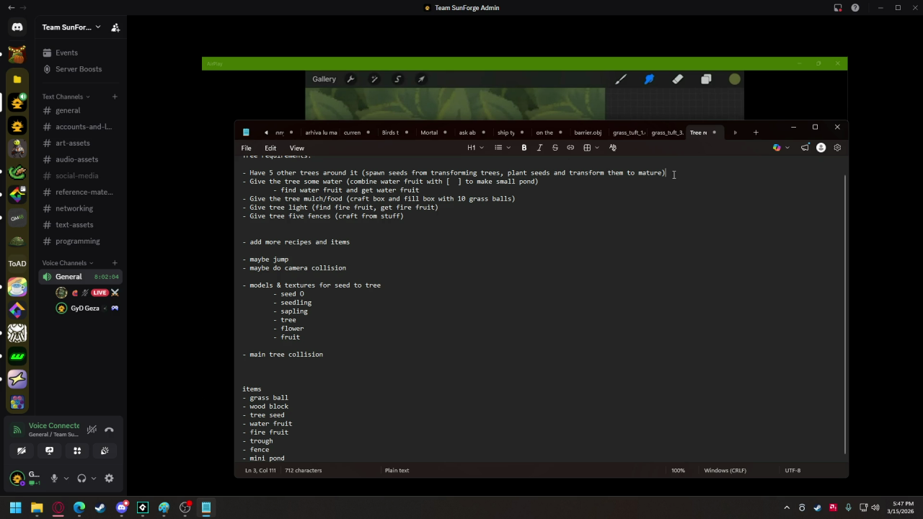
click(243, 174)
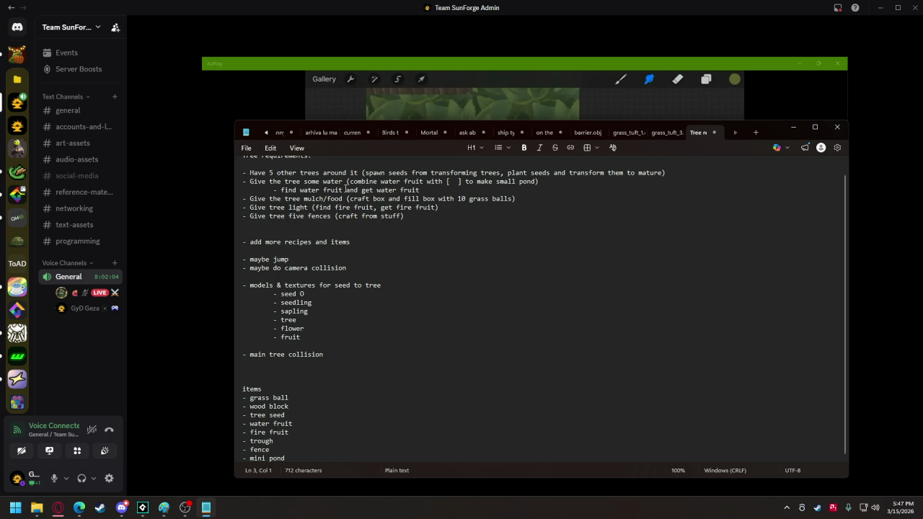
text(0)
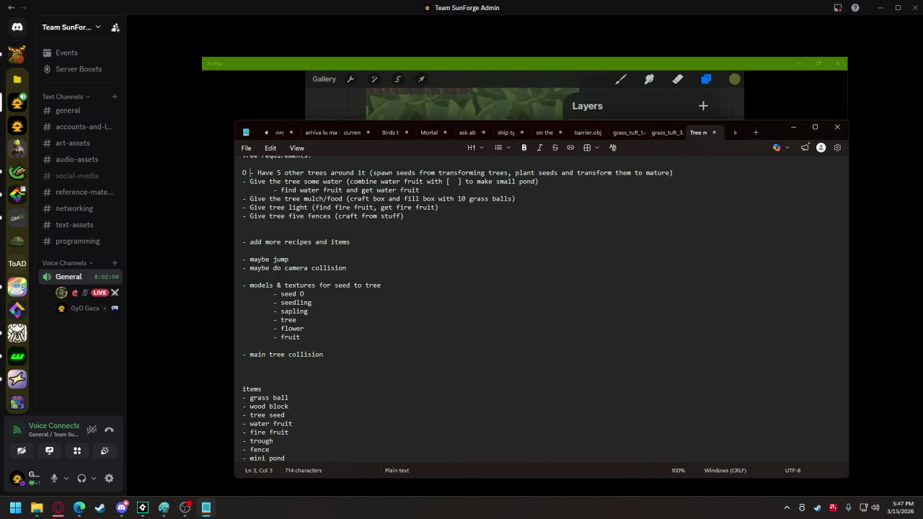
click(243, 182)
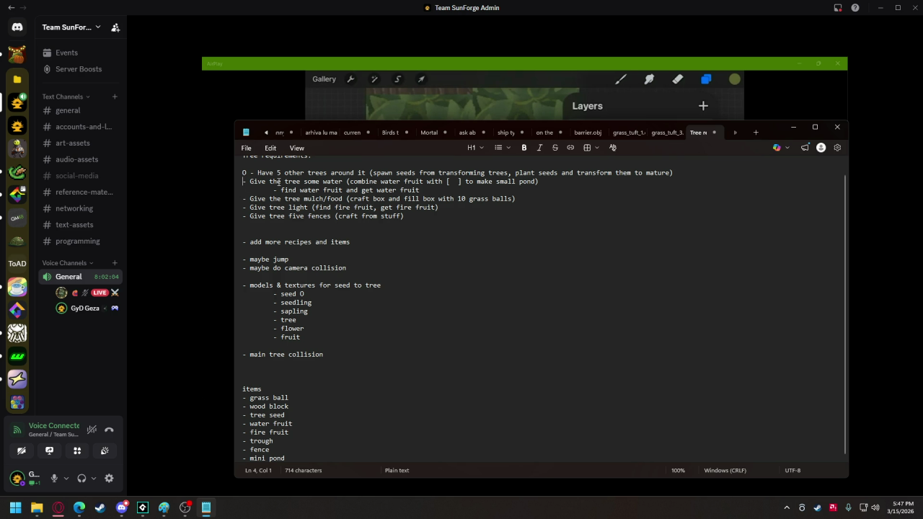